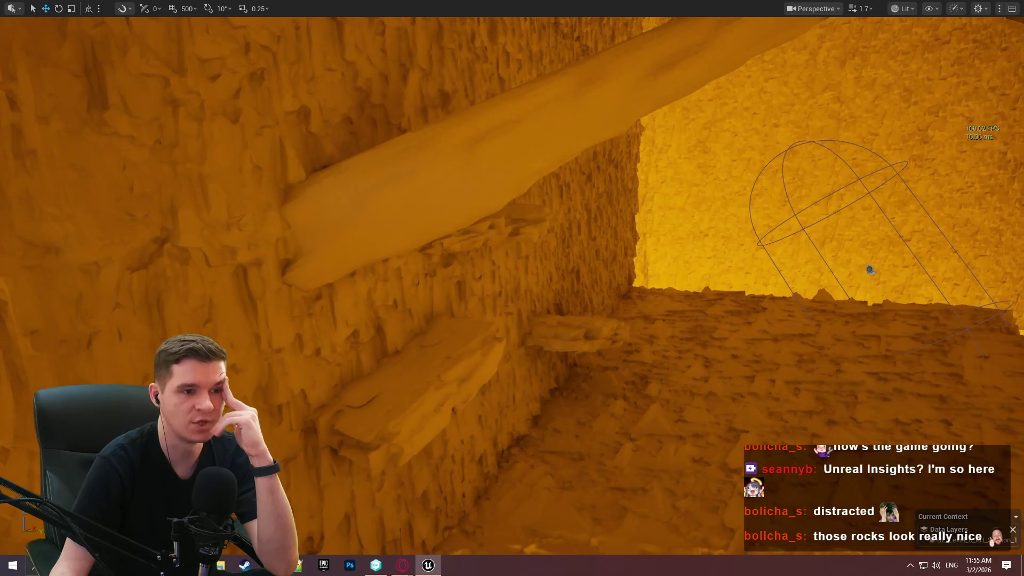
Step: Switch the viewport to Nanite Visualization > Overdraw and fly in to inspect the purple rock overdraw
mouse_move(512, 288)
left_mouse_down()
mouse_move(592, 282)
mouse_move(555, 283)
left_mouse_up()
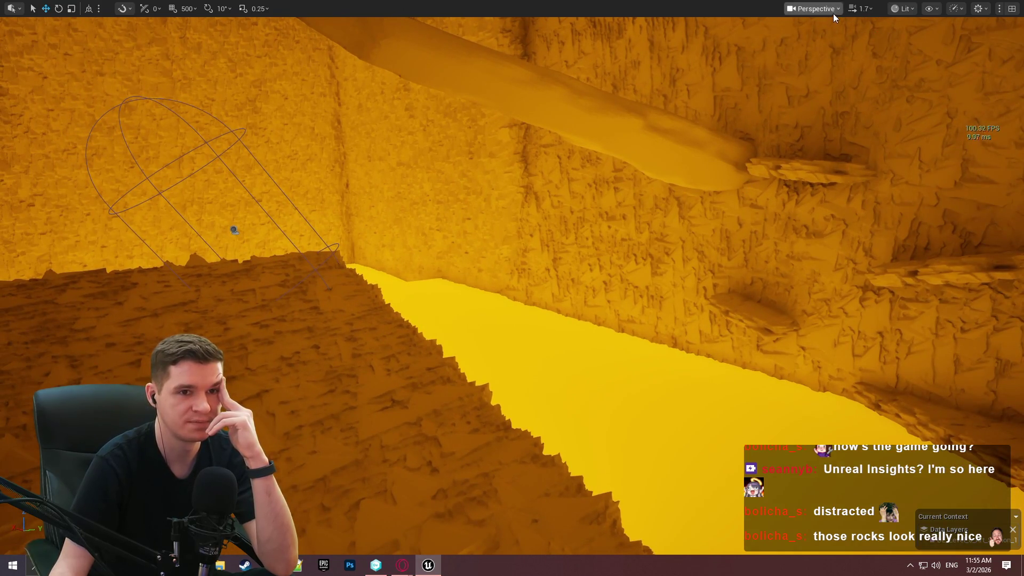
left_click(833, 11)
left_click(903, 8)
mouse_move(950, 233)
left_click(813, 348)
mouse_move(816, 338)
left_mouse_down()
mouse_move(512, 290)
mouse_move(384, 199)
left_mouse_up()
mouse_move(647, 359)
left_mouse_down()
mouse_move(647, 305)
mouse_move(694, 288)
mouse_move(736, 293)
left_mouse_up()
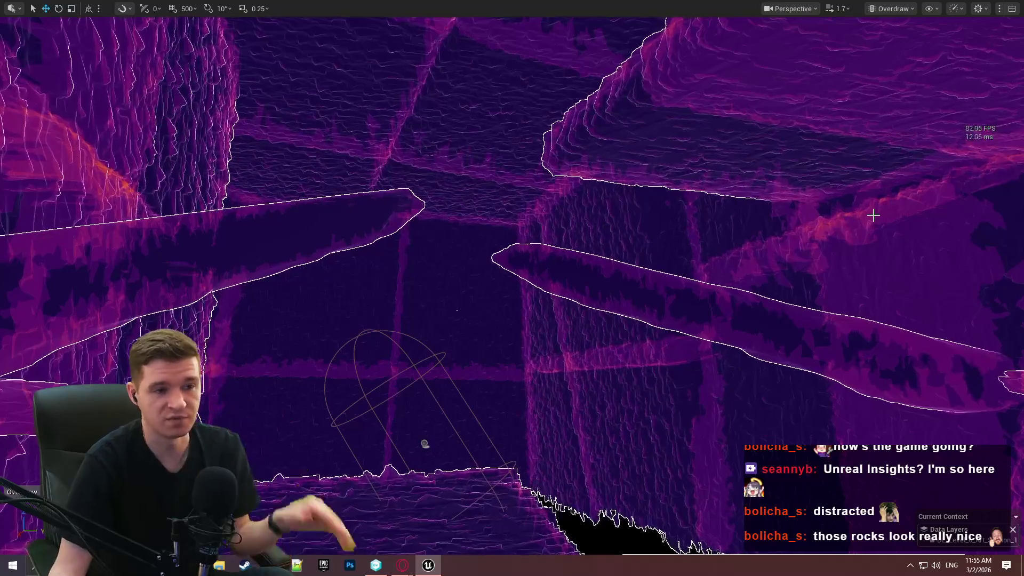
mouse_move(683, 219)
left_mouse_down()
mouse_move(662, 240)
mouse_move(661, 213)
left_mouse_up()
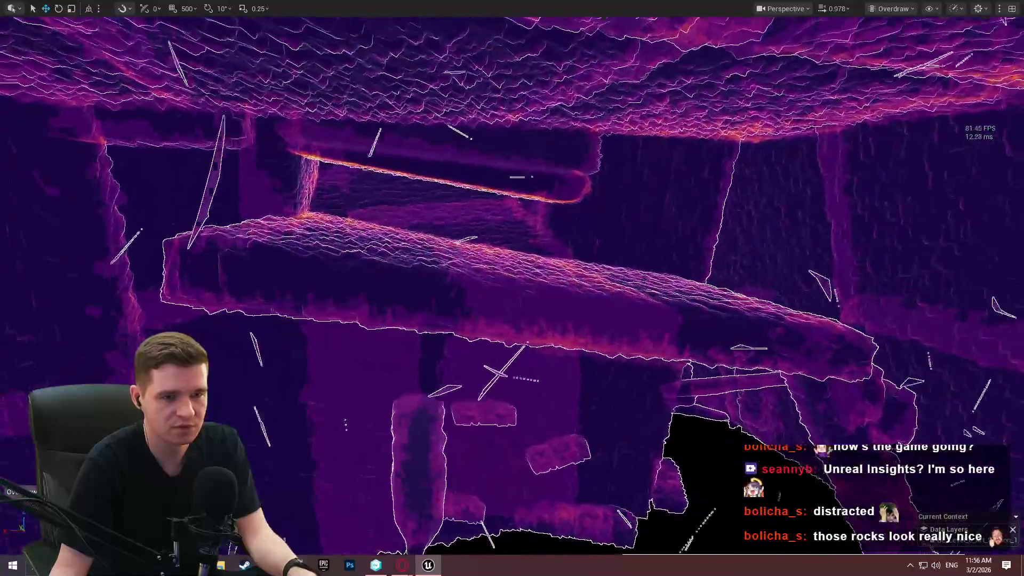
left_click_drag(736, 206, 737, 206)
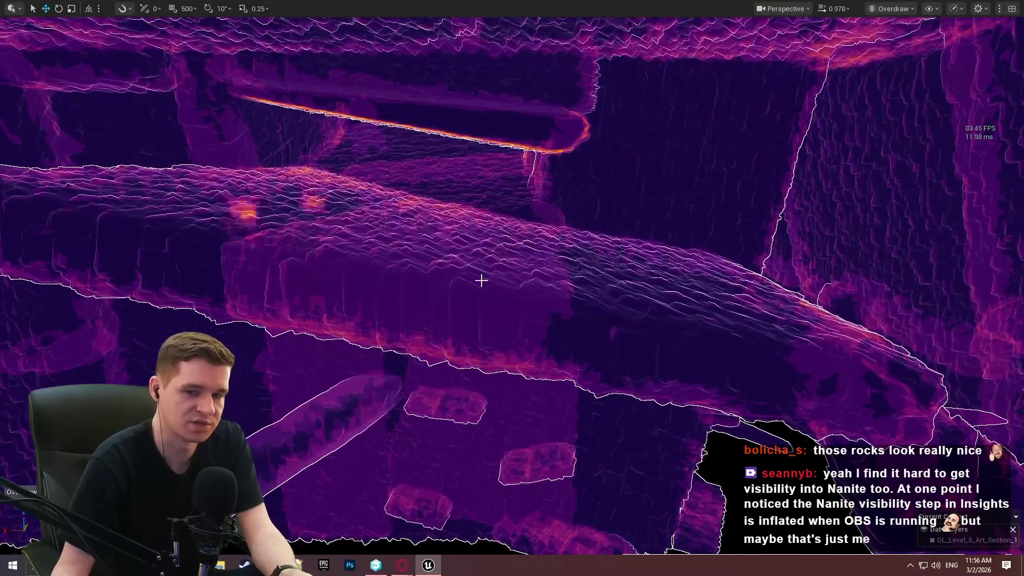
left_click_drag(478, 280, 478, 280)
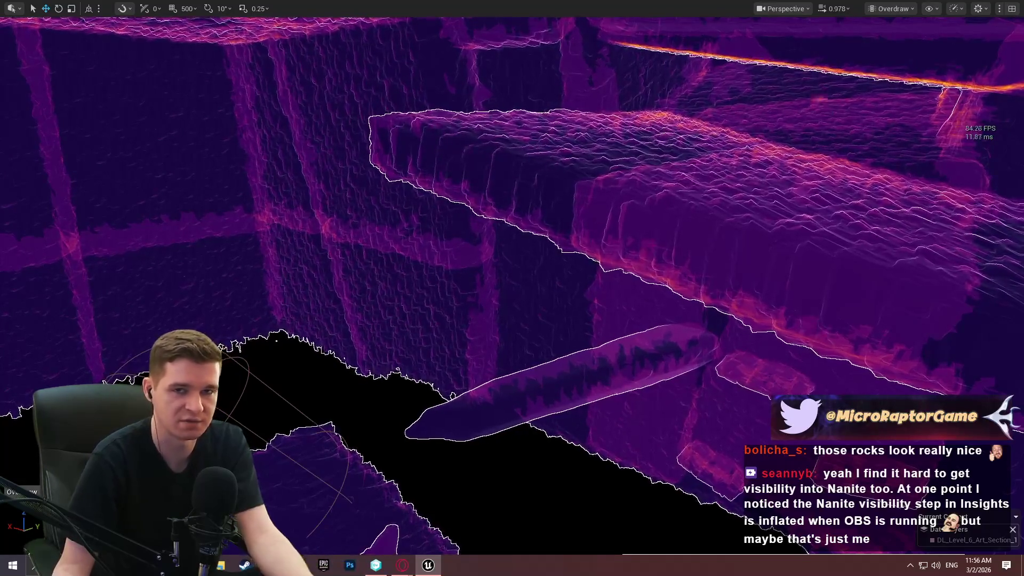
left_click_drag(604, 301, 605, 301)
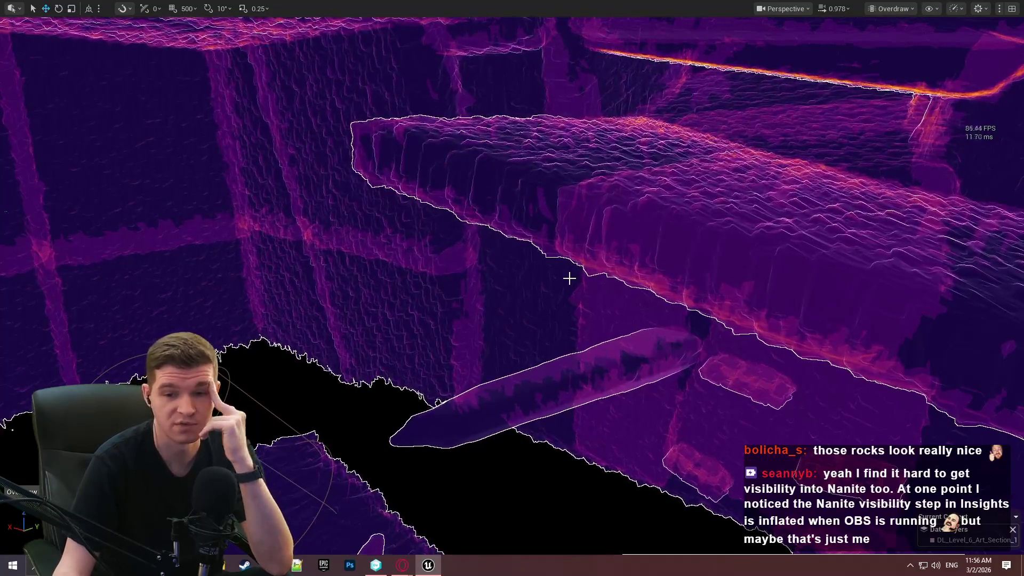
left_click_drag(569, 265, 542, 223)
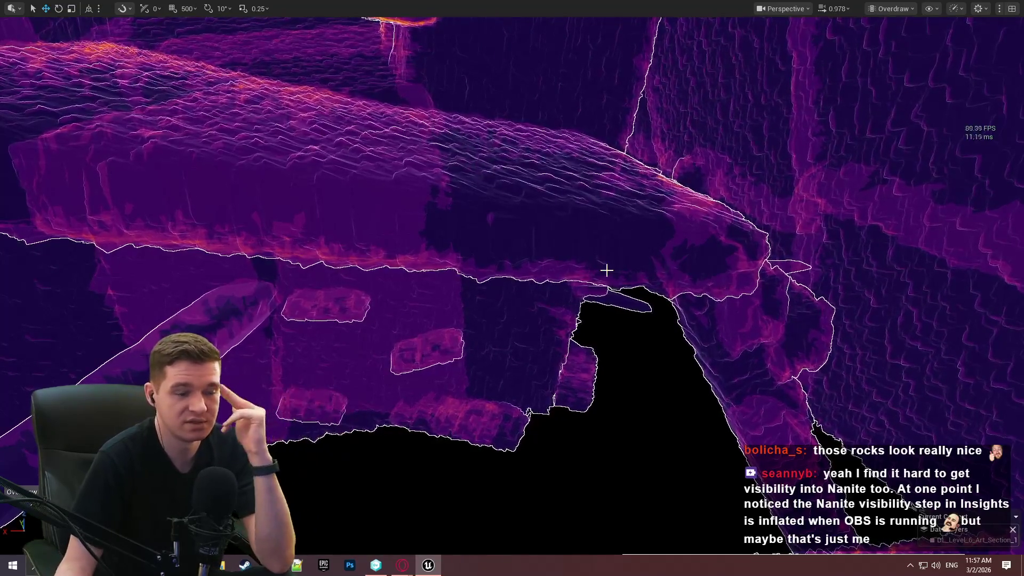
mouse_move(587, 263)
left_mouse_down()
mouse_move(584, 146)
mouse_move(600, 174)
left_mouse_up()
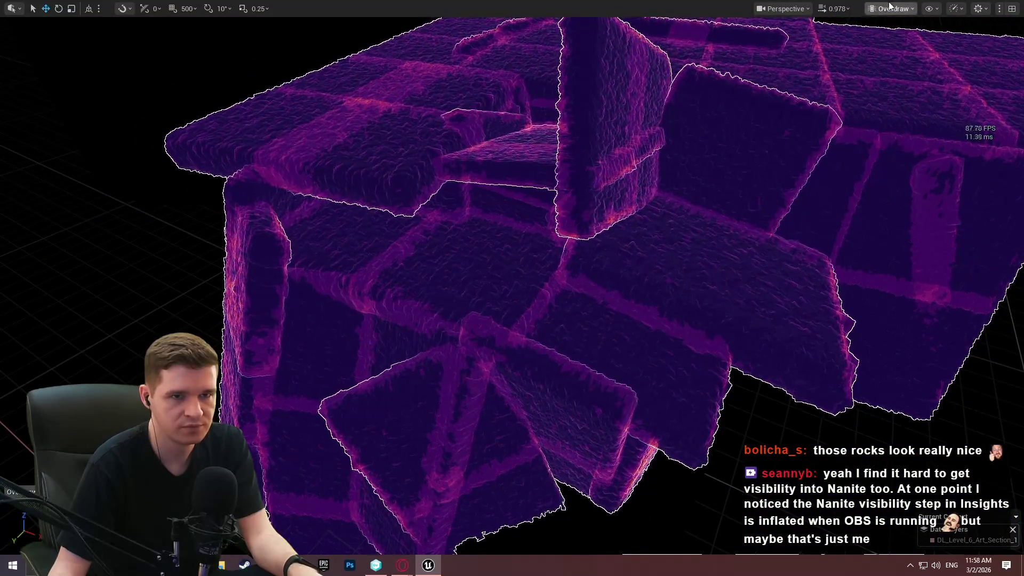
left_click(889, 8)
Step: Return the viewport to Lit shading and leave immersive mode with F11
left_click(901, 50)
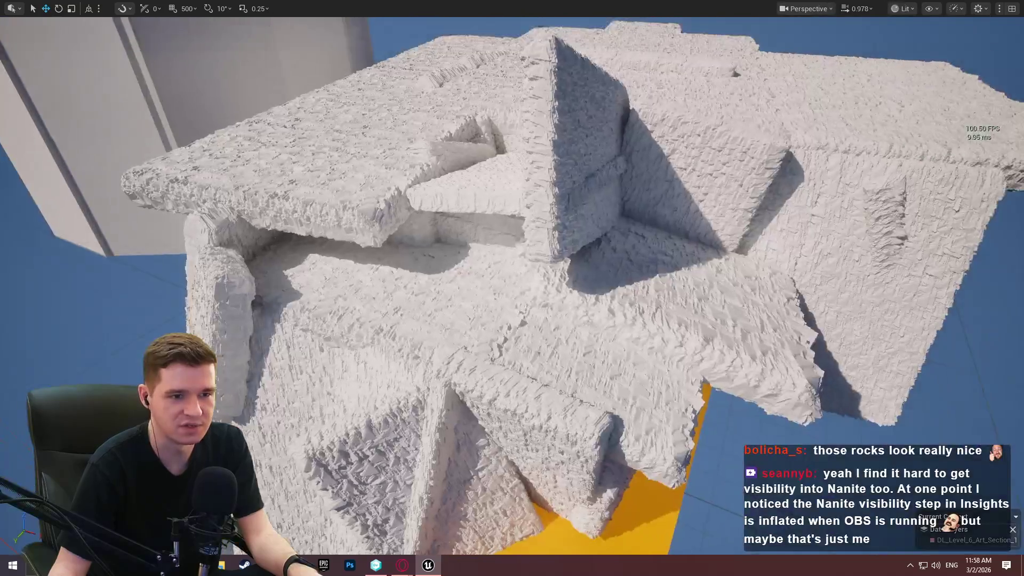
scroll(512, 288, "up", 1)
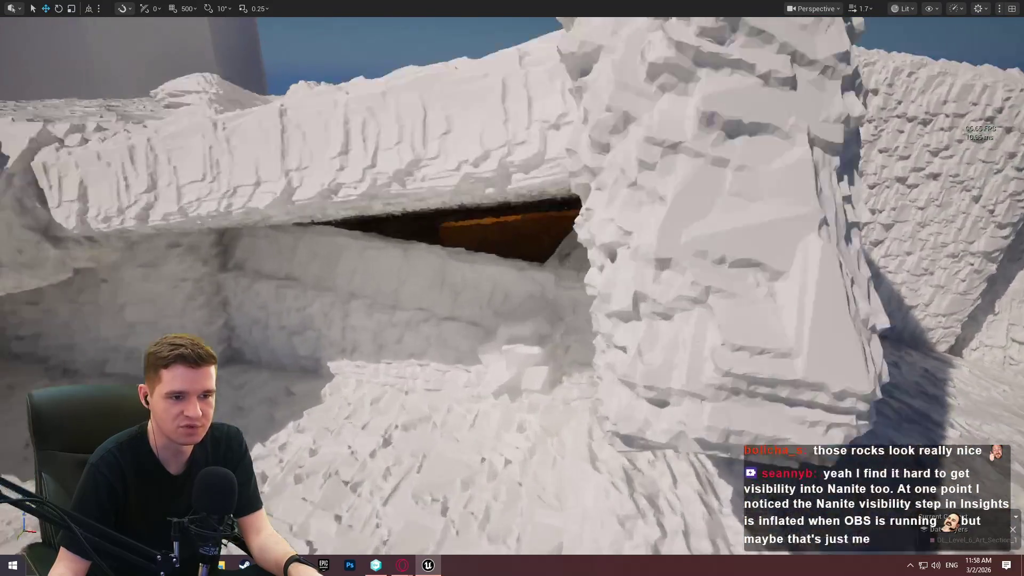
key("w")
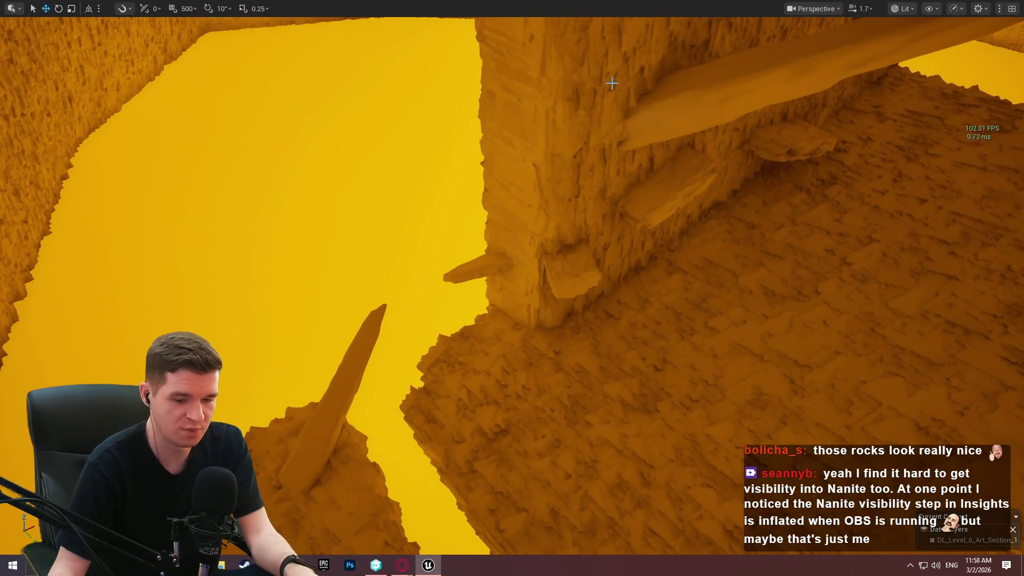
key("F11")
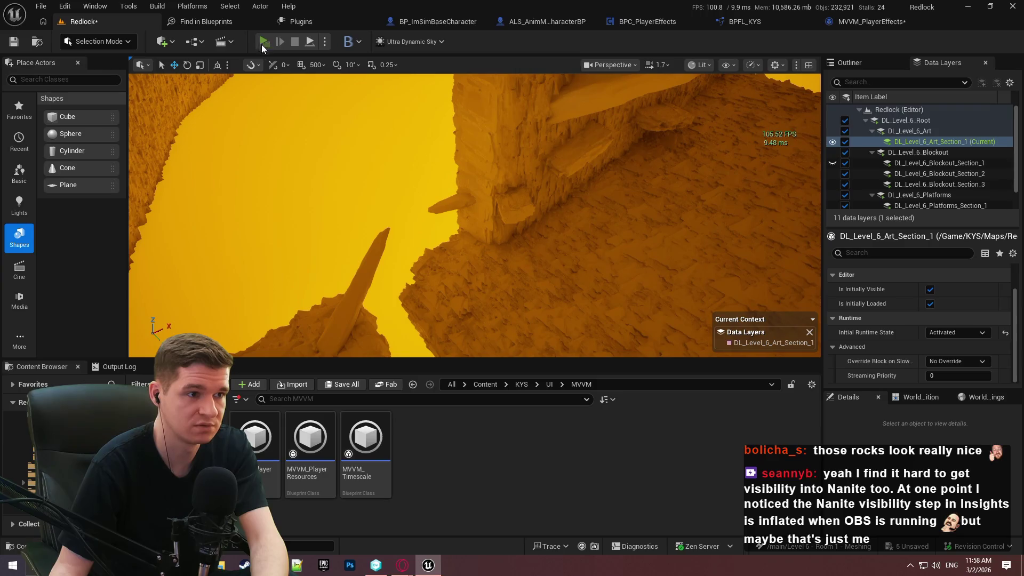
Step: Play the level in a Redlock Preview and run the character through the tunnel into the orange-lit cave
left_click(262, 47)
left_click(523, 464)
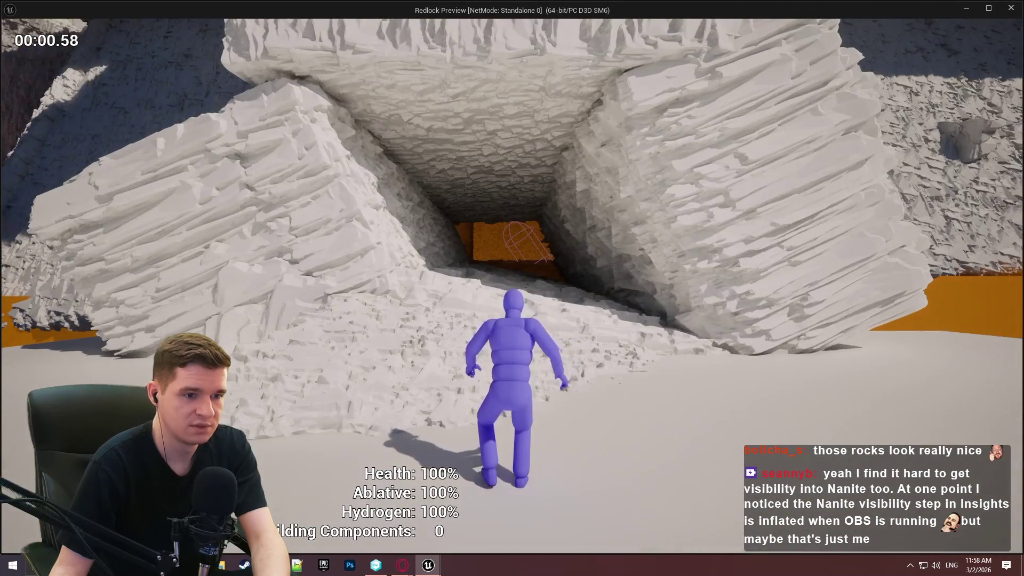
key("w")
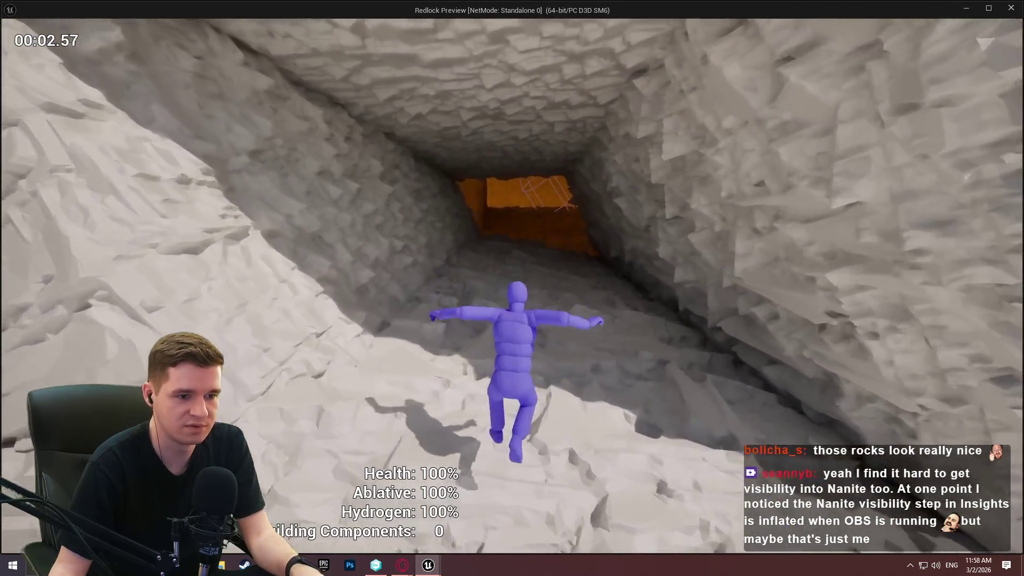
key("w")
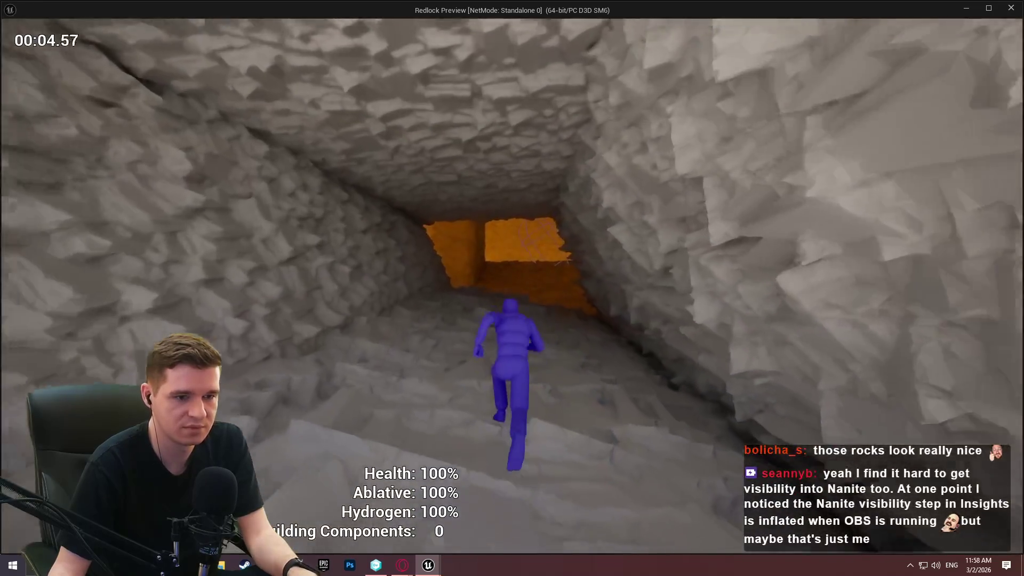
key("w")
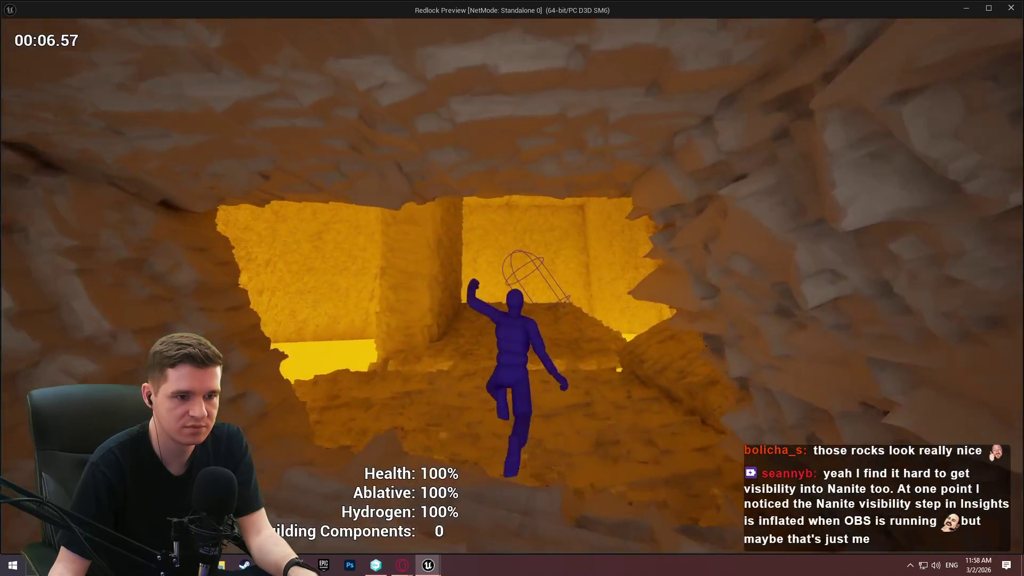
key("w")
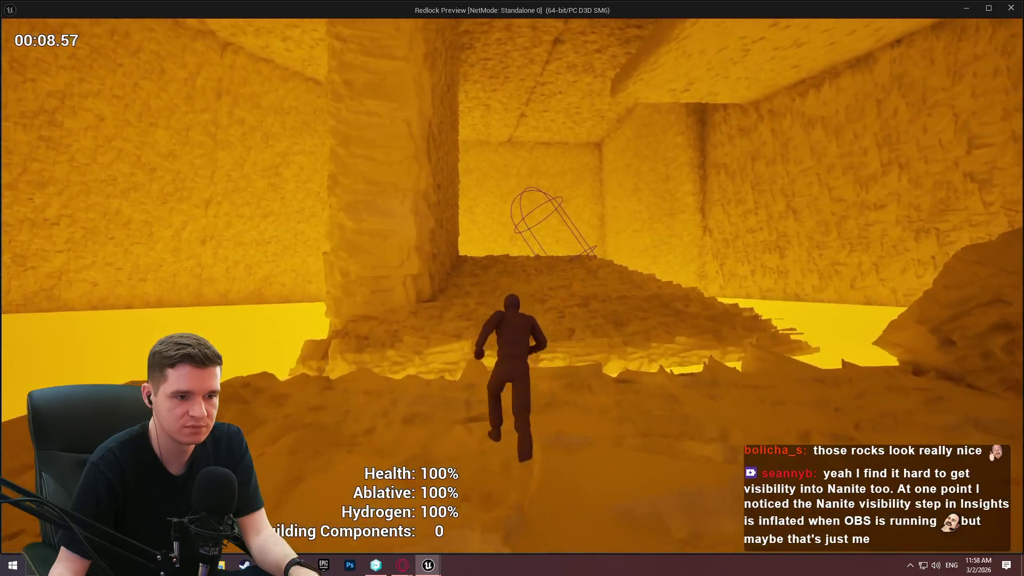
key("w")
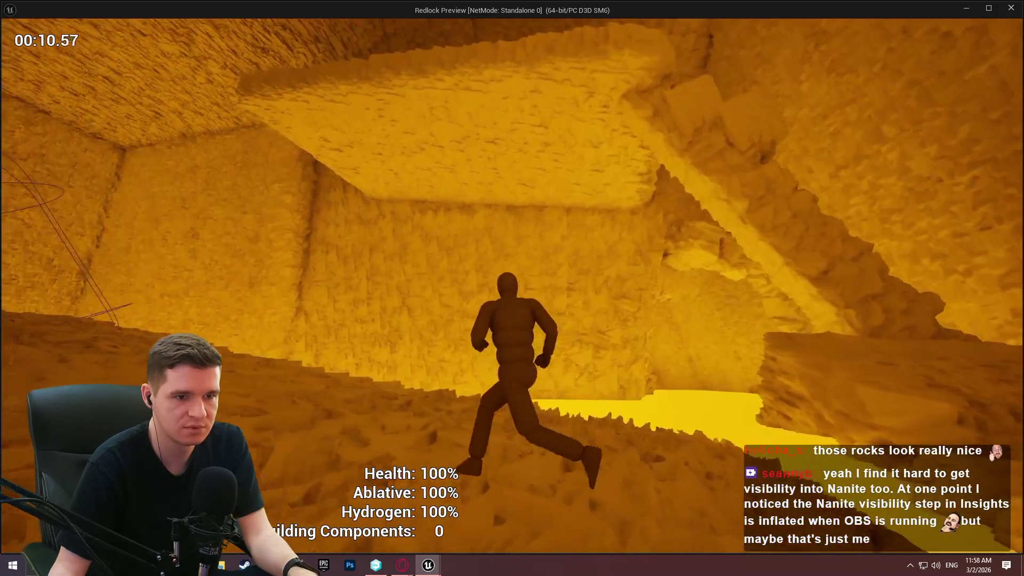
key("w")
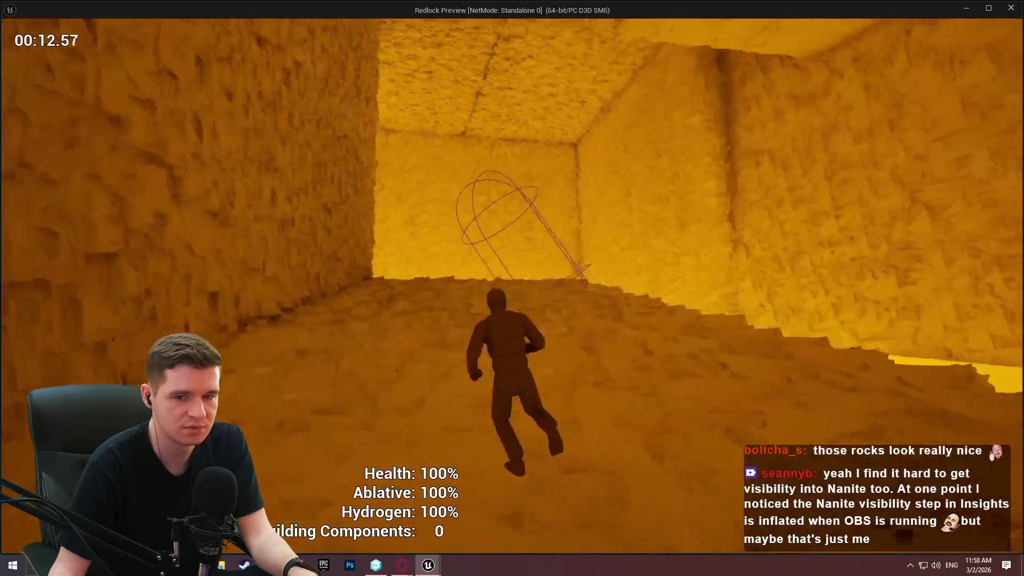
key("w")
key("grave")
Step: Show GPU timing tables with the 'stat gpu' console command
type("ass")
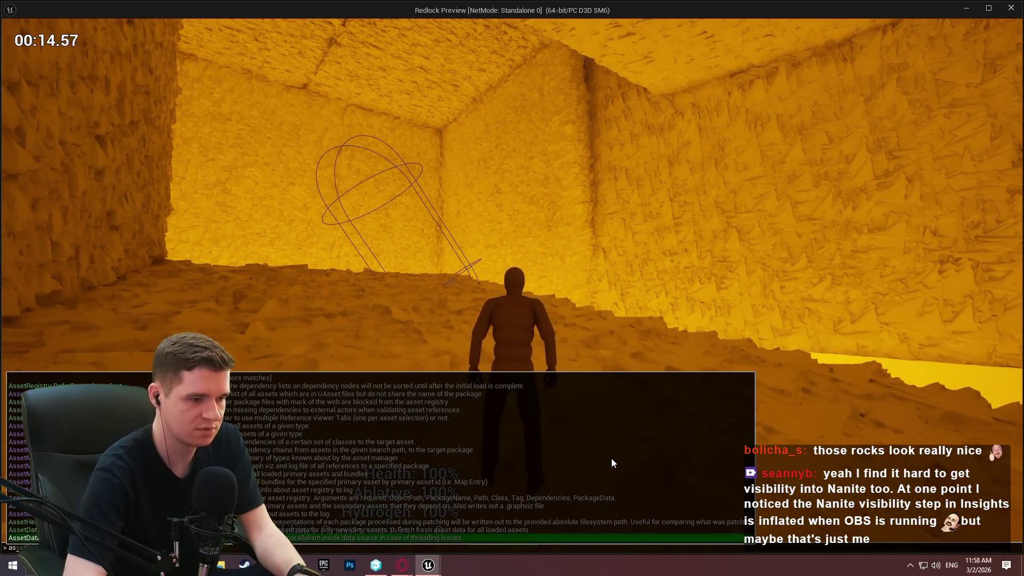
key("BackSpace")
key("BackSpace")
key("BackSpace")
type("stat gpu")
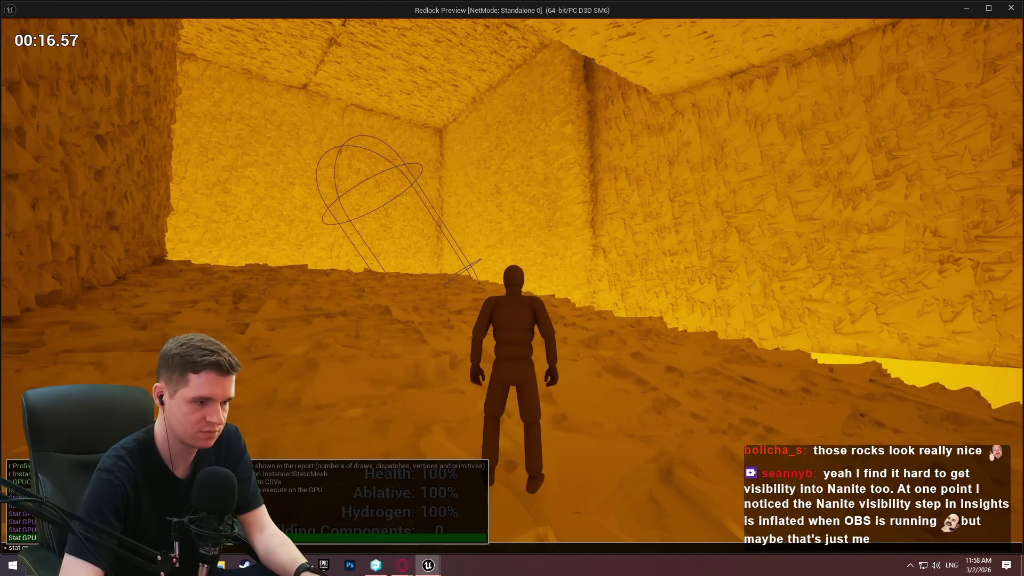
key("Return")
Step: Run 'r.AntiAliasingMethod 0' to drop TSR, then walk toward the rock wall opening
key("grave")
type("r.anti")
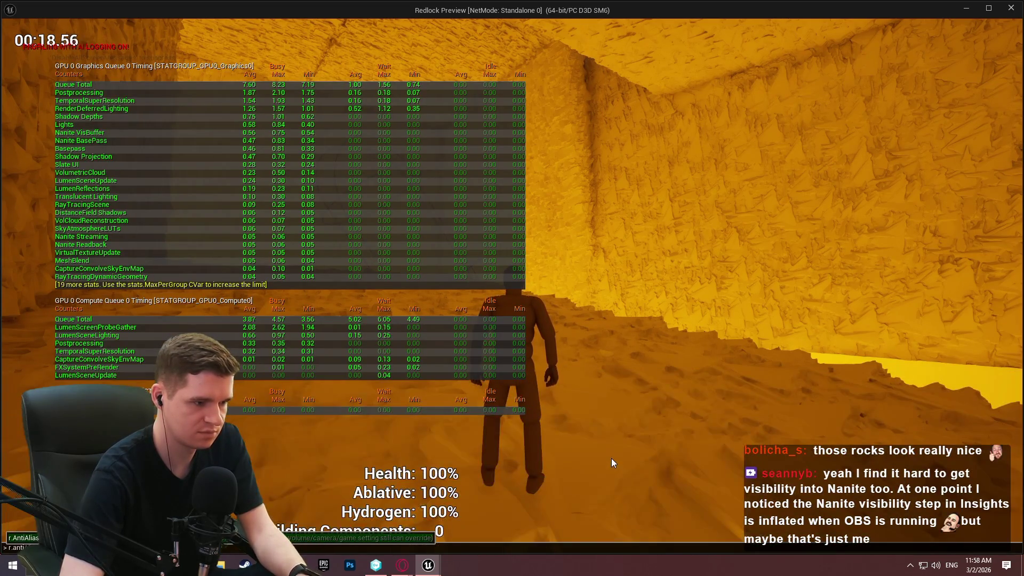
type("aliasingmethod 0")
key("Return")
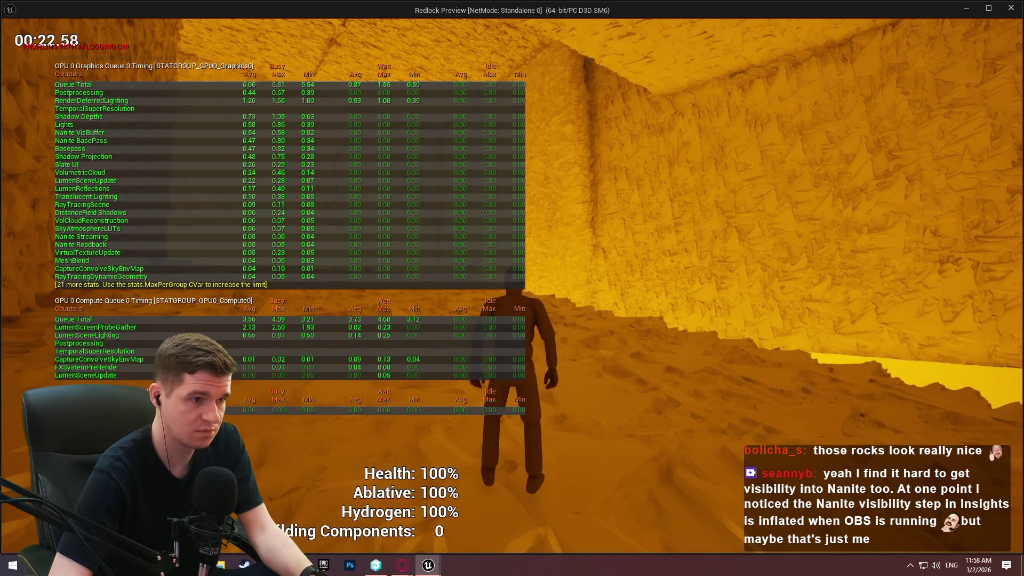
key("grave")
key("Up")
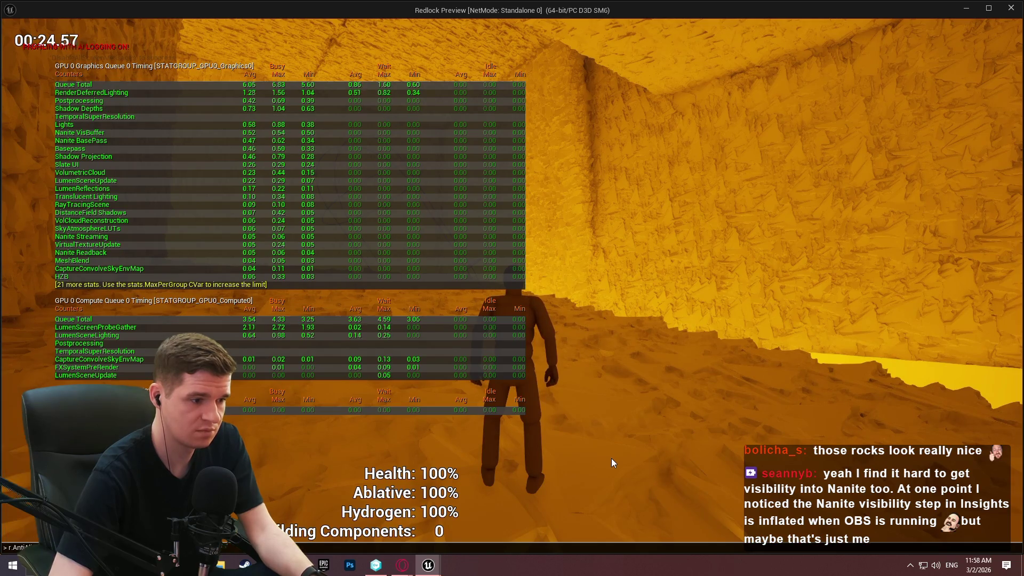
key("Return")
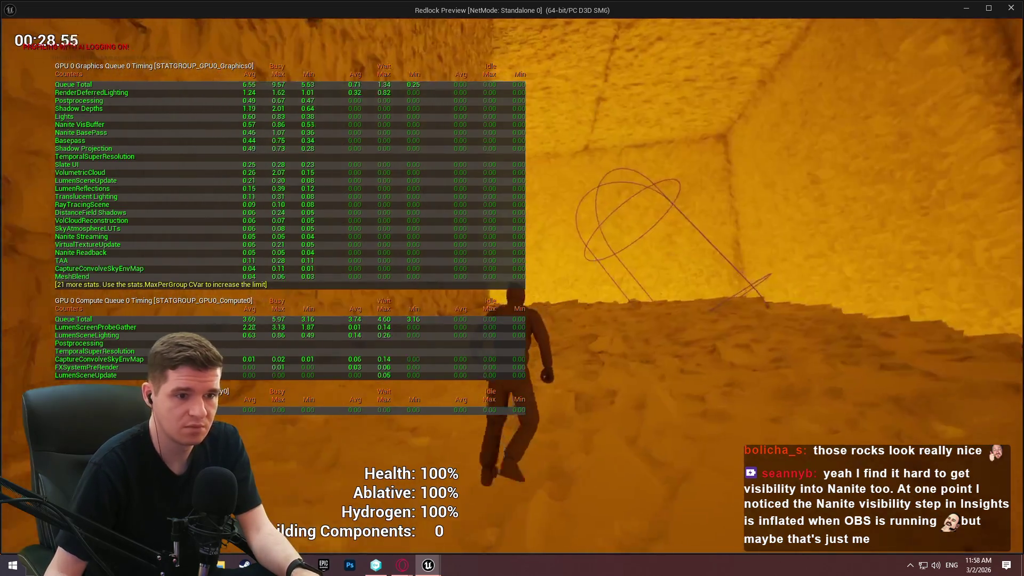
key("w")
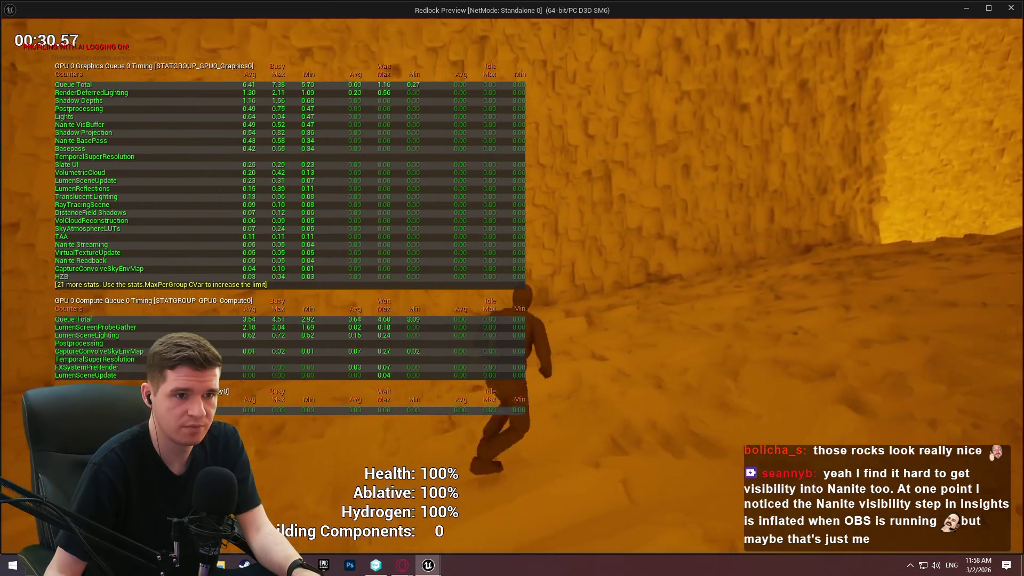
key("w")
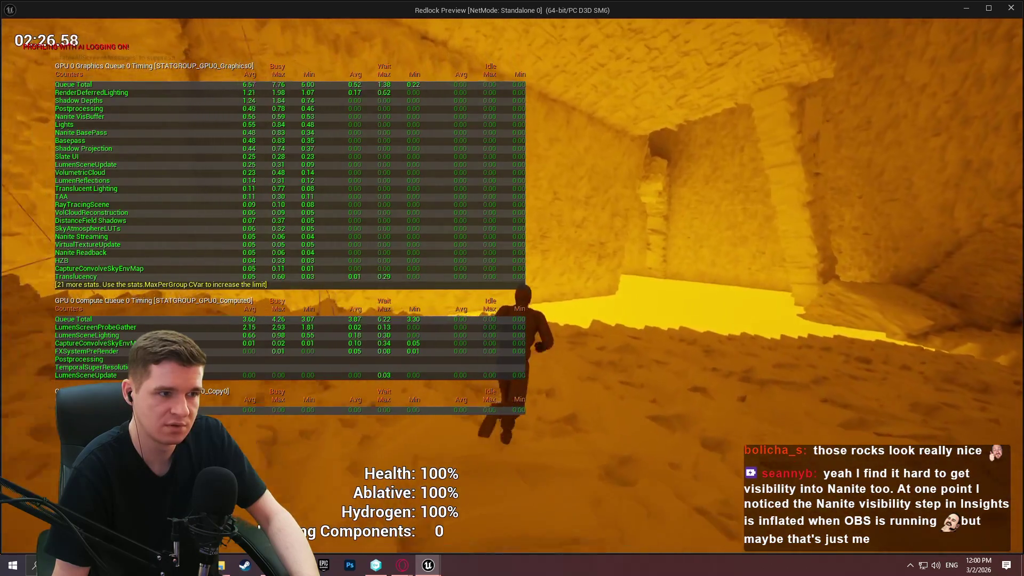
key("Escape")
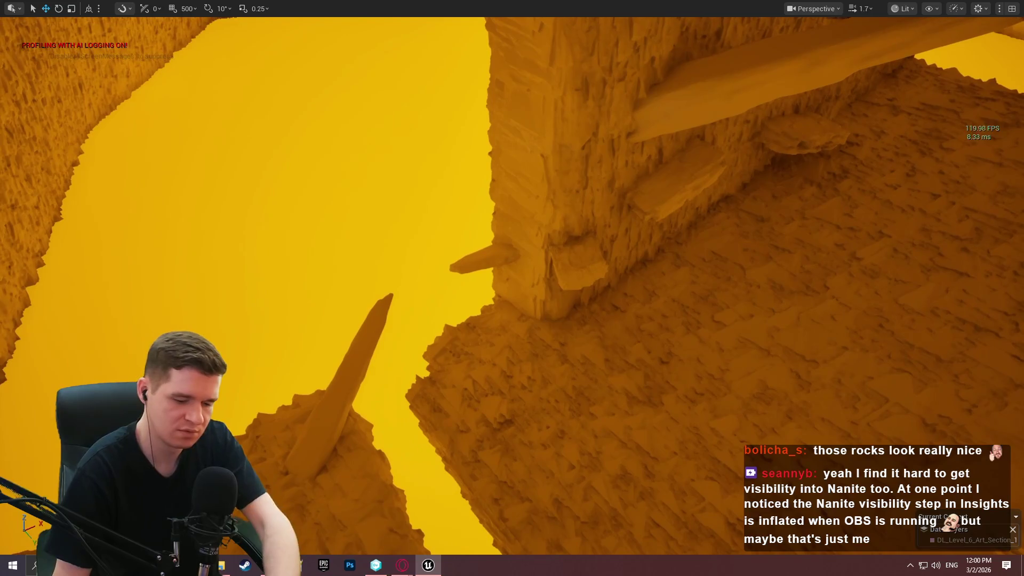
Step: Set DL_Level_6_Platforms_Section_1's Initial Runtime State to Activated and launch Play in Standalone
key("F11")
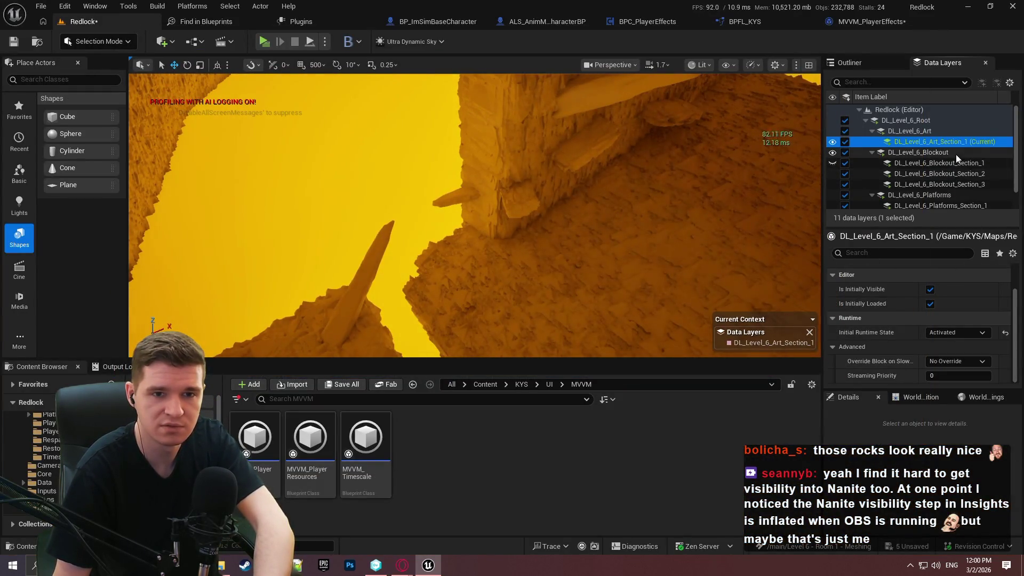
left_click(951, 203)
left_click(952, 333)
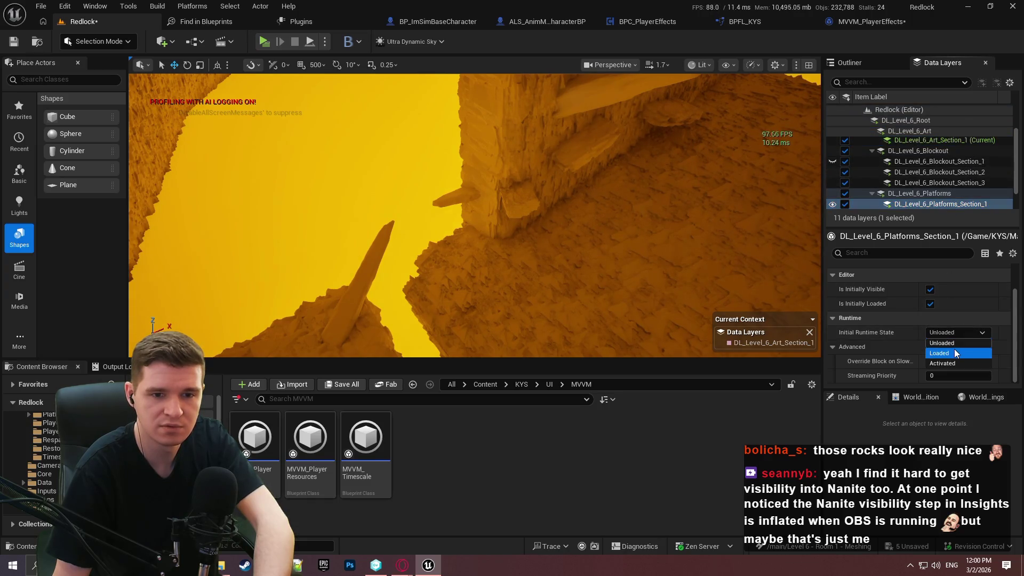
left_click(952, 365)
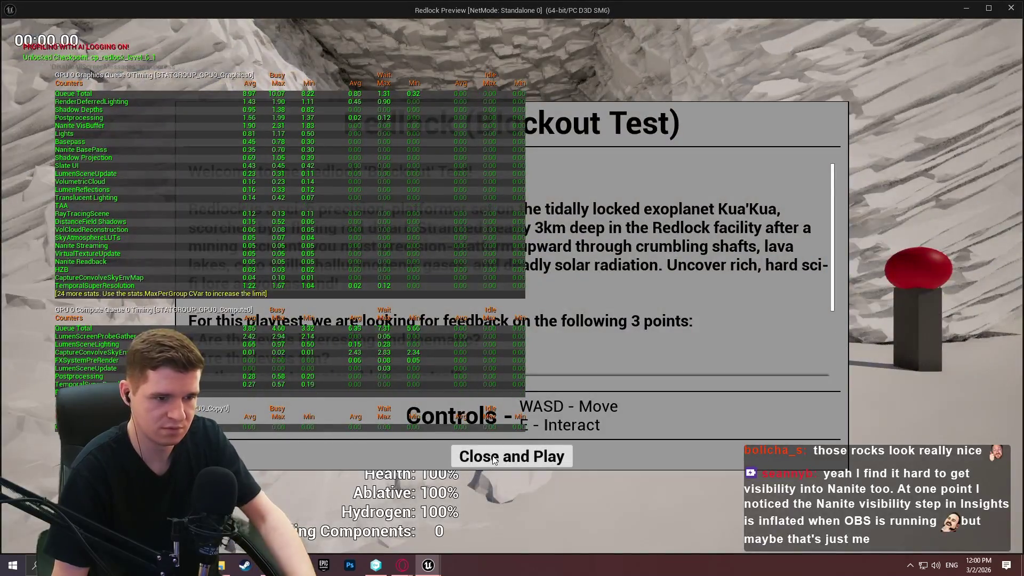
left_click(512, 496)
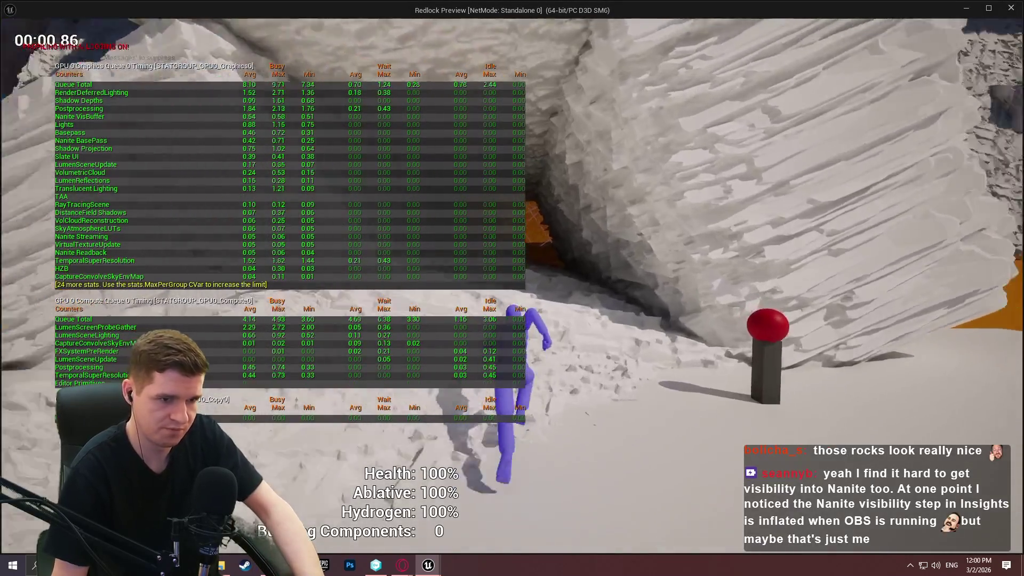
Step: Run the character through the cave passages, over the ledge and back into the orange-lit cave
key("w")
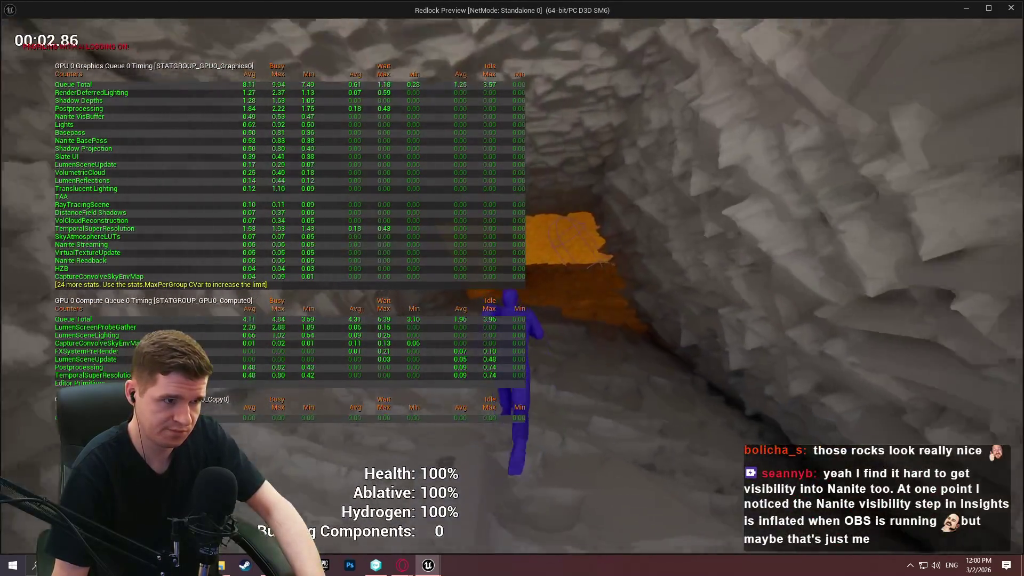
key("w")
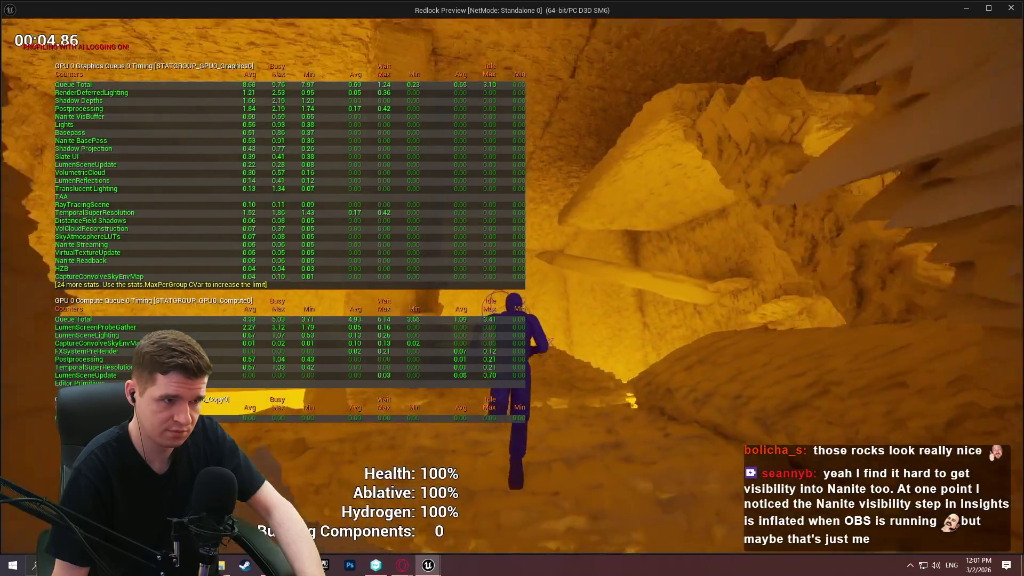
key("w")
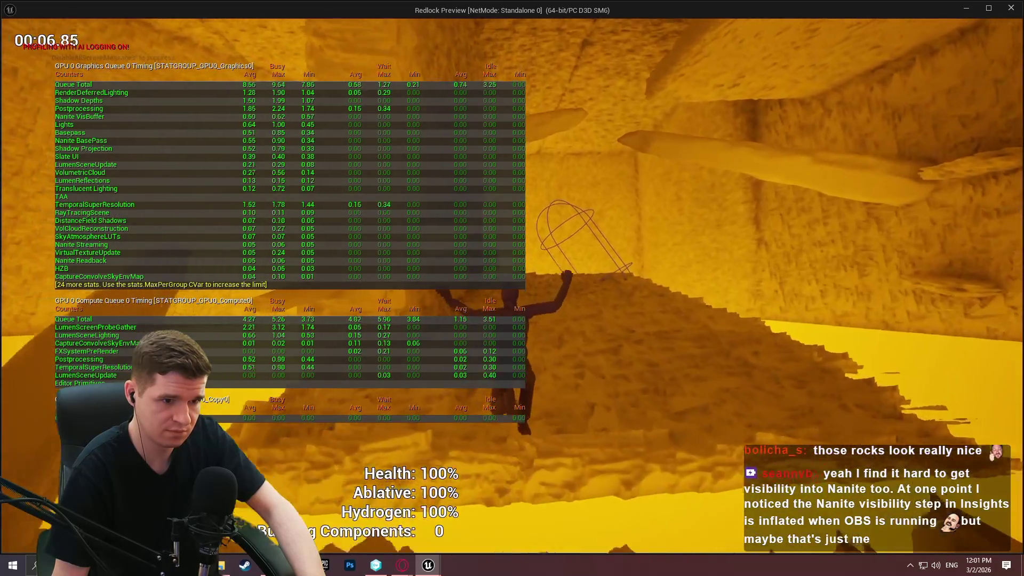
key("w")
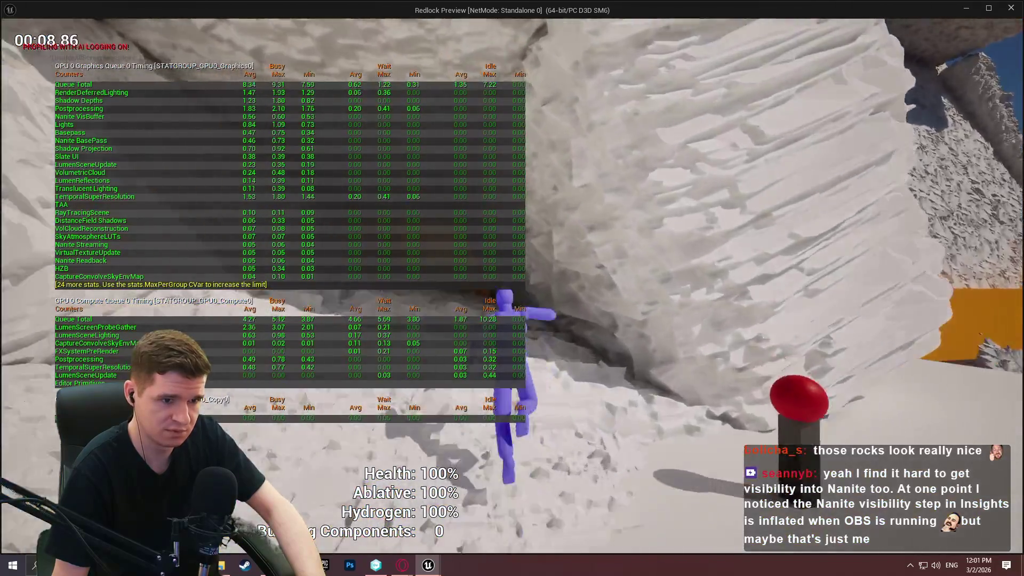
key("w")
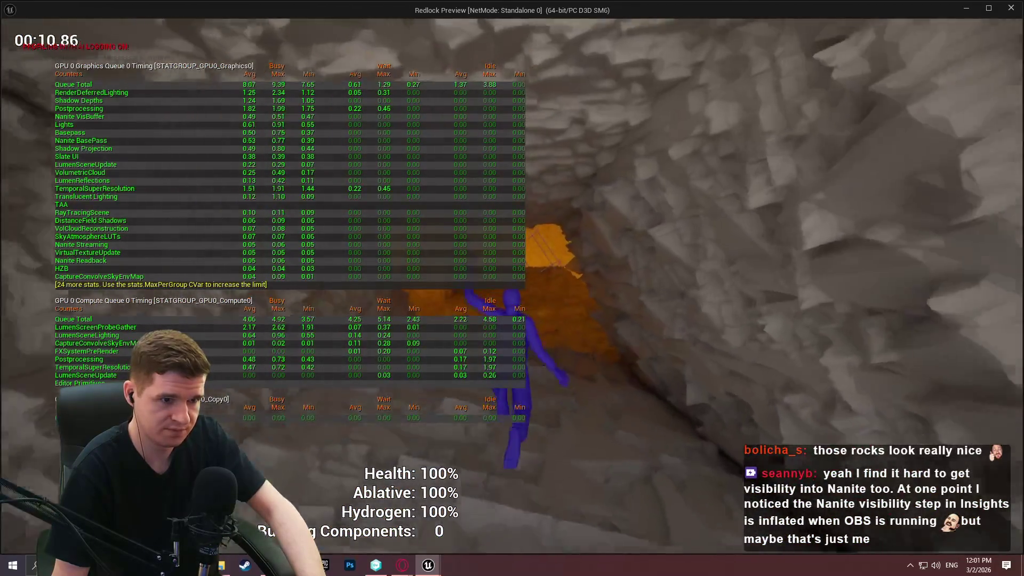
key("w")
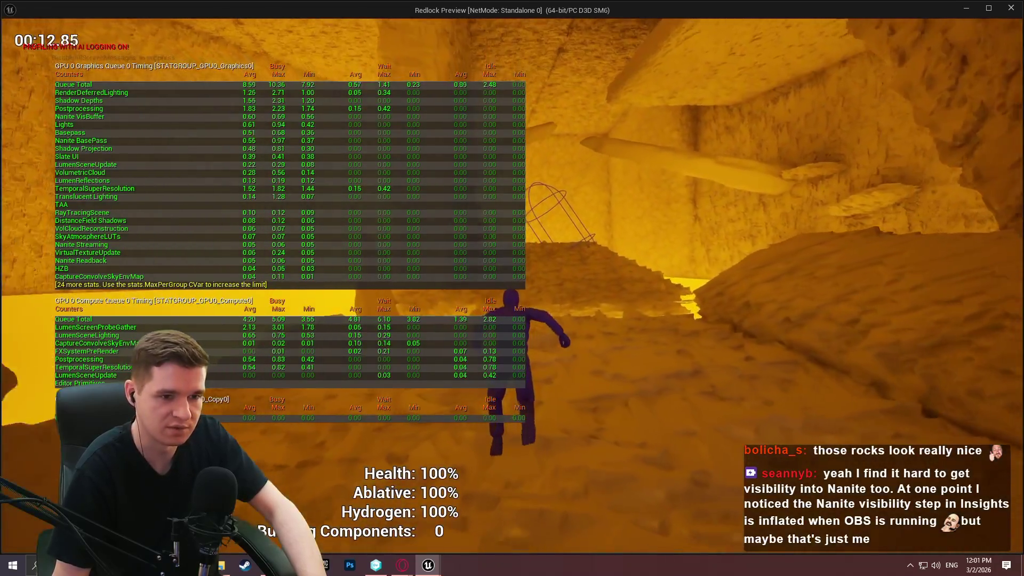
key("w")
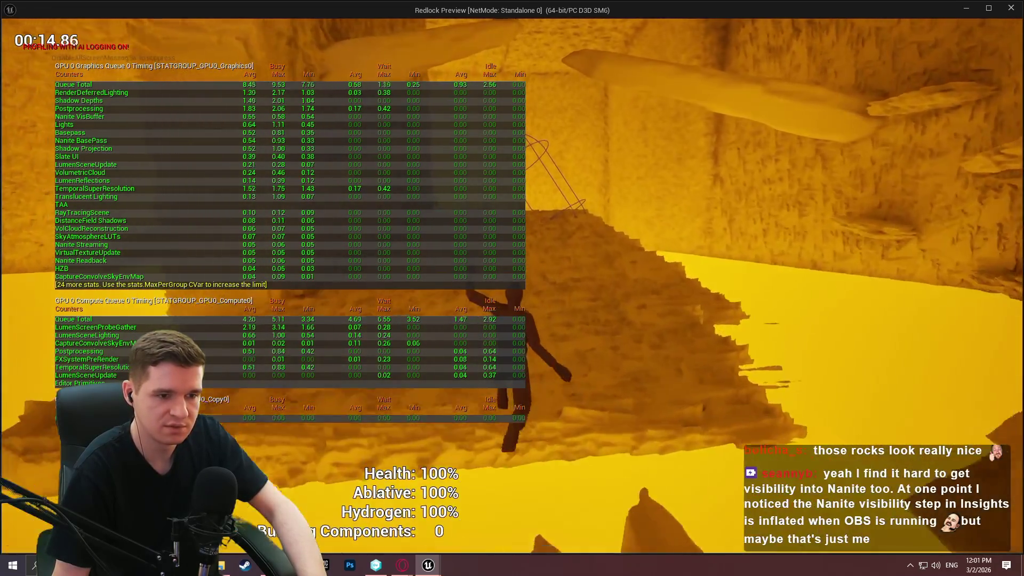
key("w")
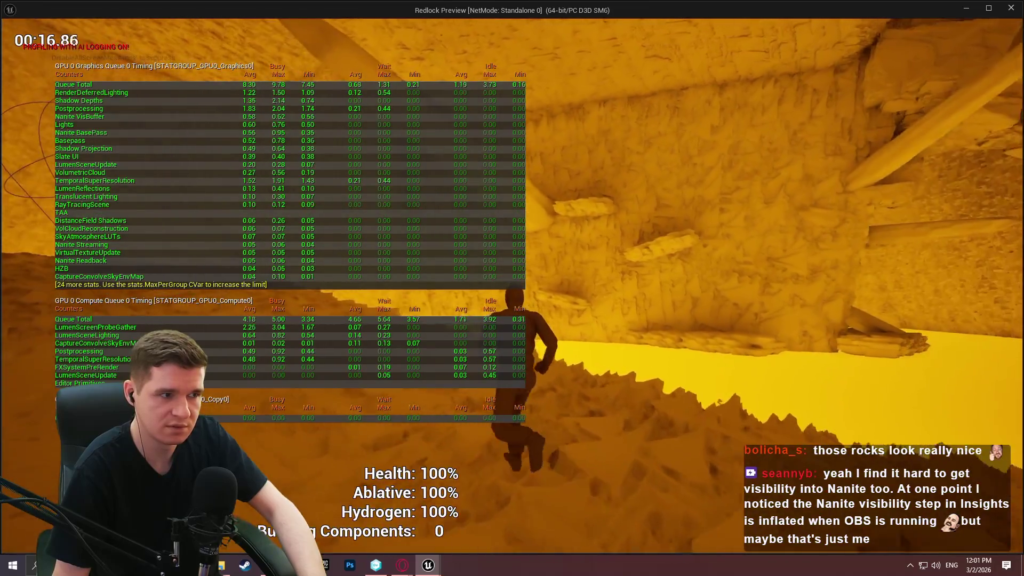
Step: Rerun the previous rendering command from console history to remove TSR cost, then keep running
key("w")
key("grave")
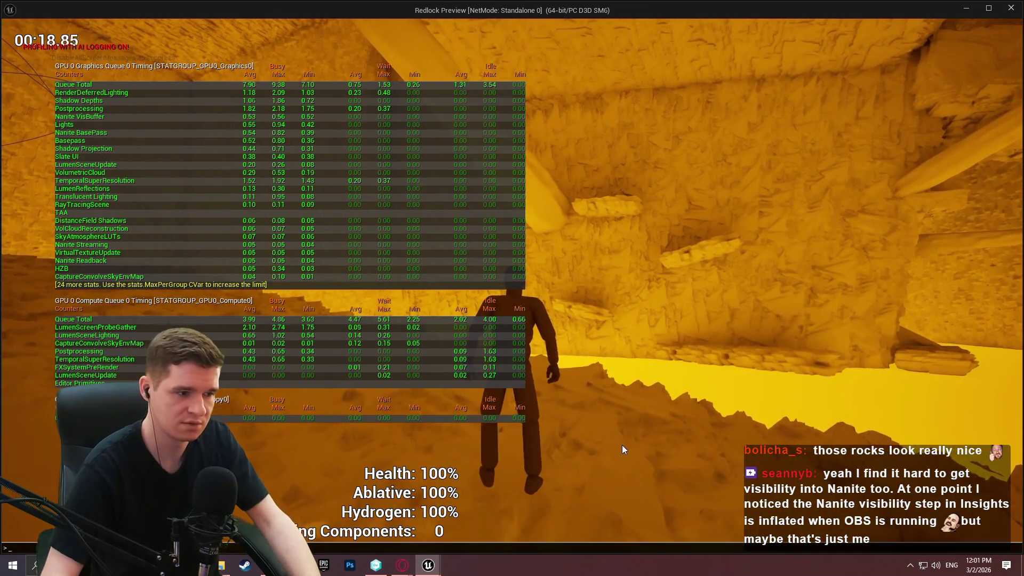
key("Up")
key("Return")
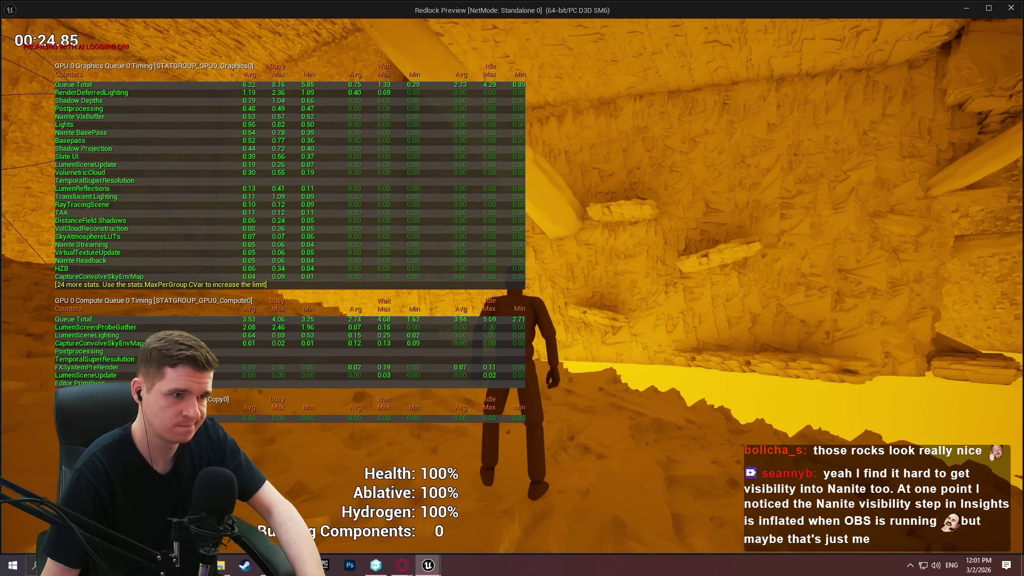
key("w")
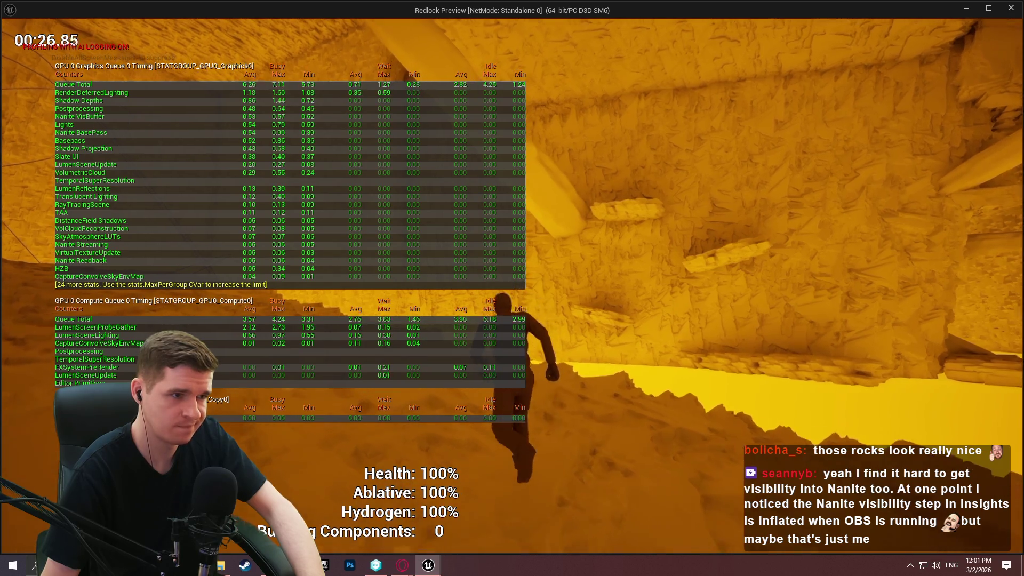
key("w")
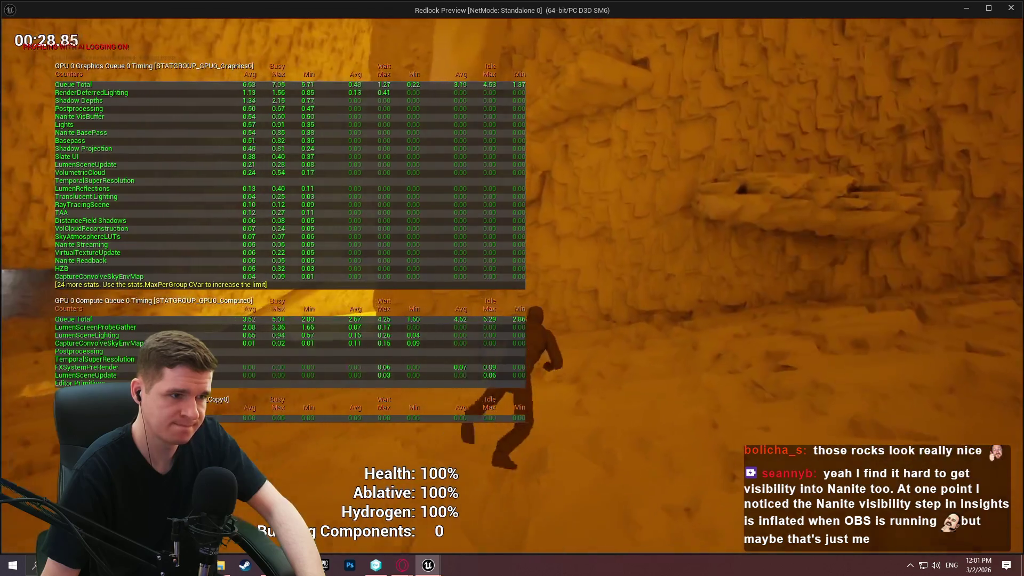
key("w")
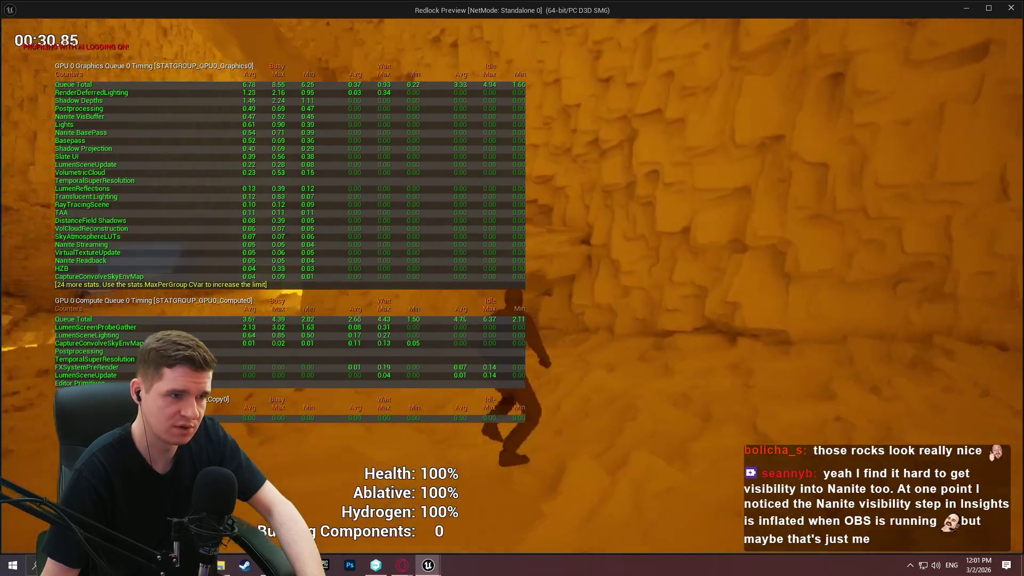
key("w")
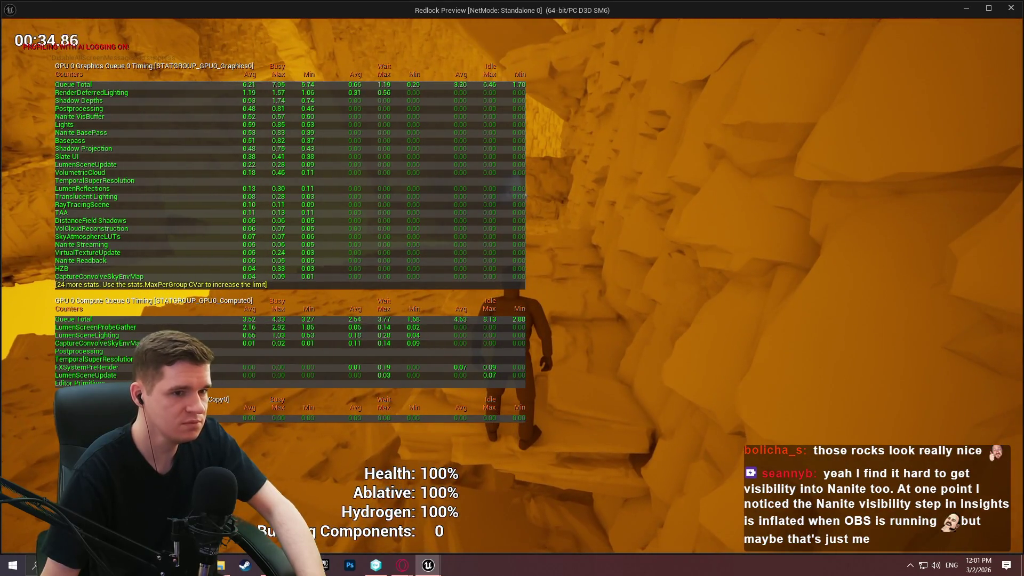
key("grave")
Step: Run sg.ShadowQuality at a low value so Shadow Depths and Shadow Projection show no GPU time
type("sg.shad")
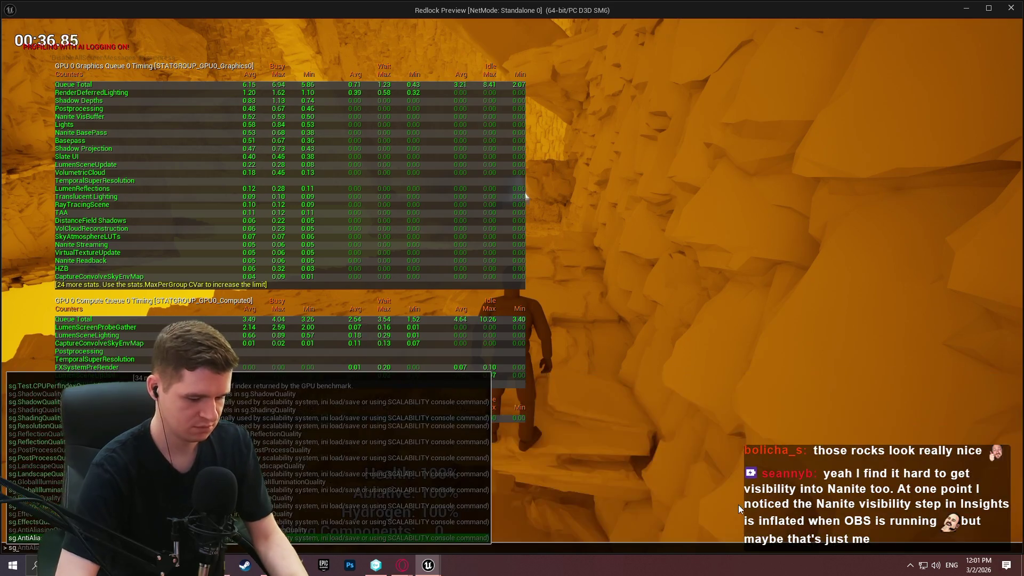
key("Up")
key("Up")
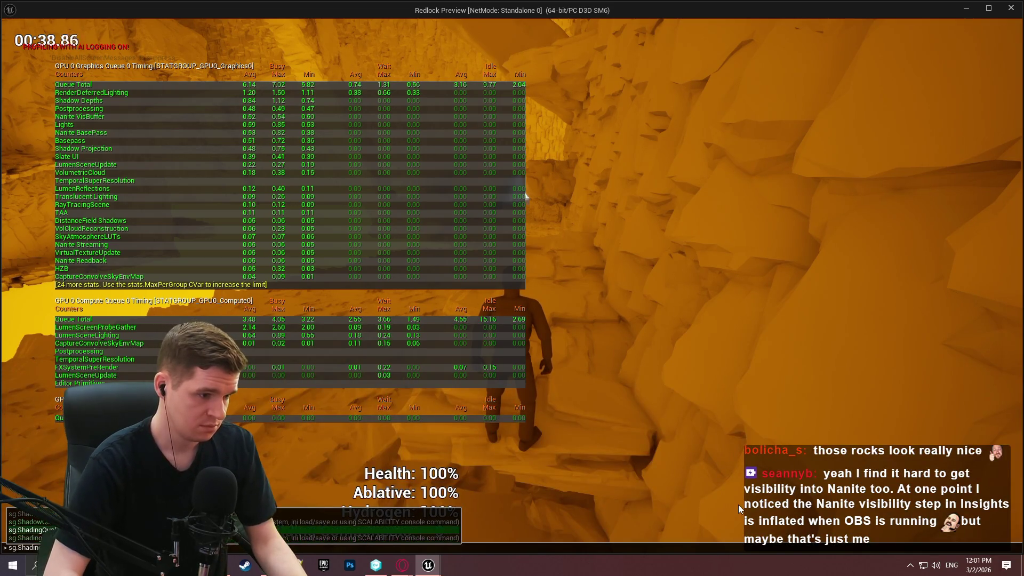
key("Return")
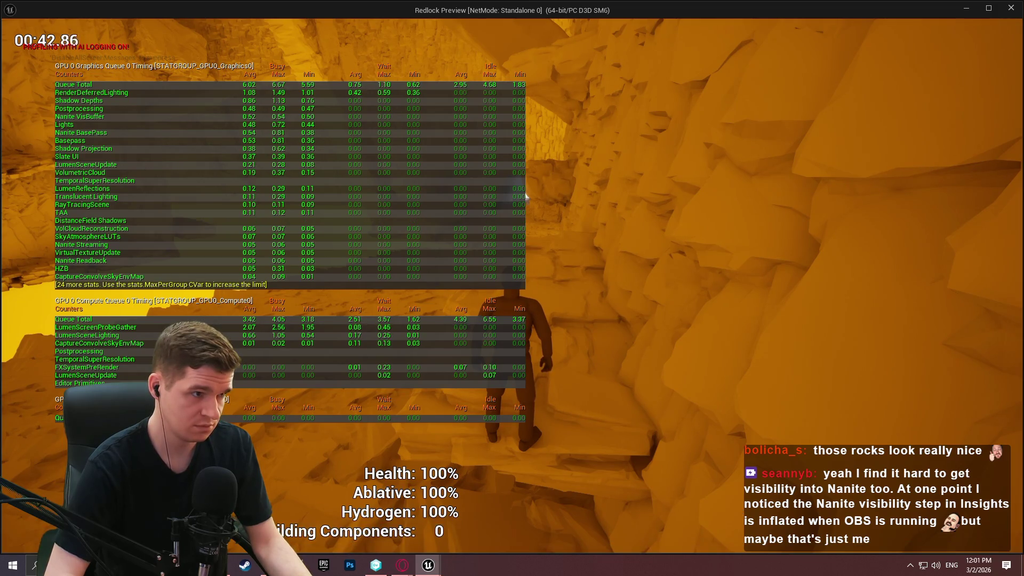
key("grave")
key("Up")
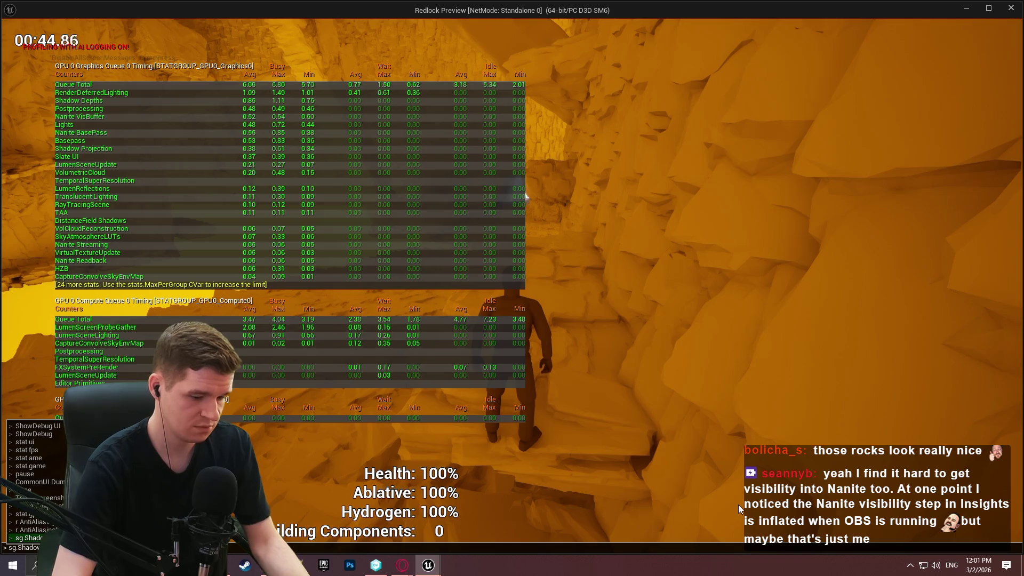
key("Return")
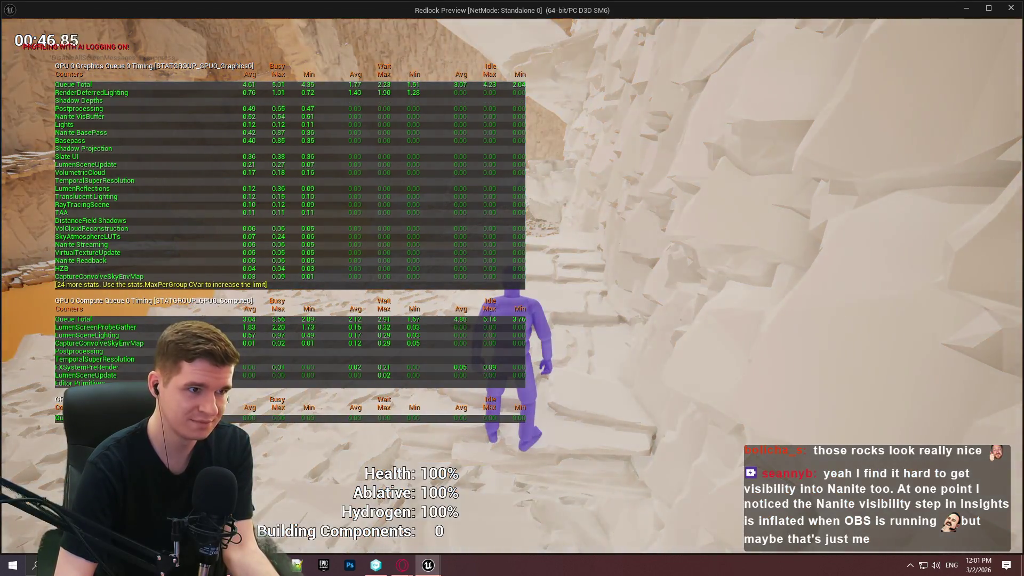
Step: Walk the character across the sand among the pale rock slopes while watching GPU stats
key("w")
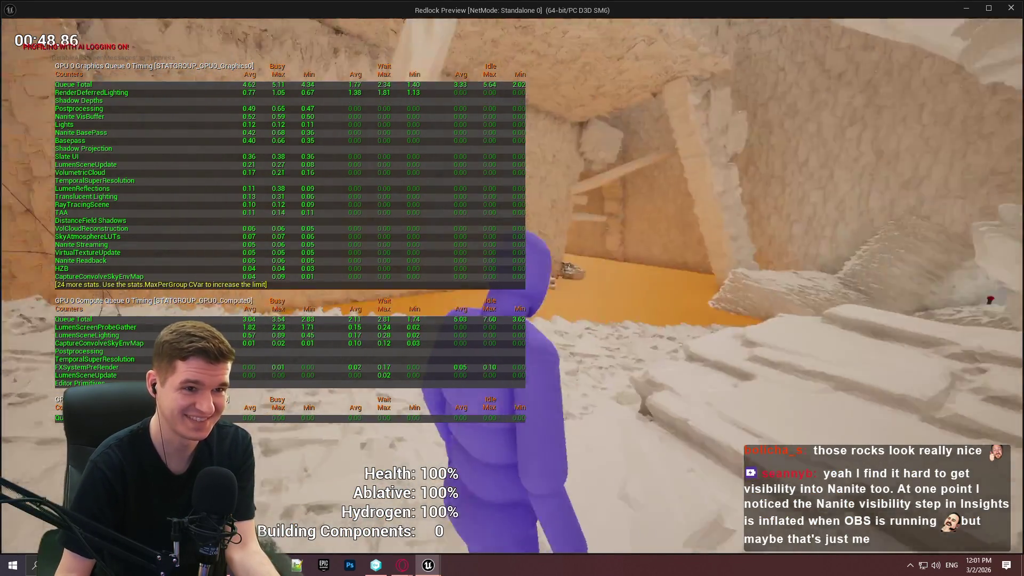
key("w")
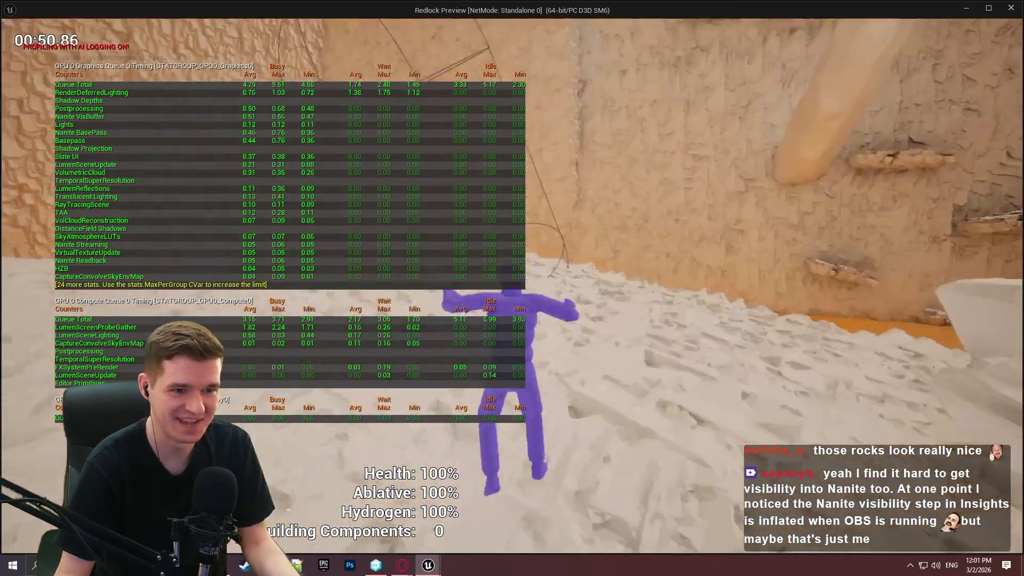
key("w")
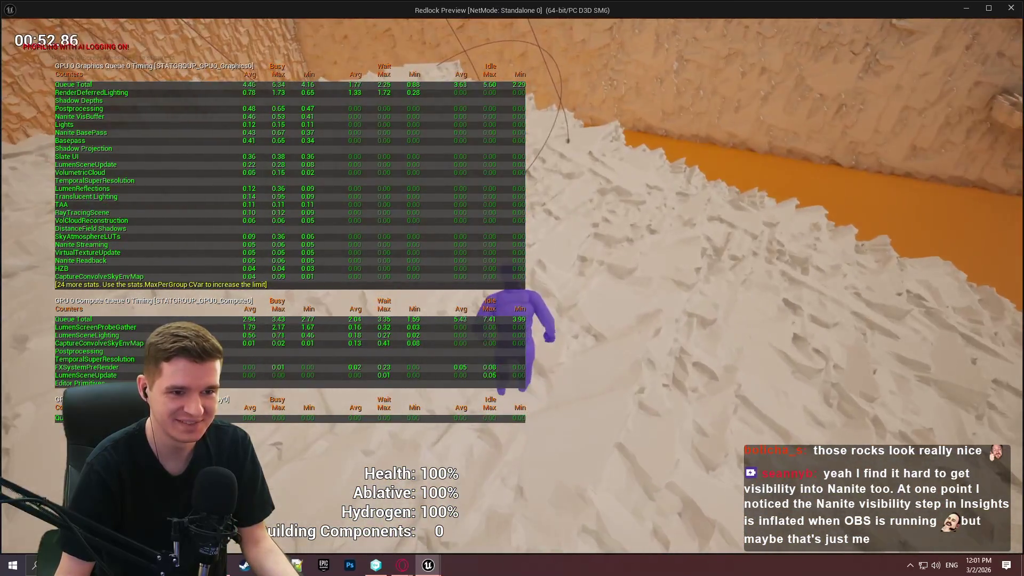
key("w")
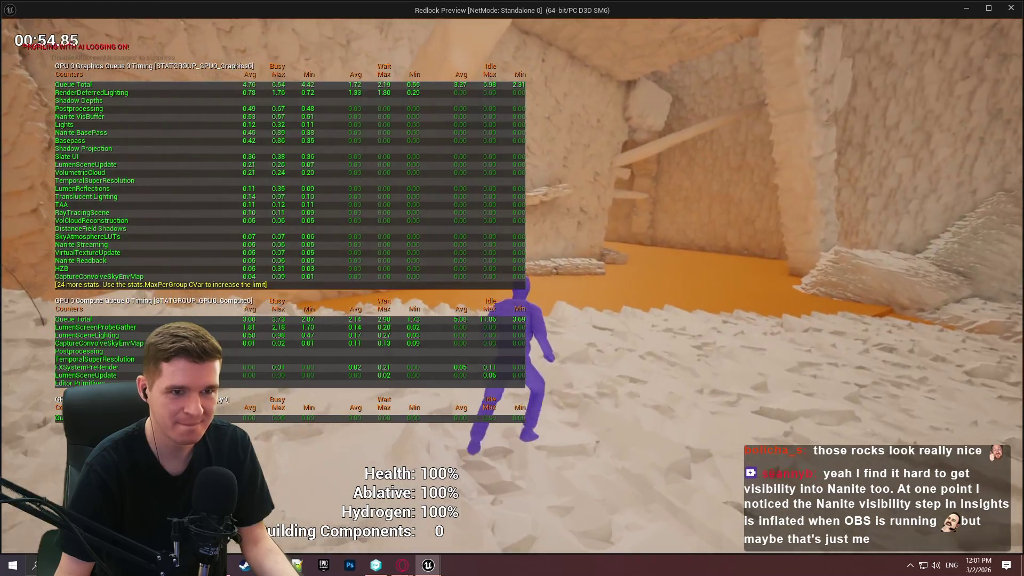
key("w")
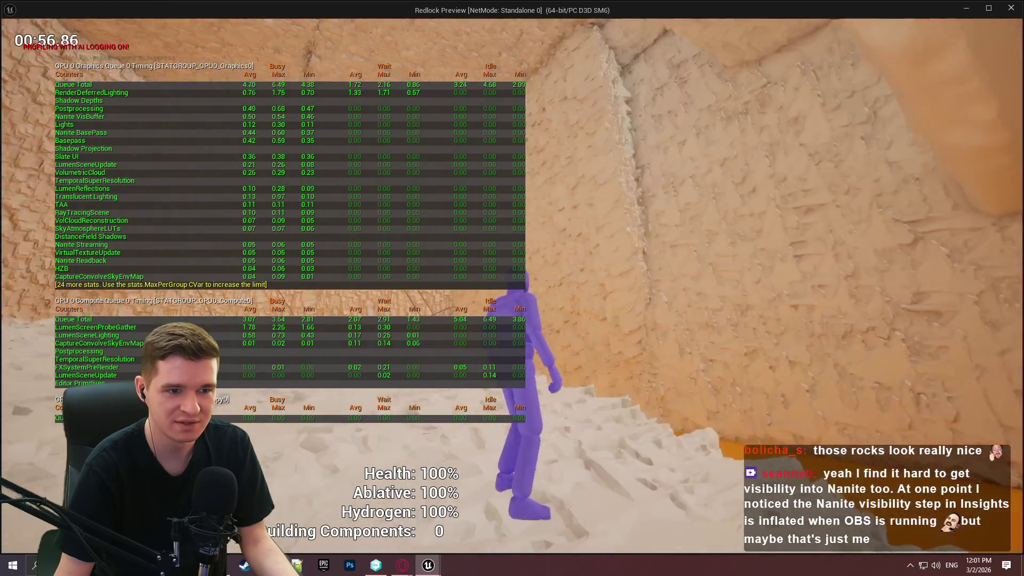
key("w")
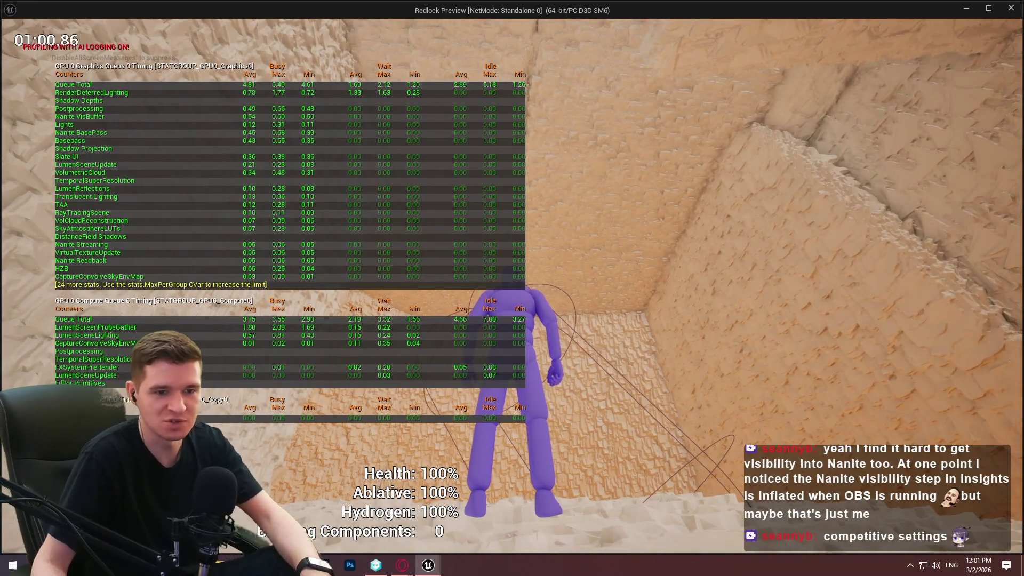
key("w")
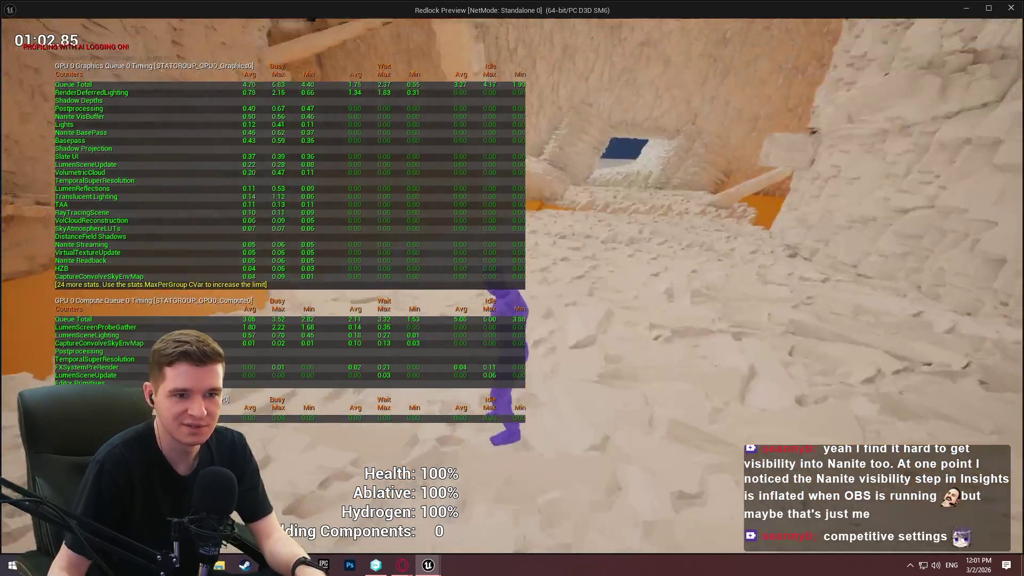
Step: Rerun the shadow quality command from history to bring Shadow Depths and Shadow Projection back
key("grave")
key("Up")
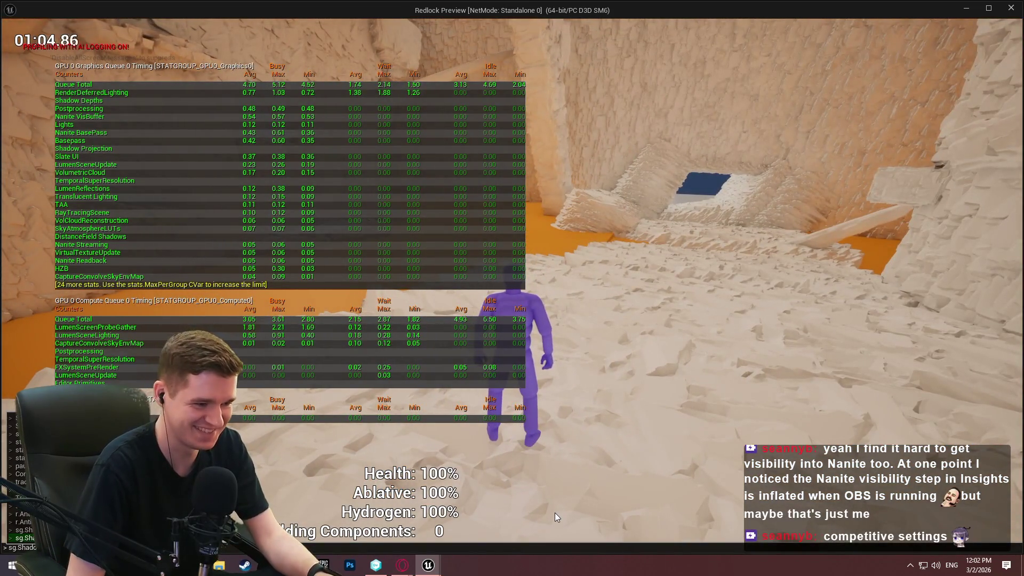
key("Return")
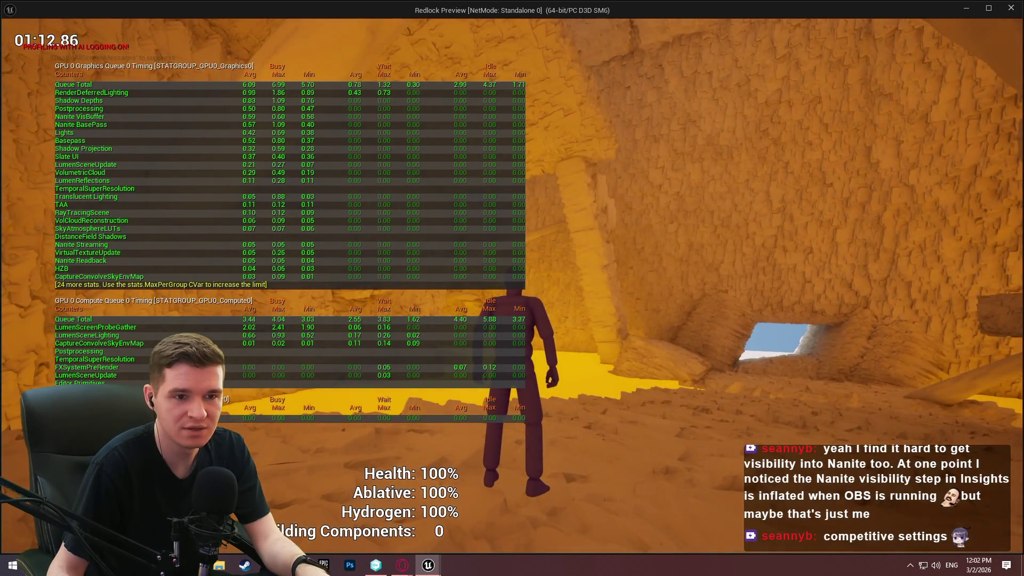
Step: Run the character past the lit rock slab into the skylit cave room
key("w")
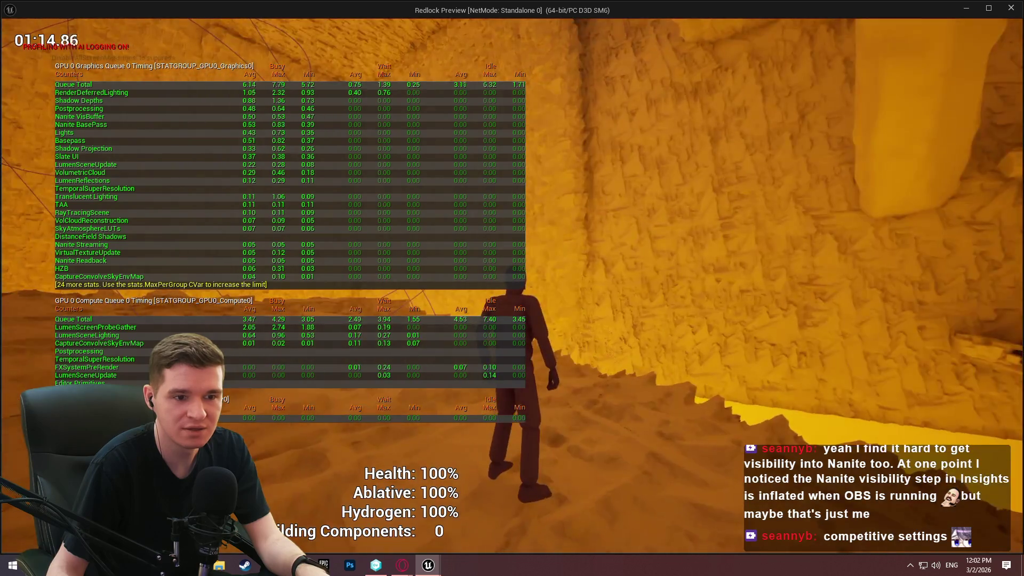
key("w")
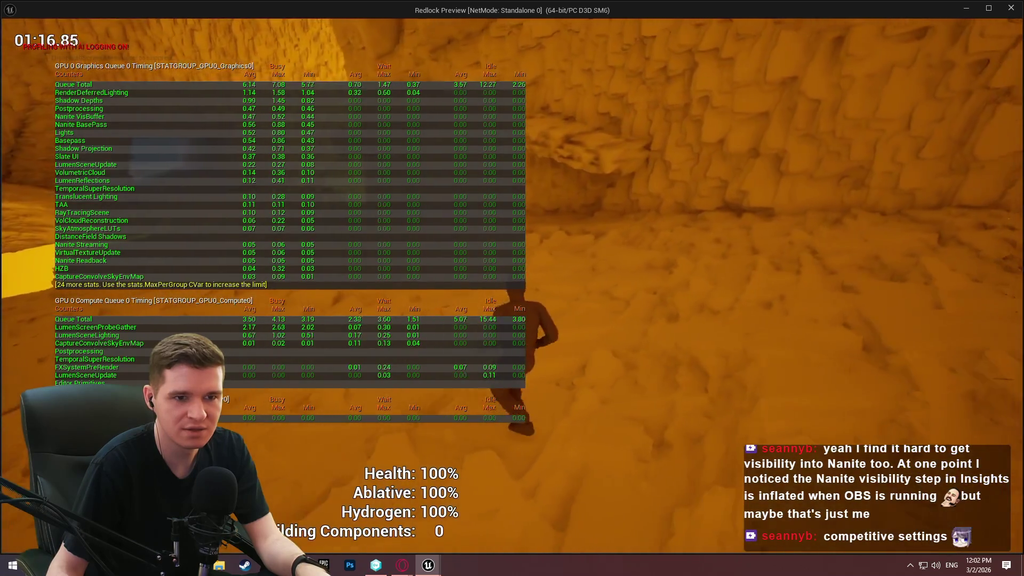
key("w")
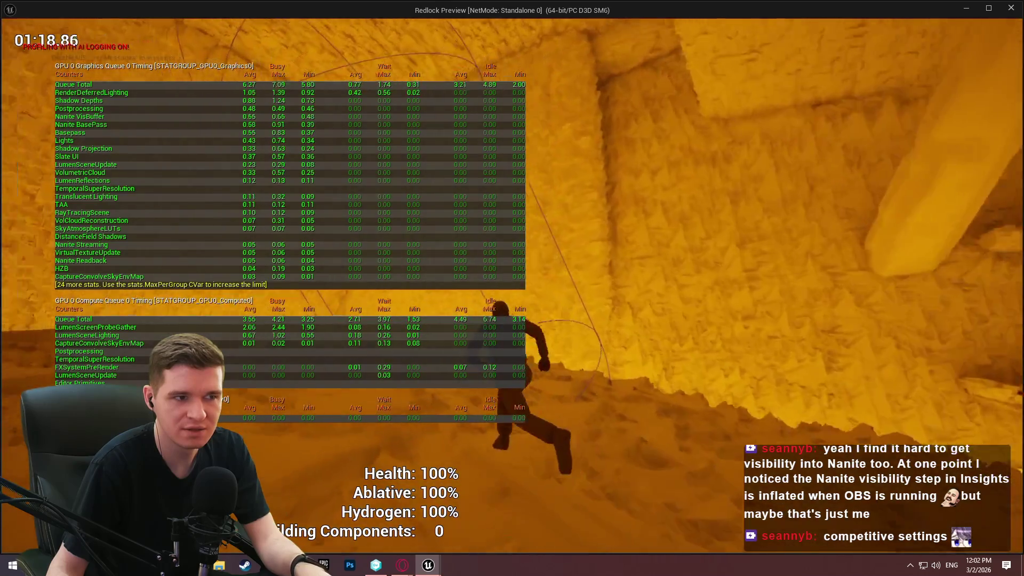
key("w")
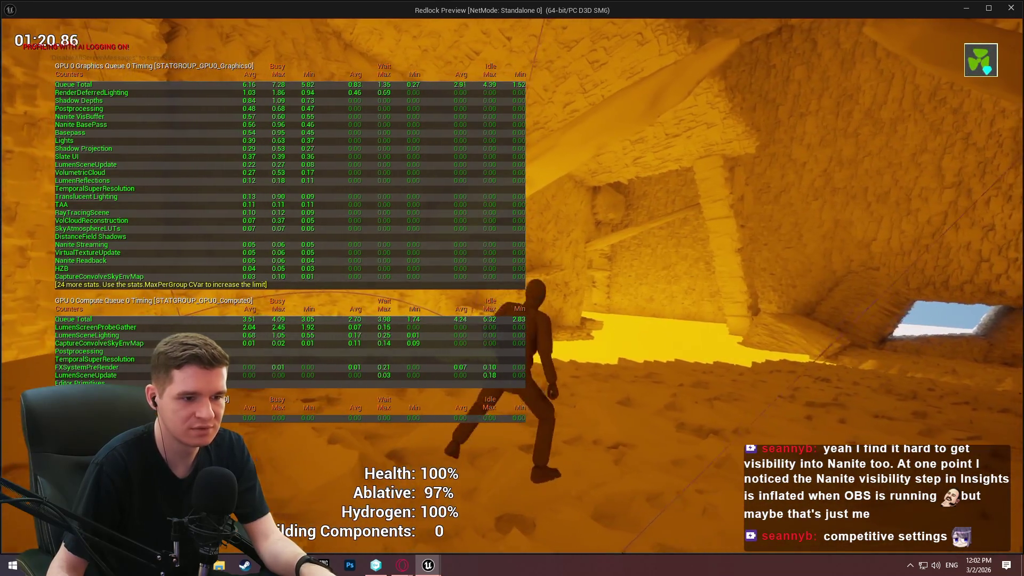
key("grave")
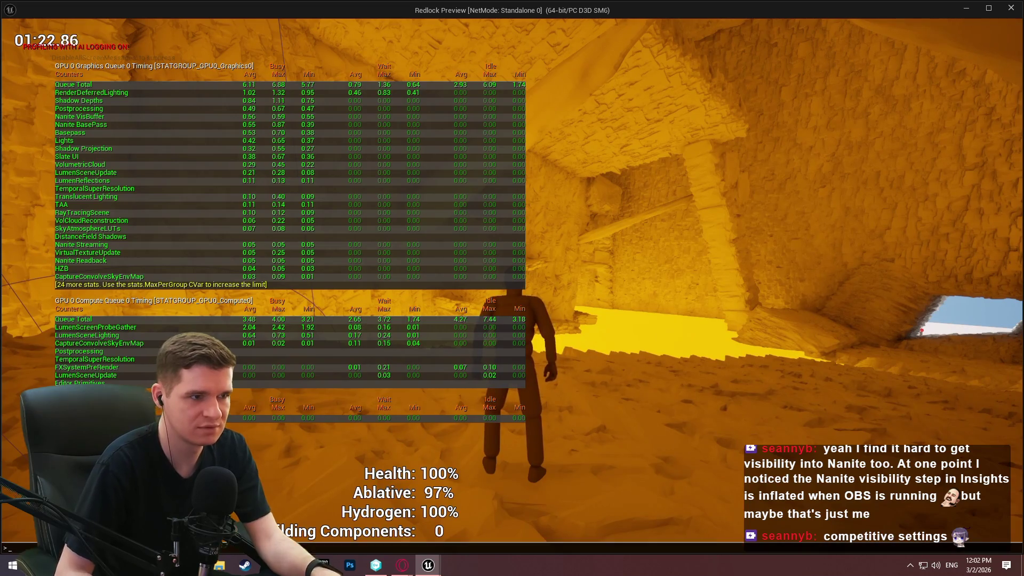
Step: Run sg.ShadowQuality, rerun it twice from console history, then move deeper into the cave
type("sg.Shado")
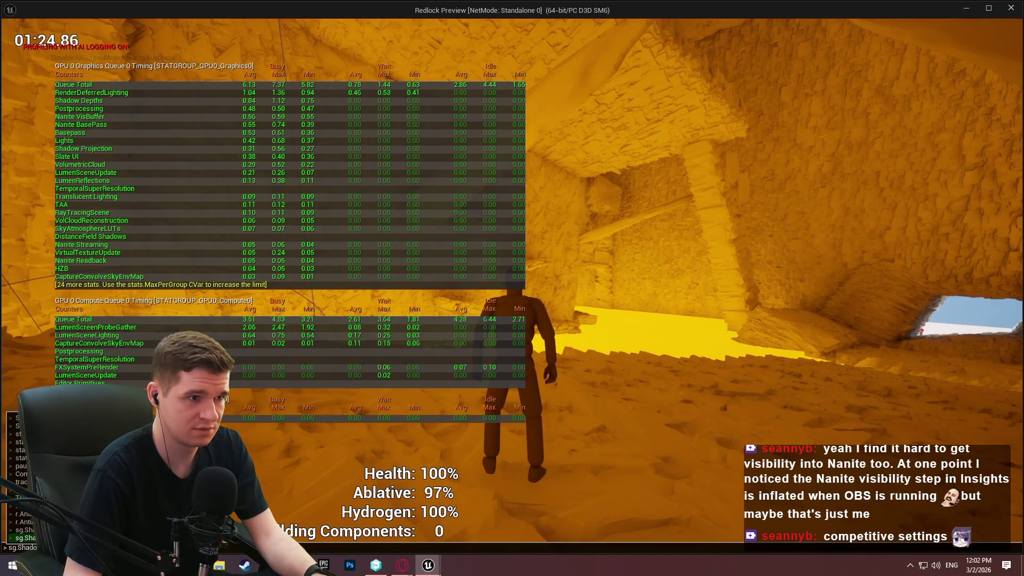
key("Return")
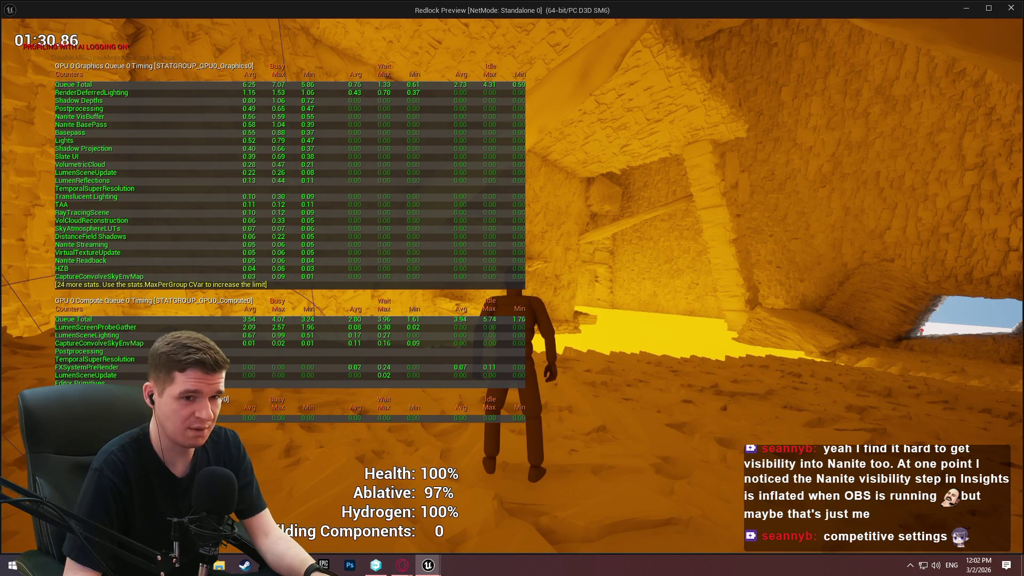
key("grave")
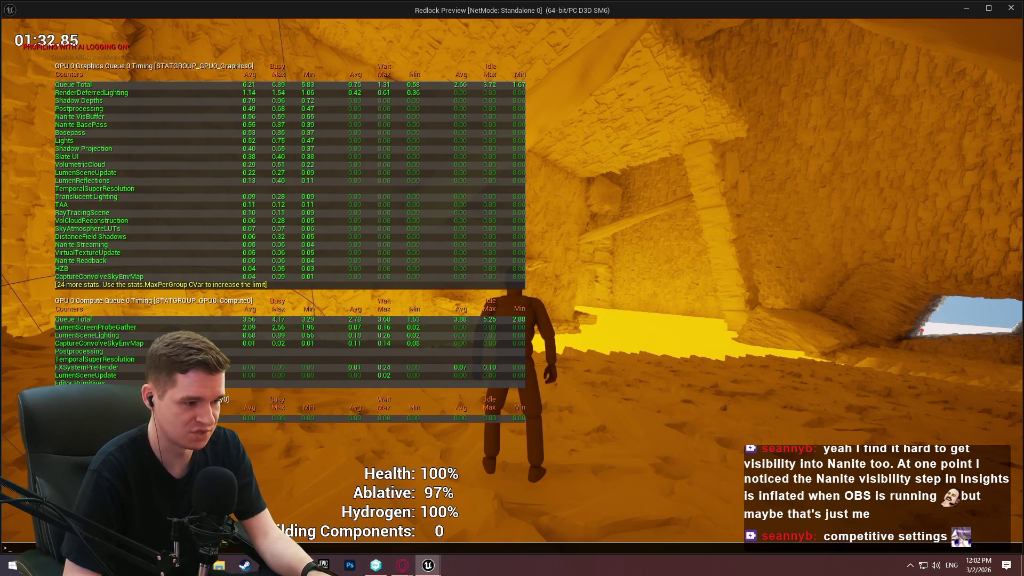
key("Up")
key("BackSpace")
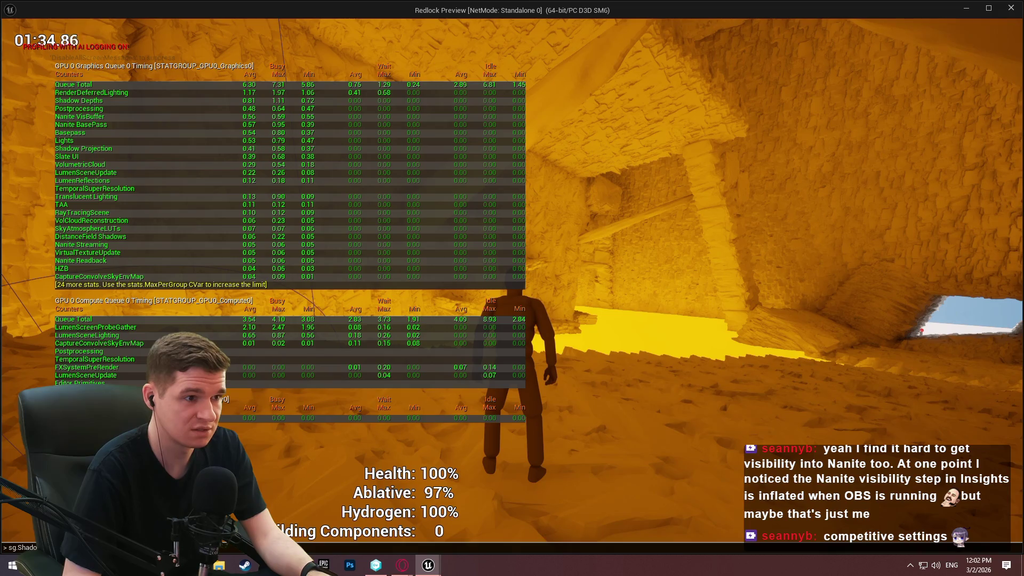
key("Return")
key("grave")
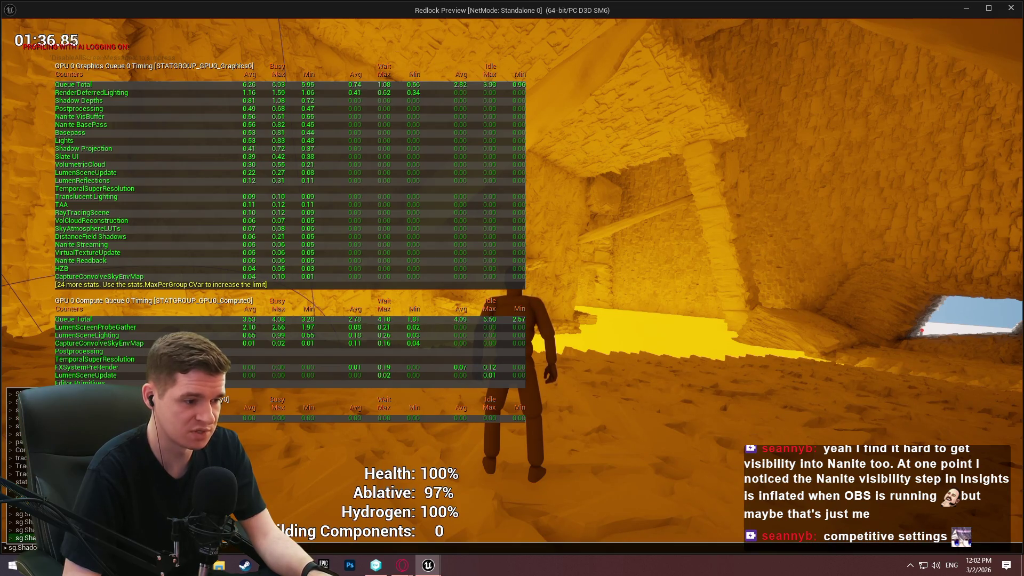
key("Return")
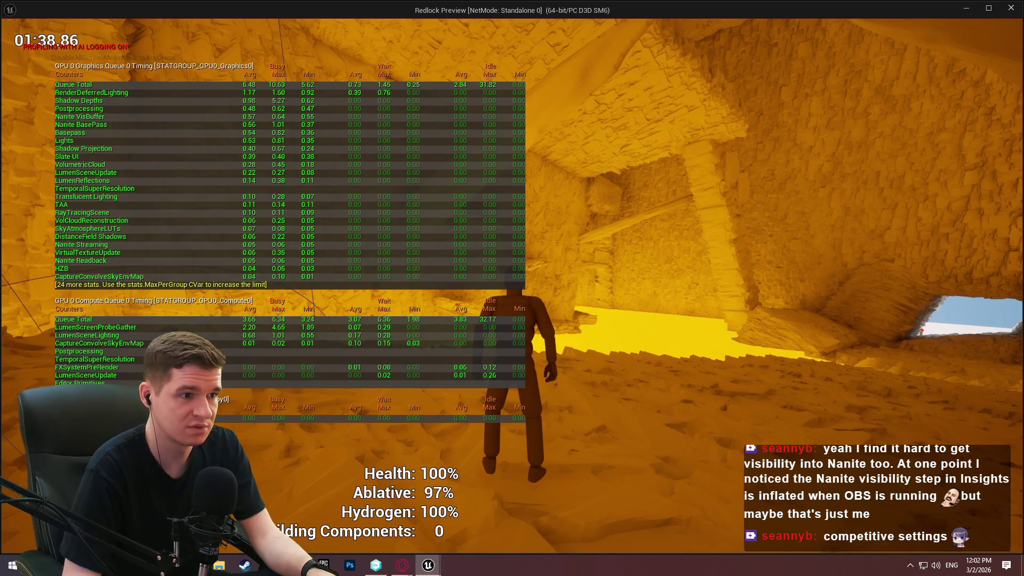
key("w")
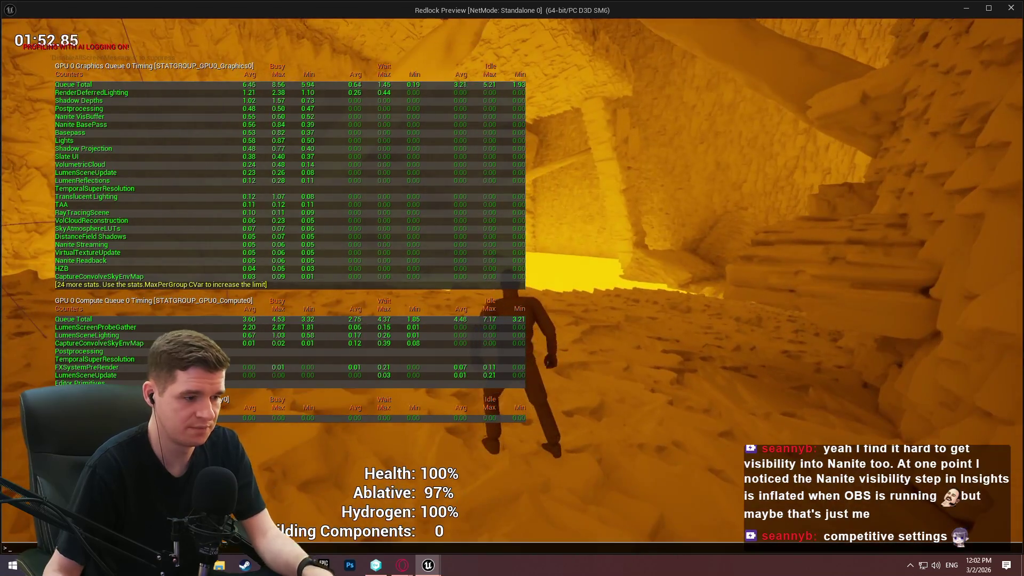
Step: Lower global illumination quality with the sg.GlobalIlluminationQuality console command
key("grave")
type("sg.l=")
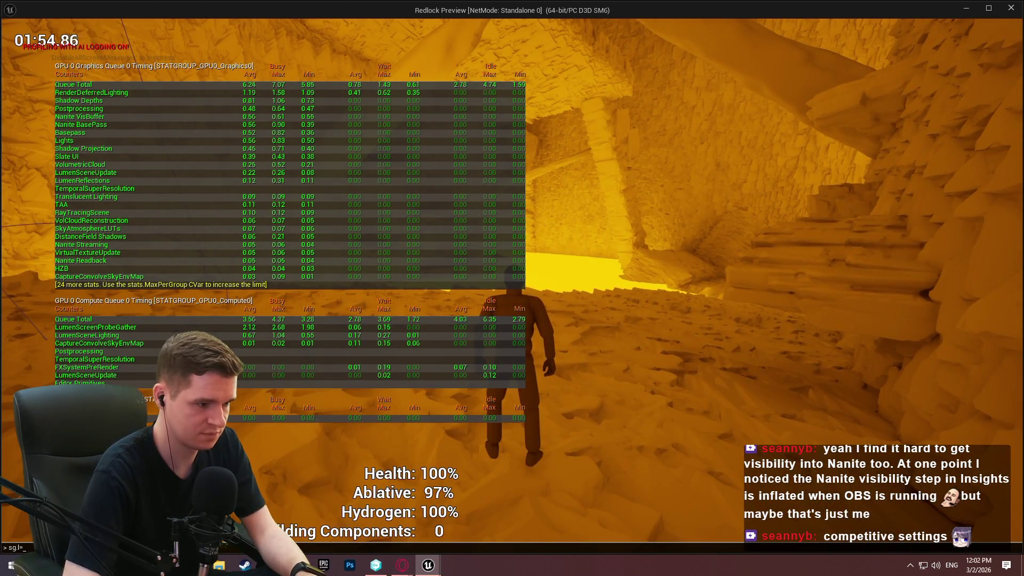
type("globa")
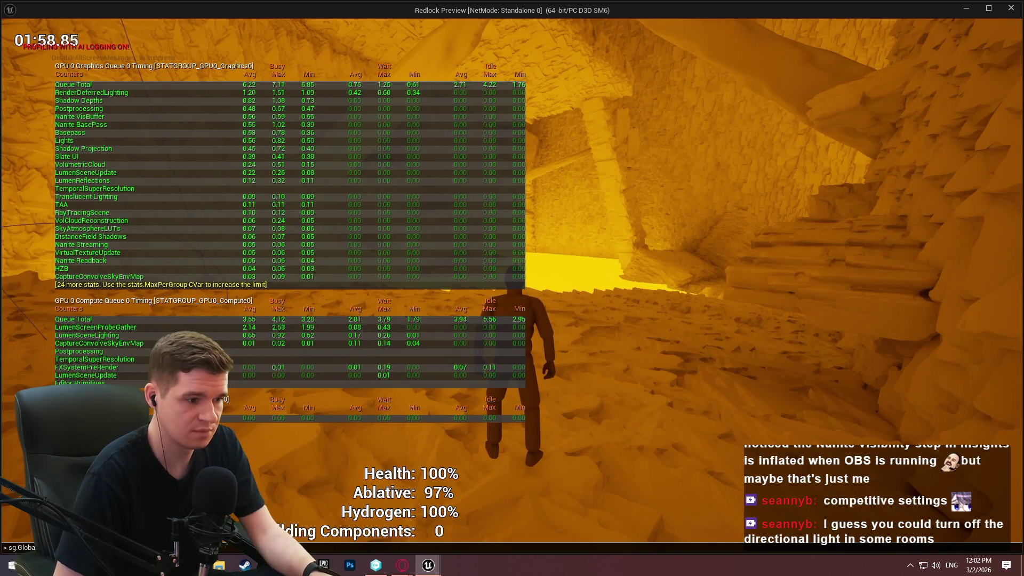
key("Return")
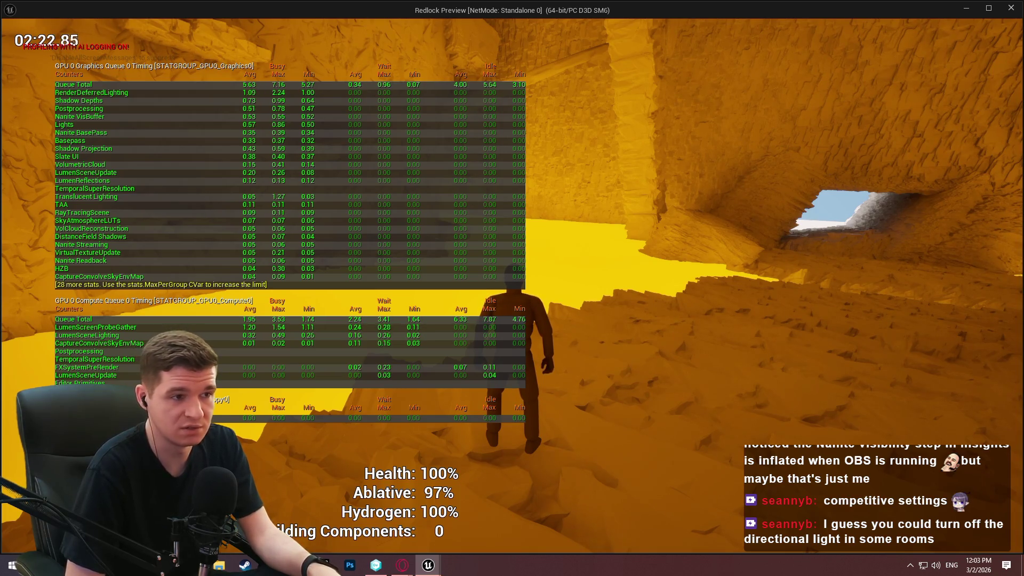
Step: Lower reflection quality with sg.ReflectionQuality, then close the standalone preview with Esc
key("grave")
key("Up")
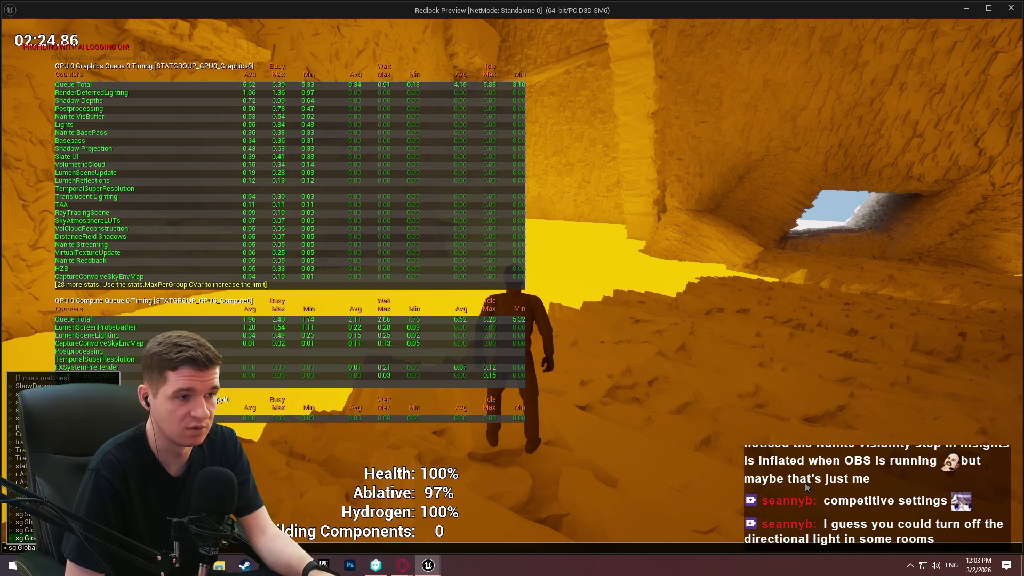
key("Escape")
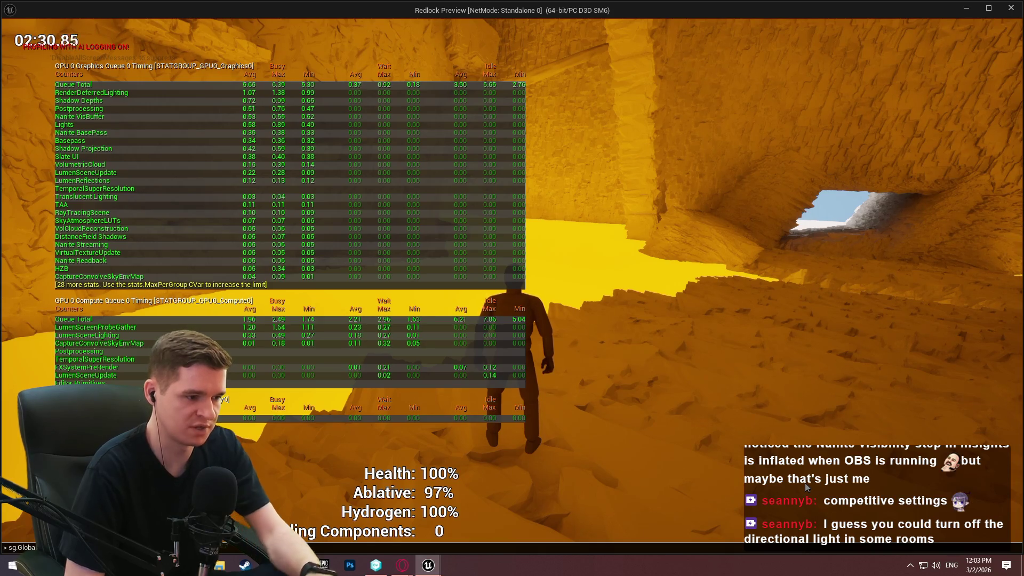
key("BackSpace")
key("BackSpace")
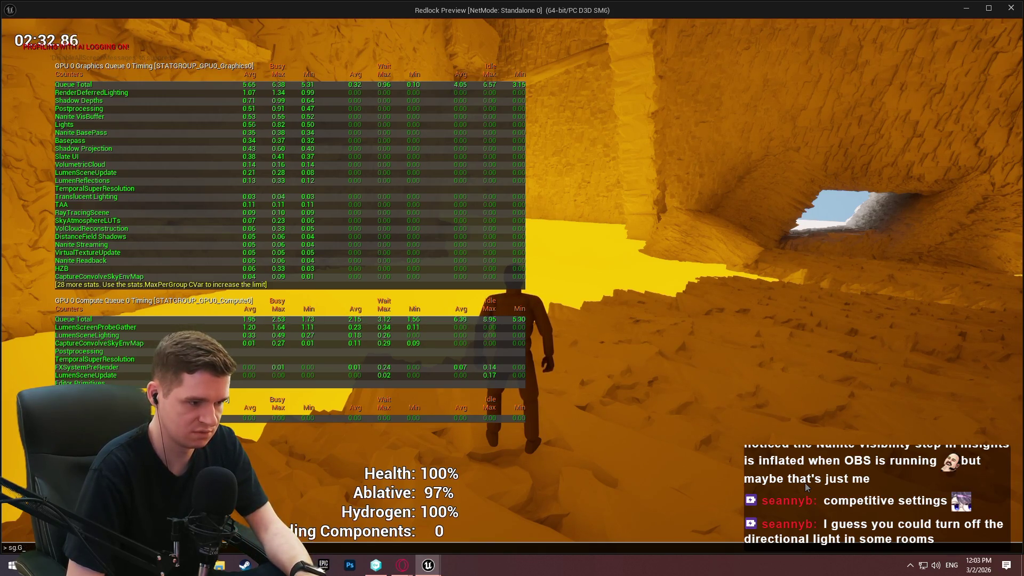
type("reflec")
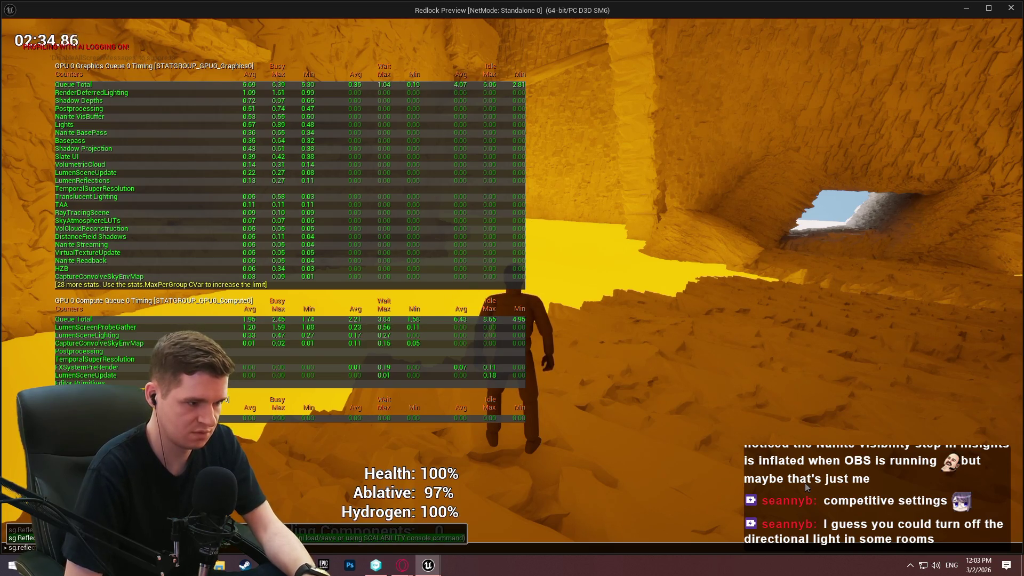
key("Escape")
key("Escape")
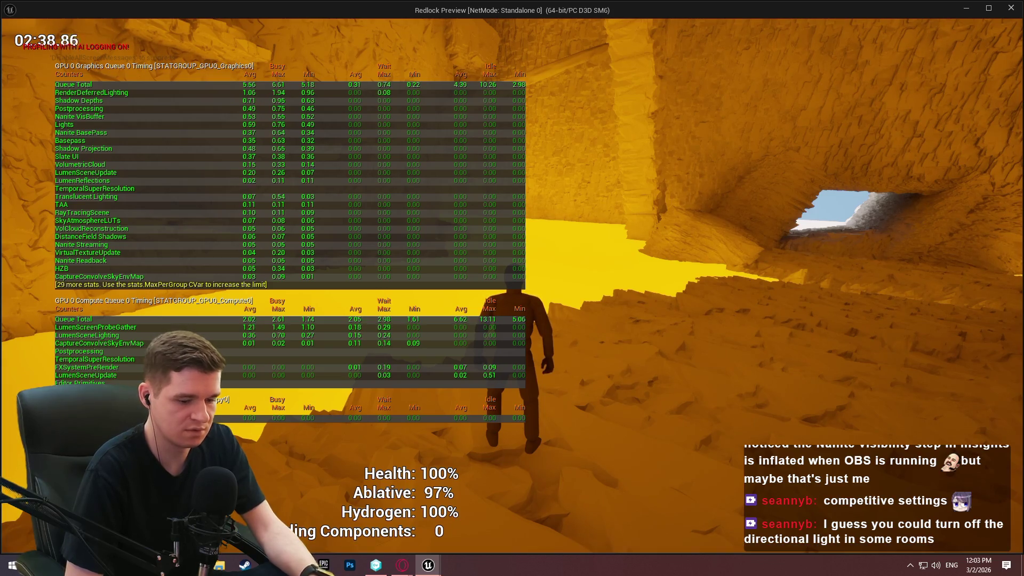
key("Escape")
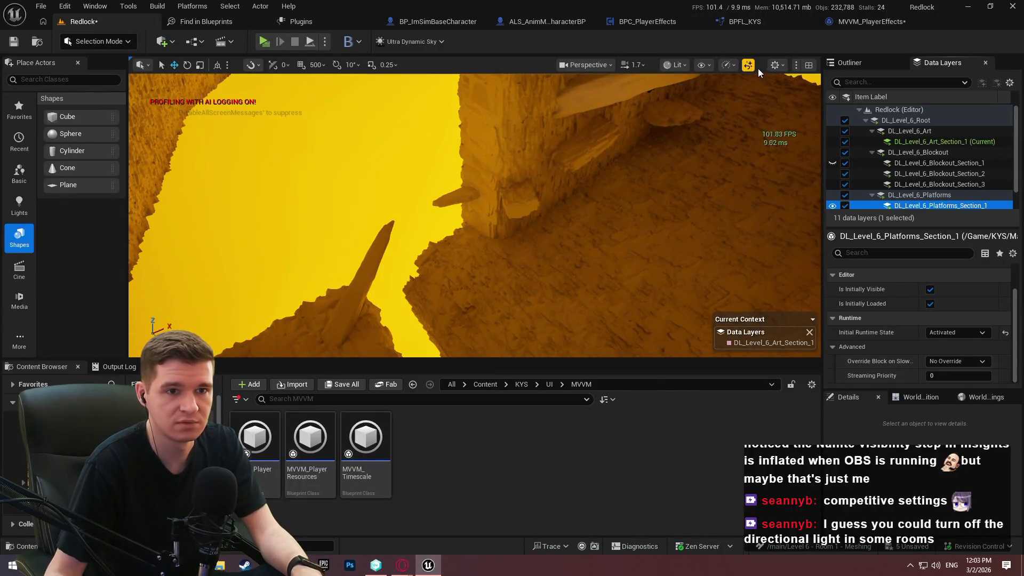
Step: Set Viewport Scalability Global Illumination and Reflections to Medium, then start a fresh standalone preview
left_click(783, 66)
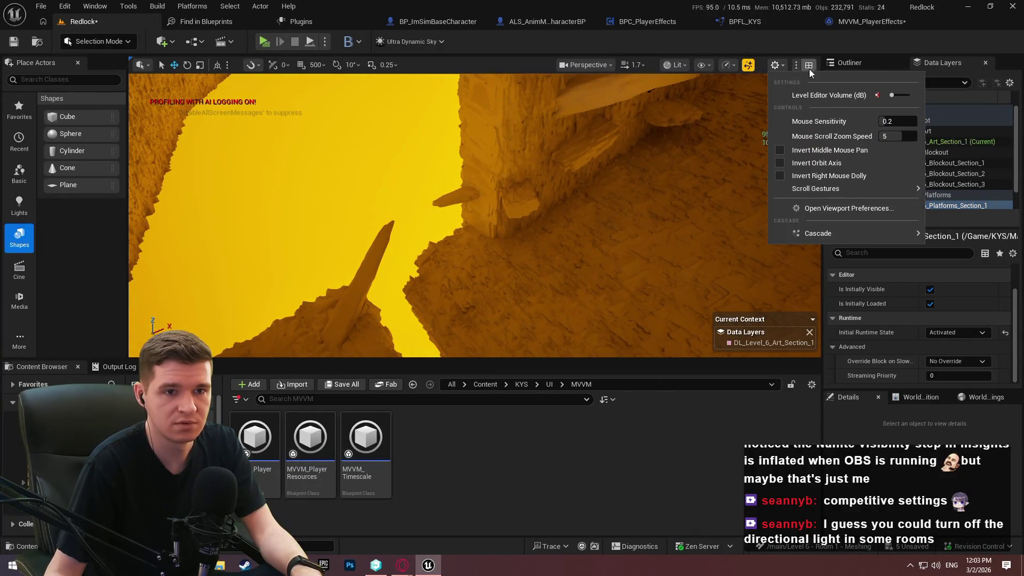
left_click(735, 65)
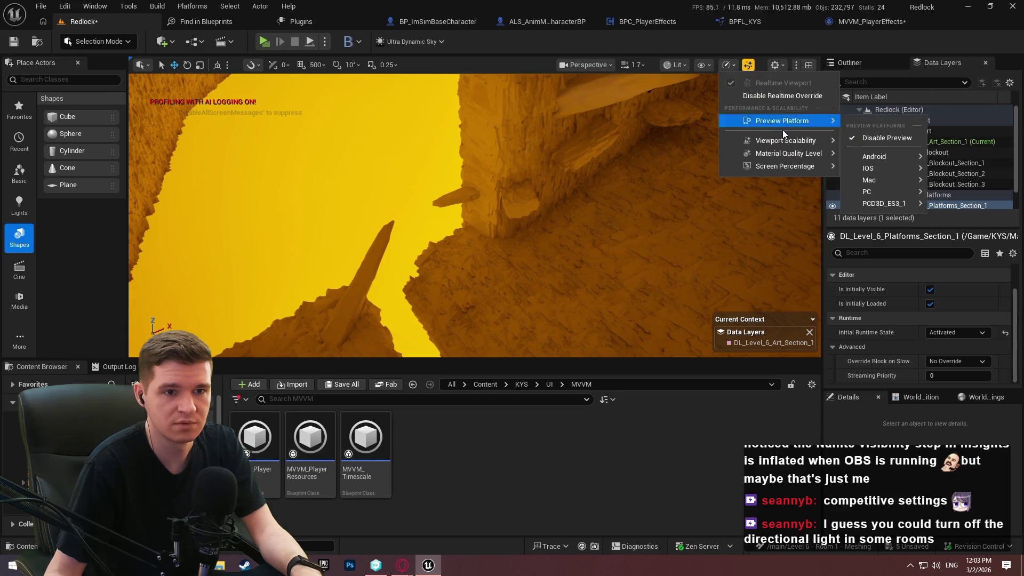
mouse_move(786, 140)
left_click(545, 220)
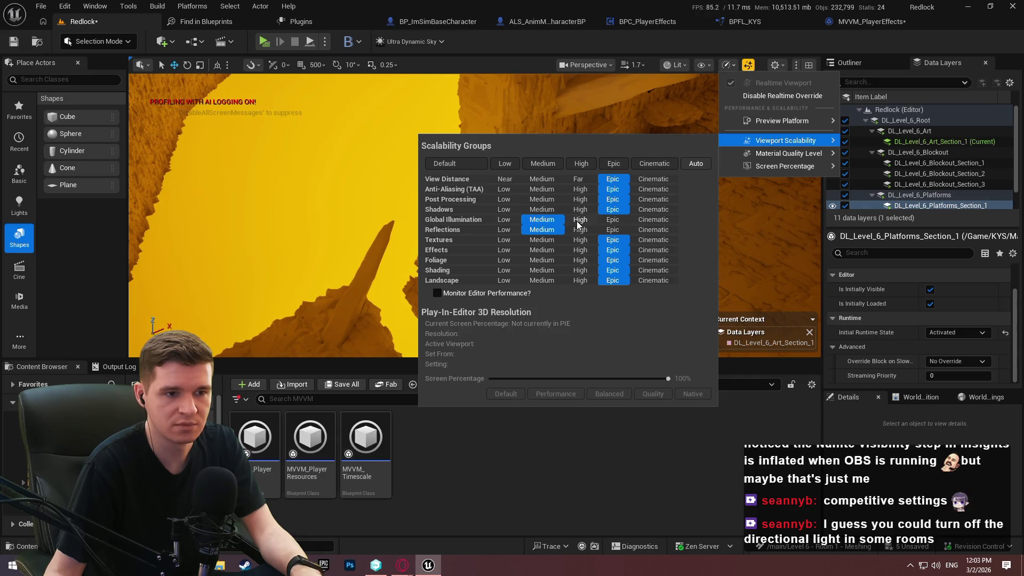
left_click(580, 230)
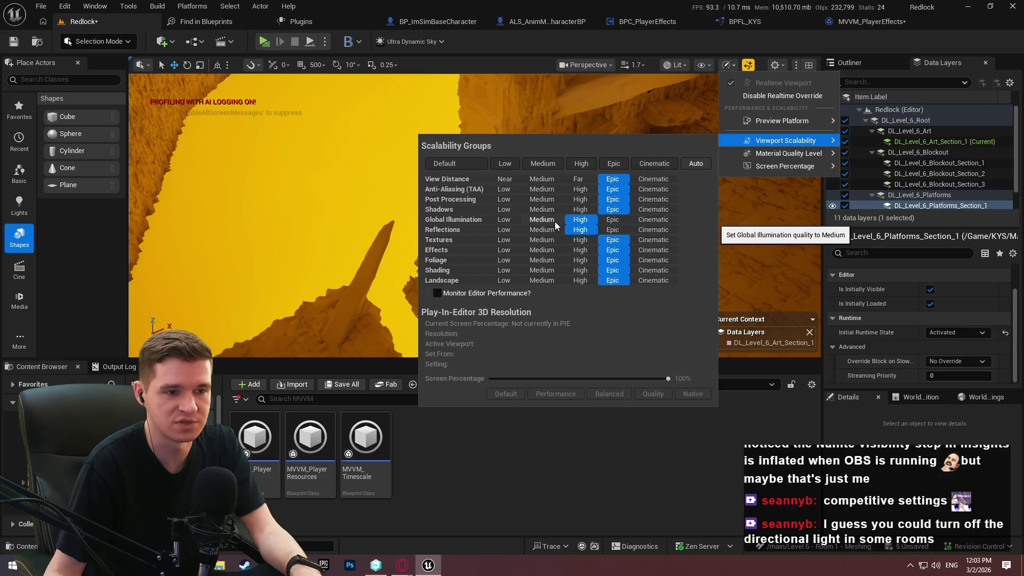
left_click(556, 224)
key("Escape")
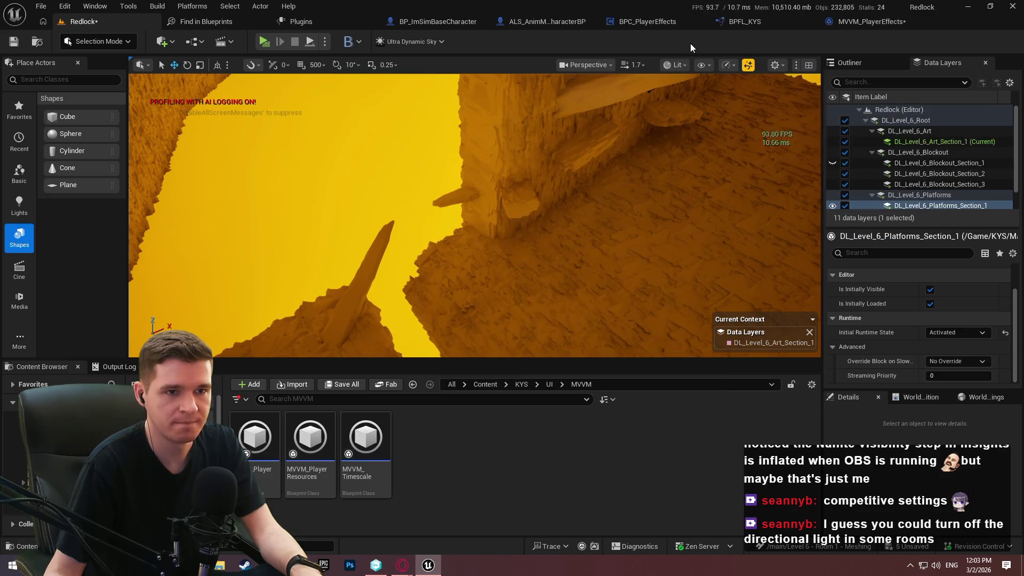
key("w")
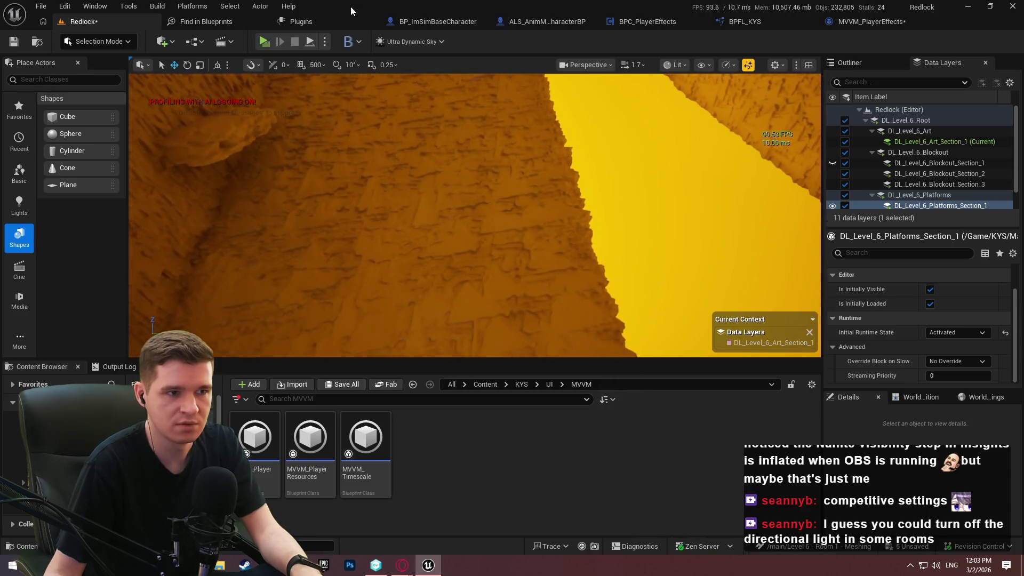
key("Return")
Step: Start playing, run sg.ReflectionQuality 0, then look up the sg.GlobalIlluminationQuality command
key("w")
key("w")
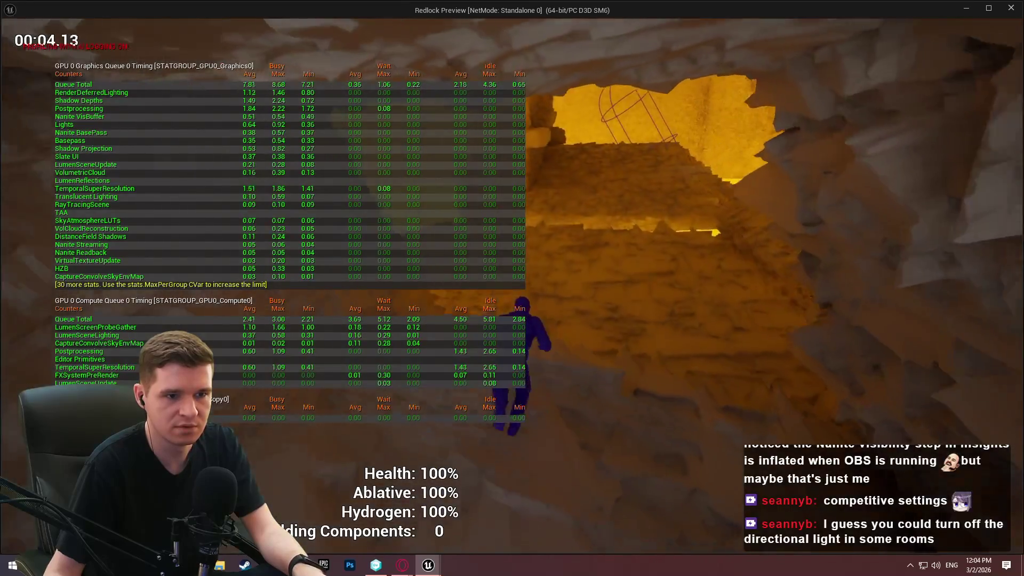
key("grave")
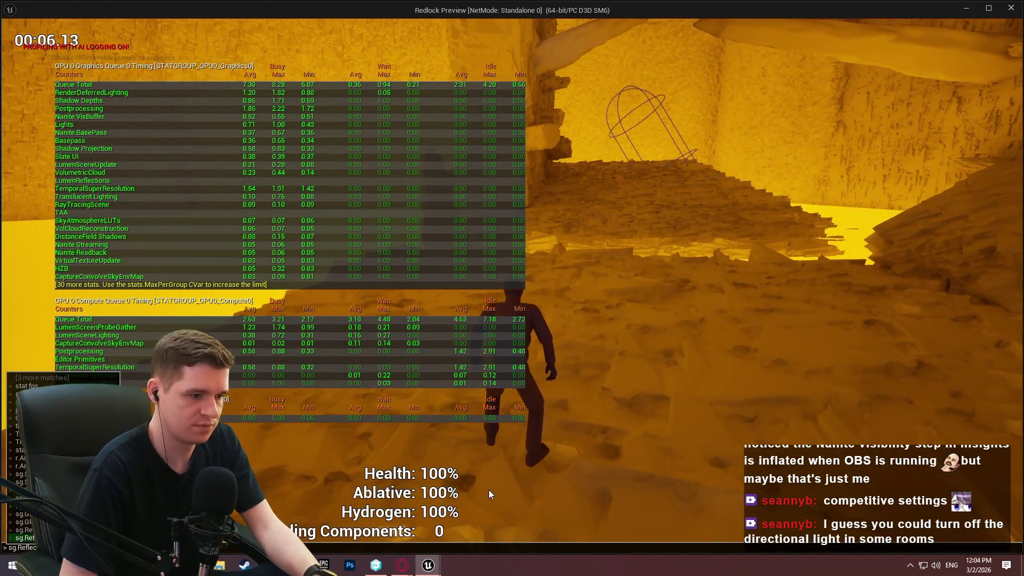
type("sg.ReflectionQuality 0")
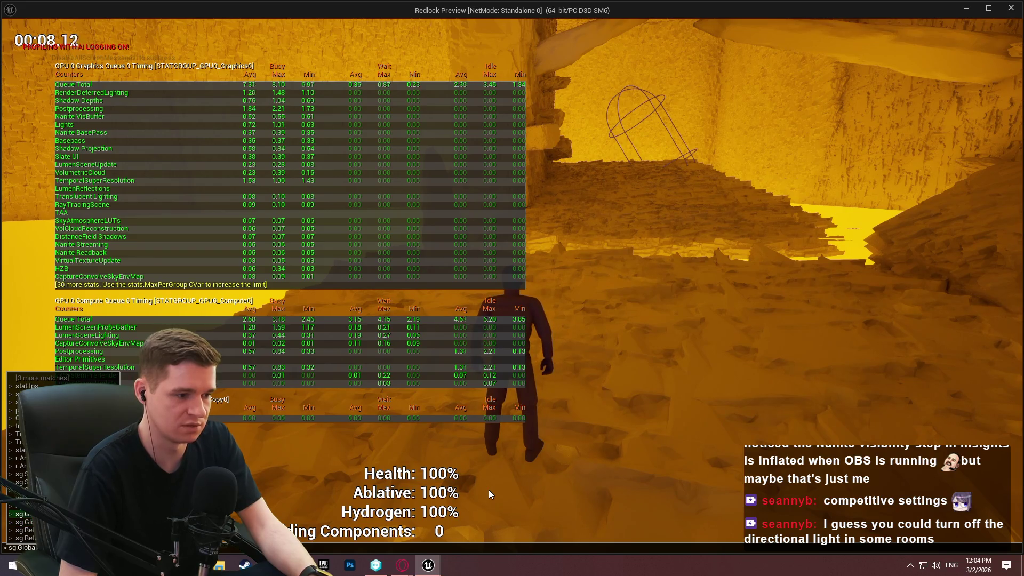
key("Return")
key("grave")
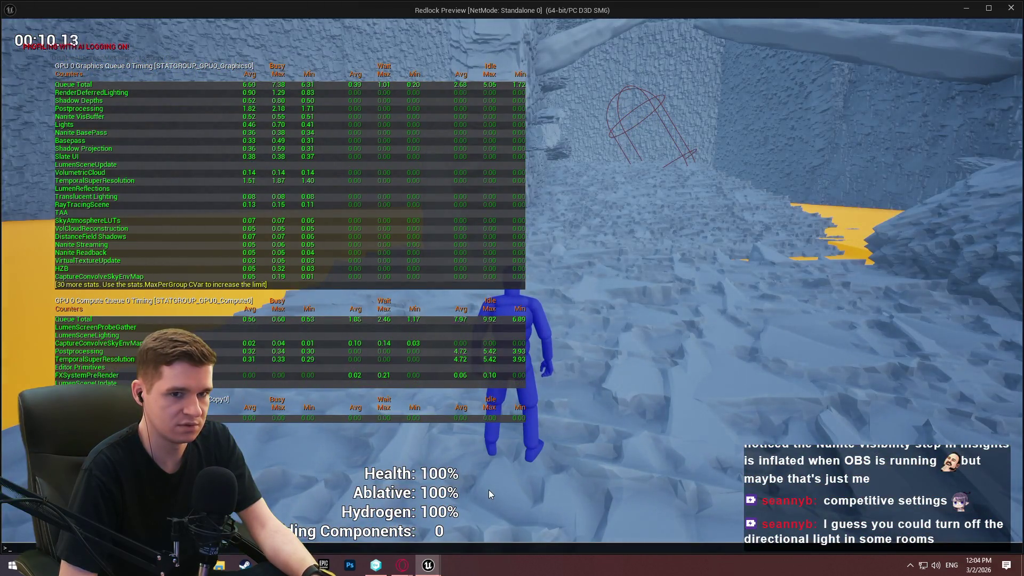
type("sg.Global")
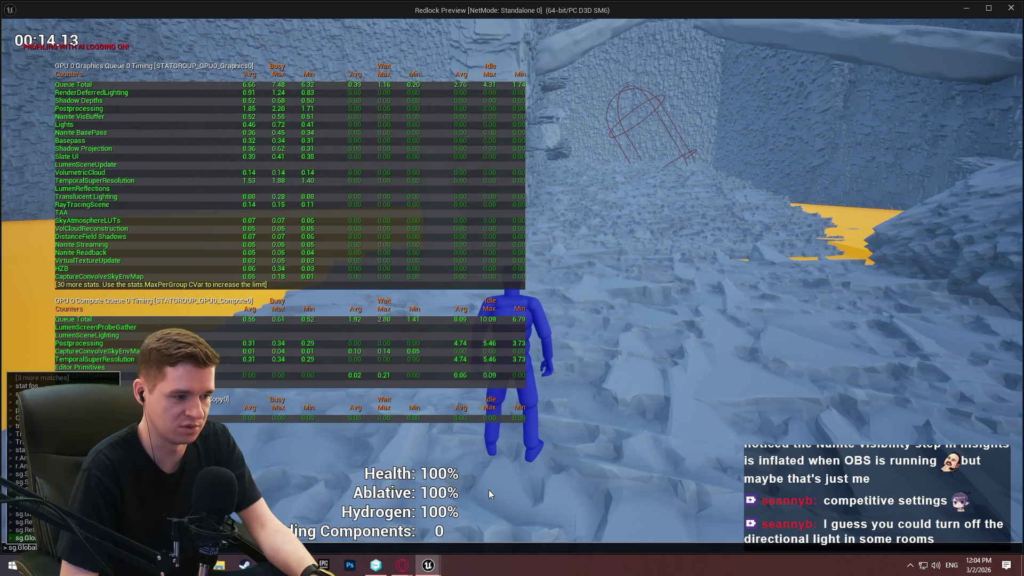
key("Return")
Step: Run through the cave, enter an r.AntiAliasing command, and start a 'screens' console search
key("w")
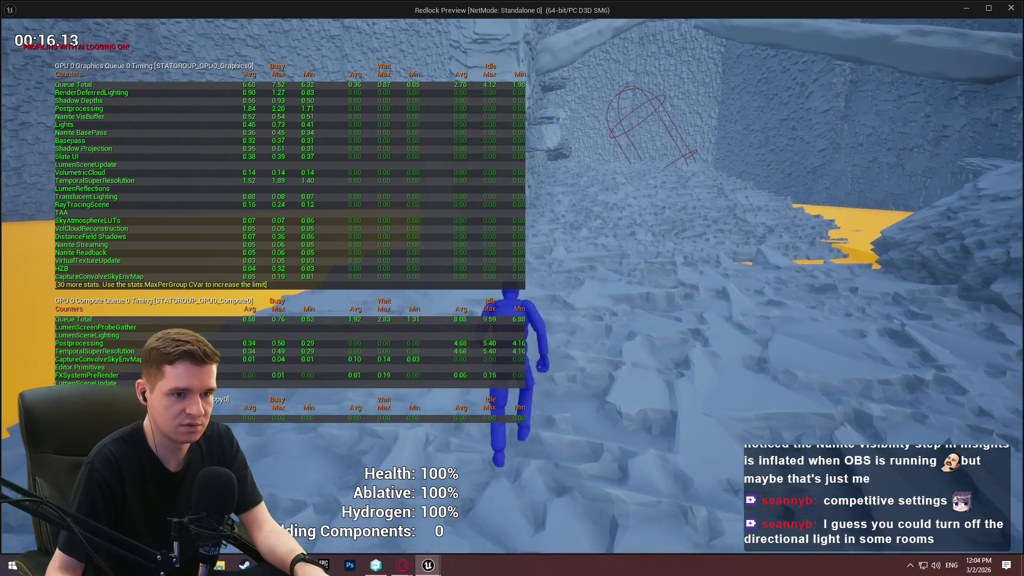
key("w")
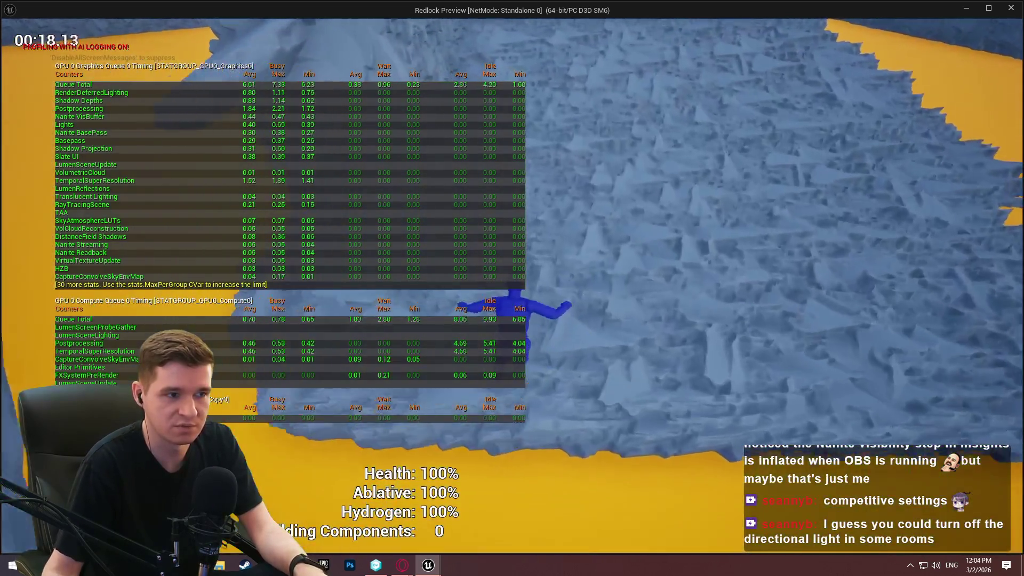
key("w")
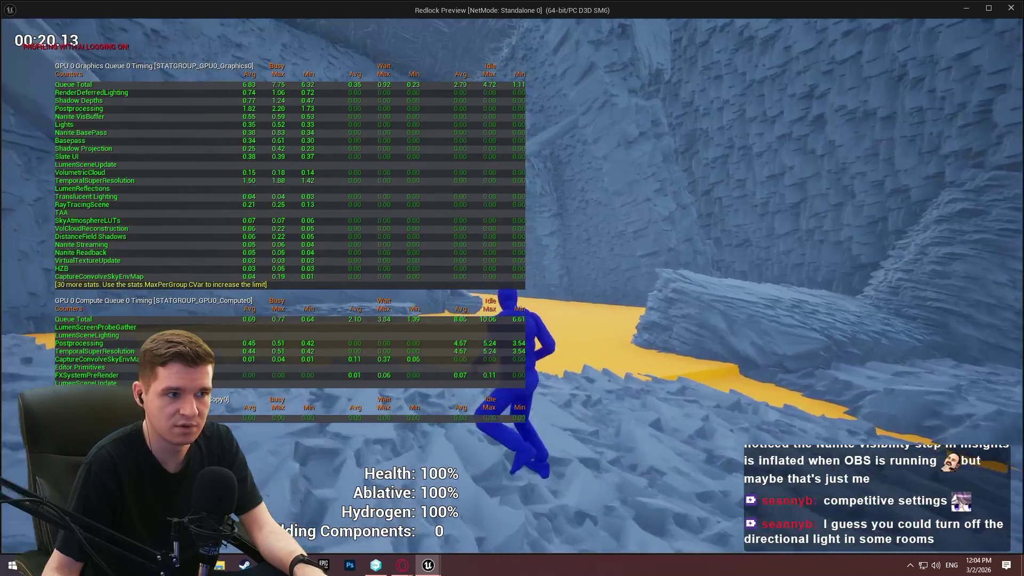
key("grave")
type("r.antiAlia")
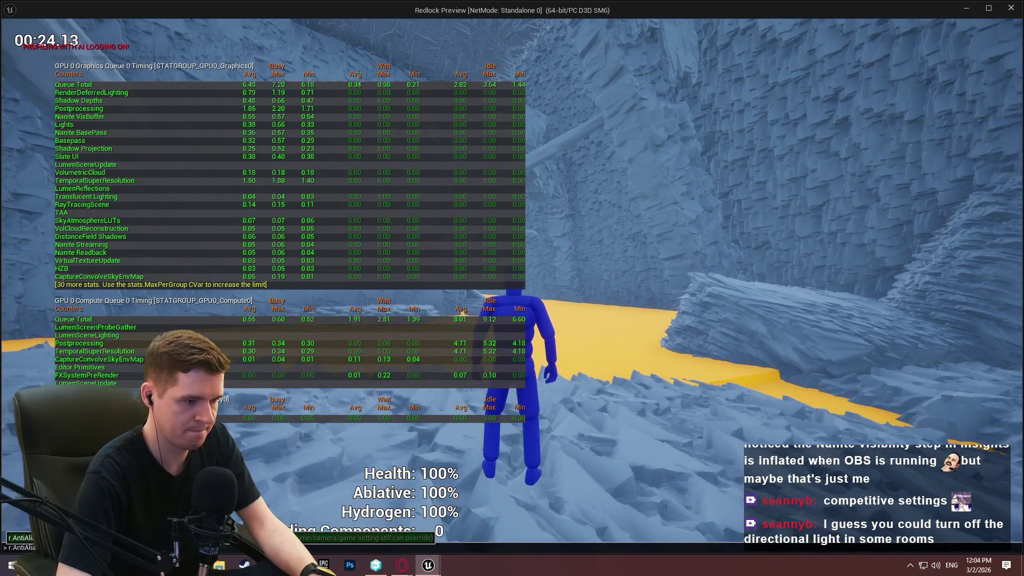
key("Escape")
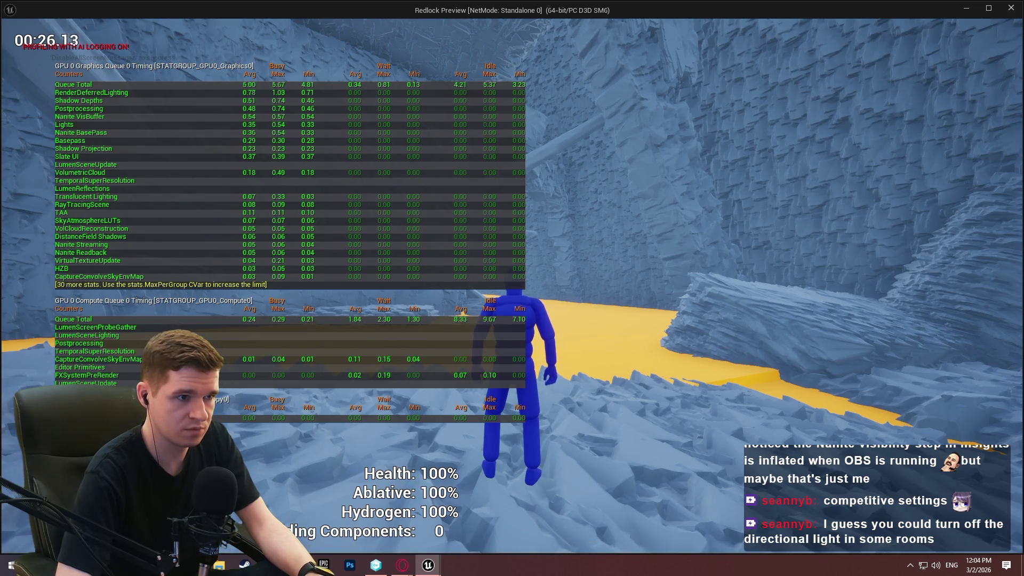
key("w")
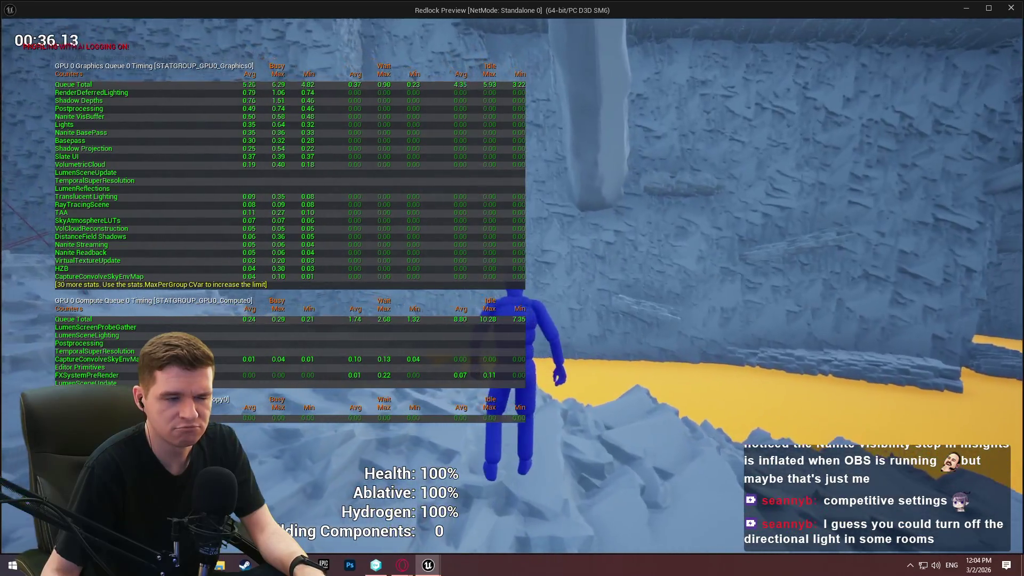
key("grave")
type("screens")
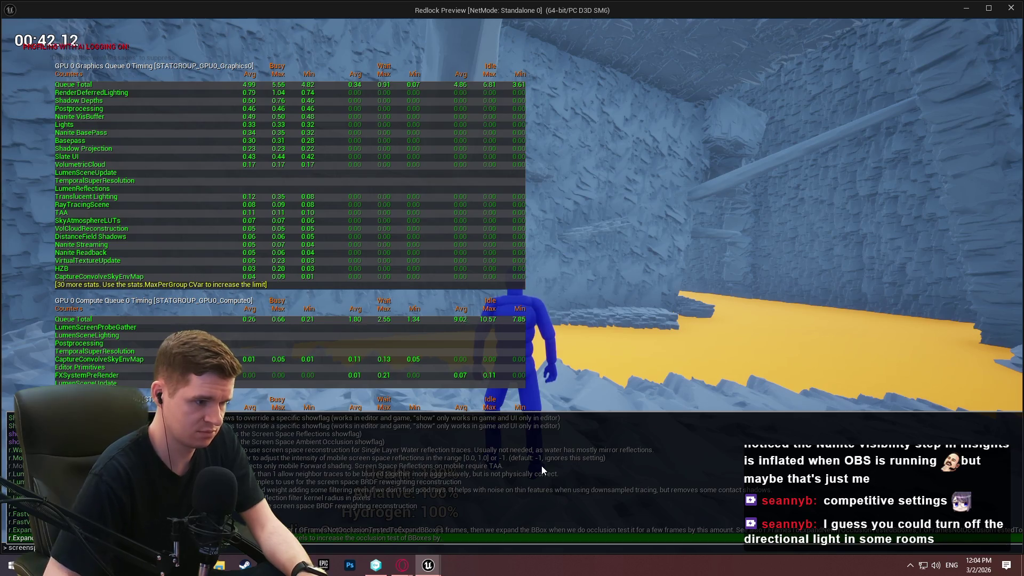
Step: Toggle the ScreenSpace show flag from the 'screens' suggestion and run on across the ice
key("Up")
key("Up")
key("Up")
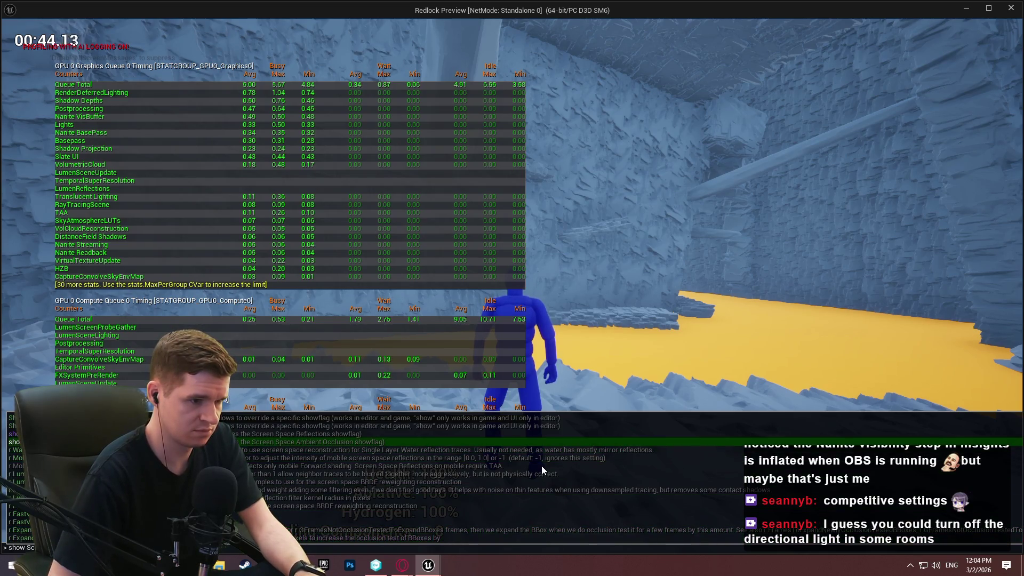
key("Return")
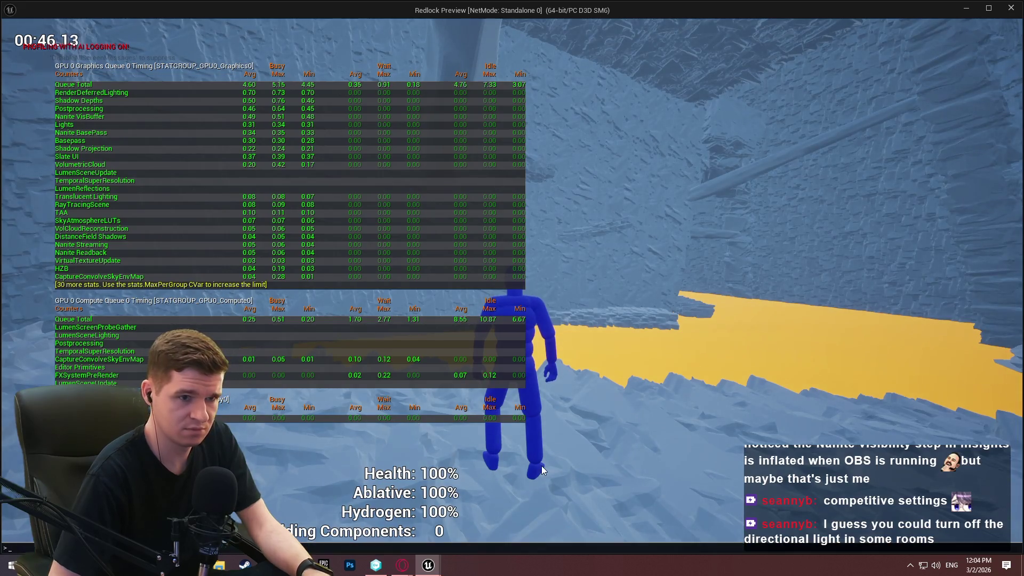
key("grave")
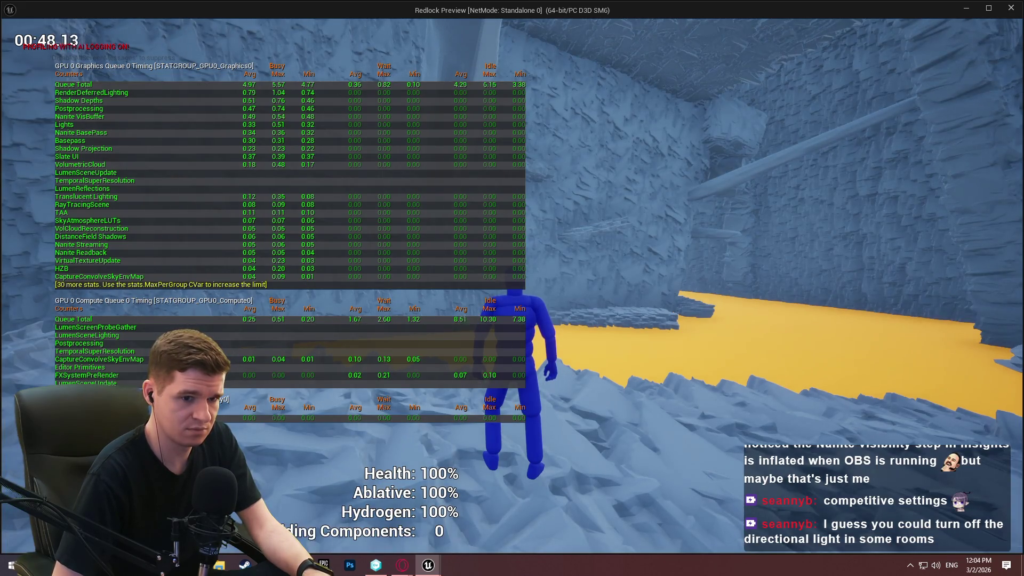
type("show Sc")
left_click(542, 467)
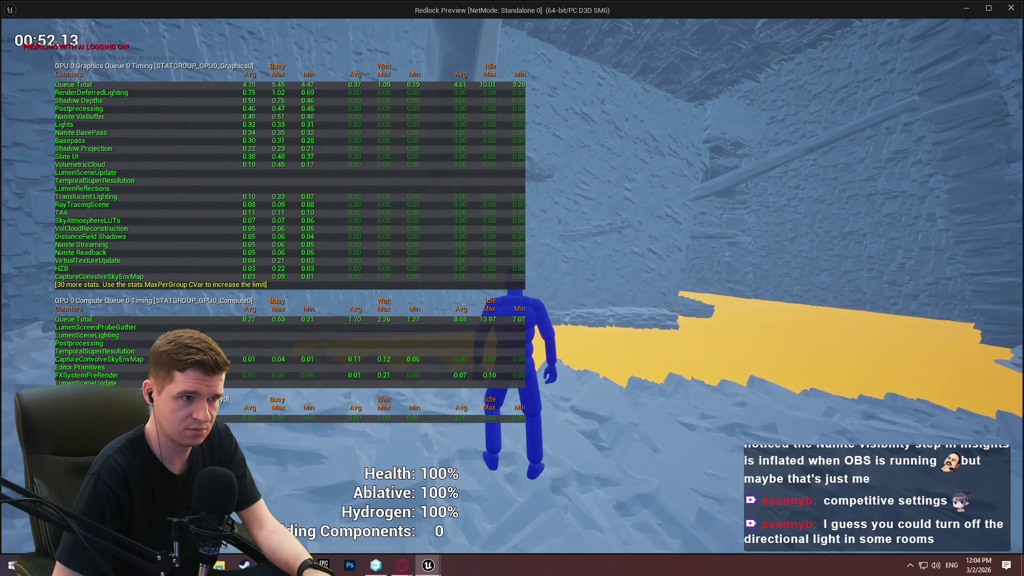
left_click(542, 466)
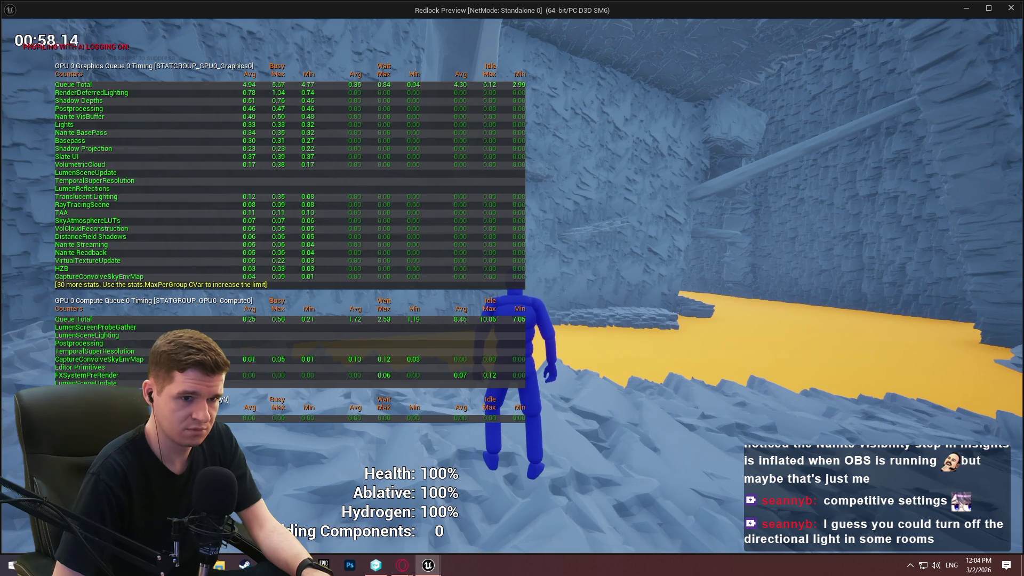
key("w")
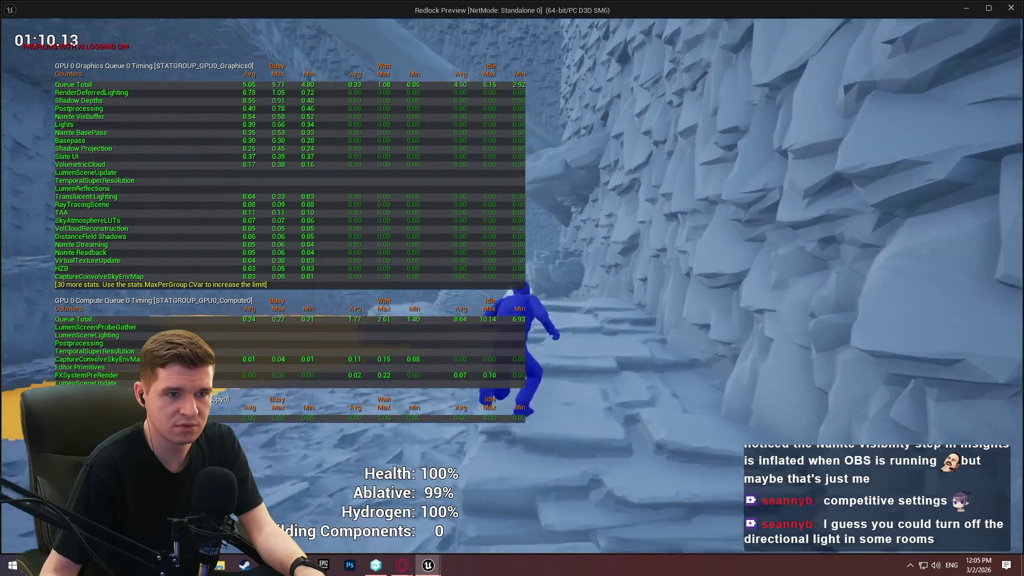
Step: Bring up the r.SSGI.Quality command from the console suggestions
key("grave")
type("show Sc")
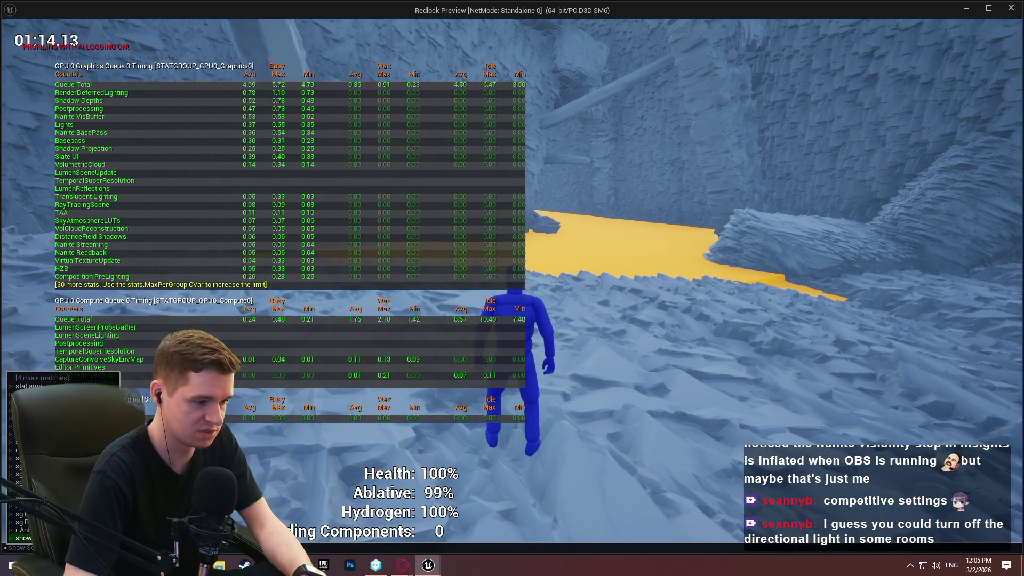
type("rssgi.L")
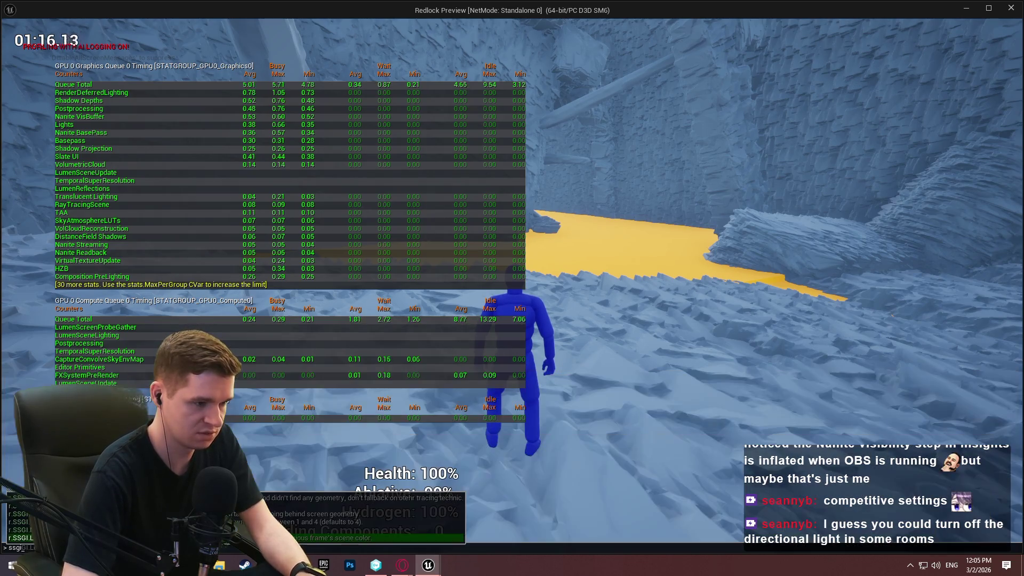
key("Up")
key("Up")
key("Up")
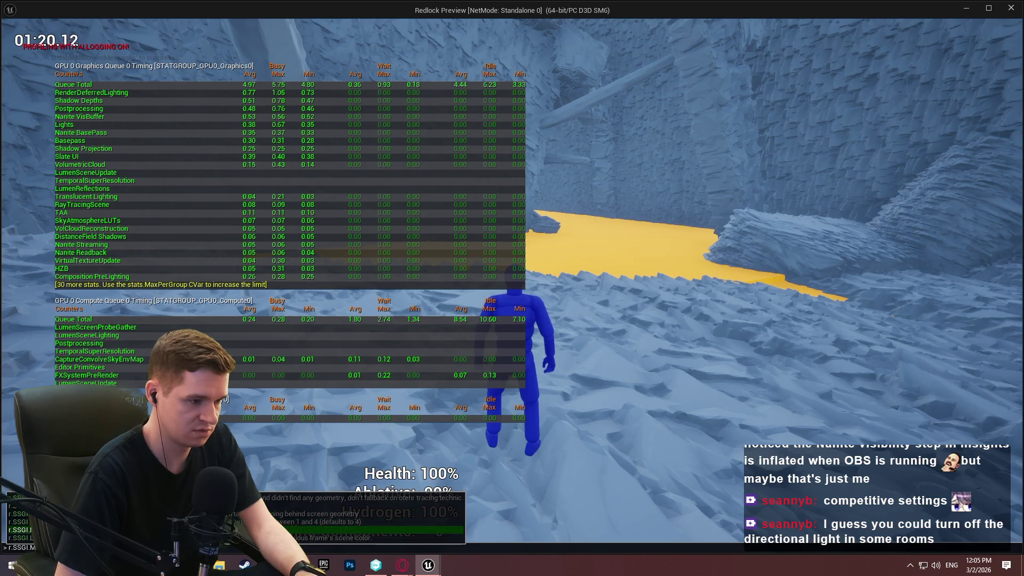
key("Up")
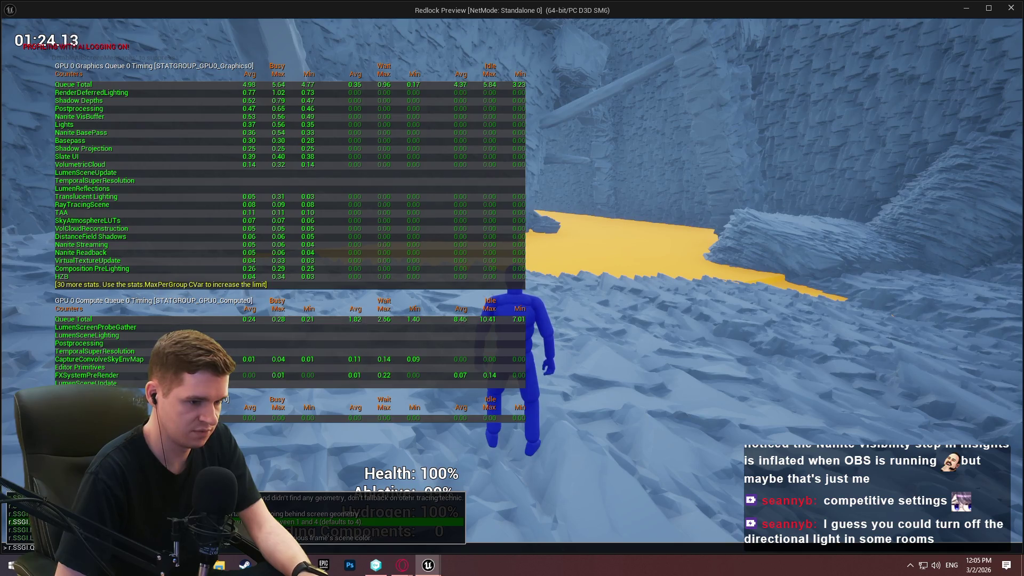
key("Tab")
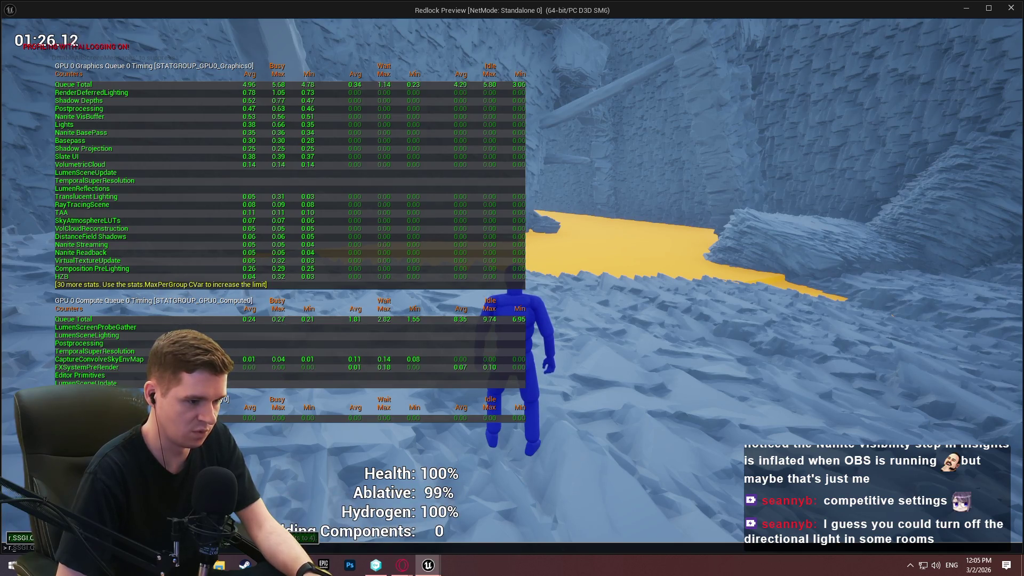
Step: Re-enable sg.GlobalIlluminationQuality and sg.ReflectionQuality from the console
key("grave")
key("grave")
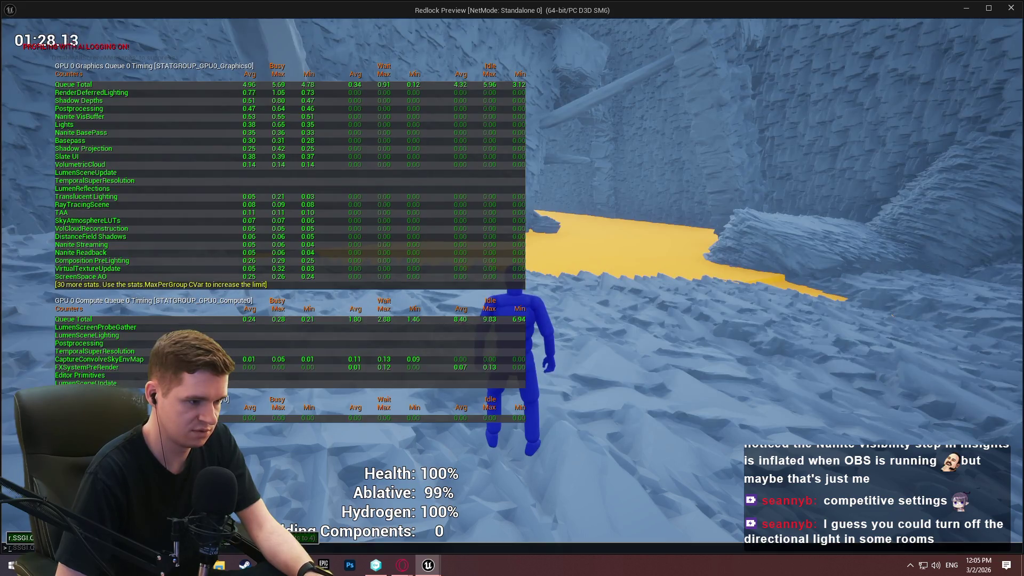
type("a")
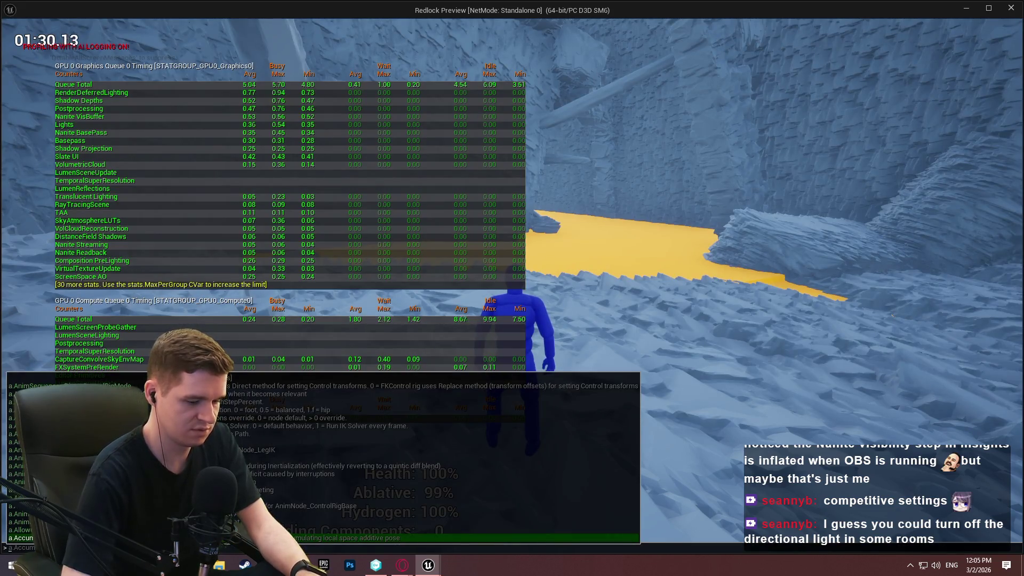
key("BackSpace")
type("globalil")
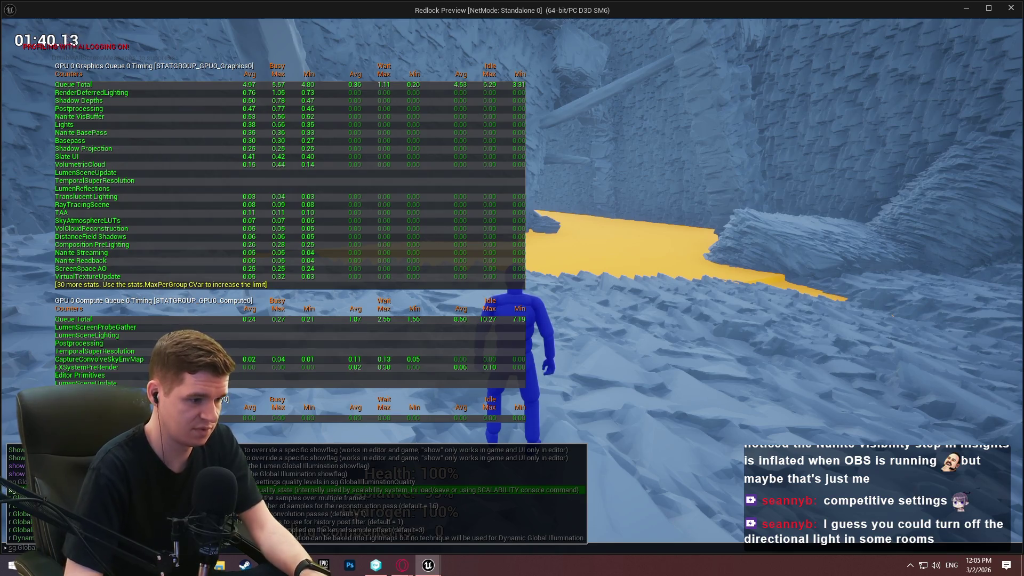
type("l")
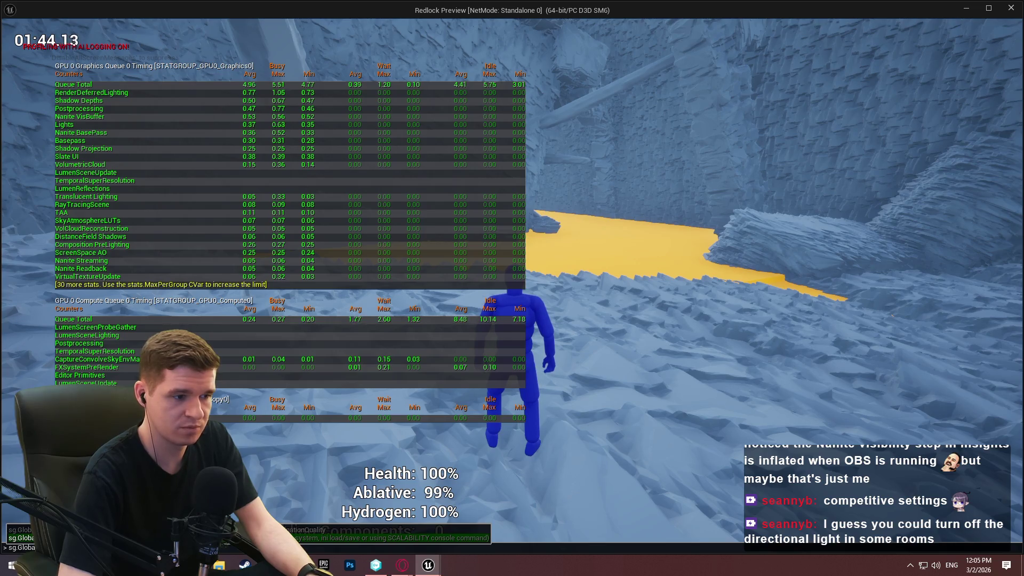
key("Tab")
key("Return")
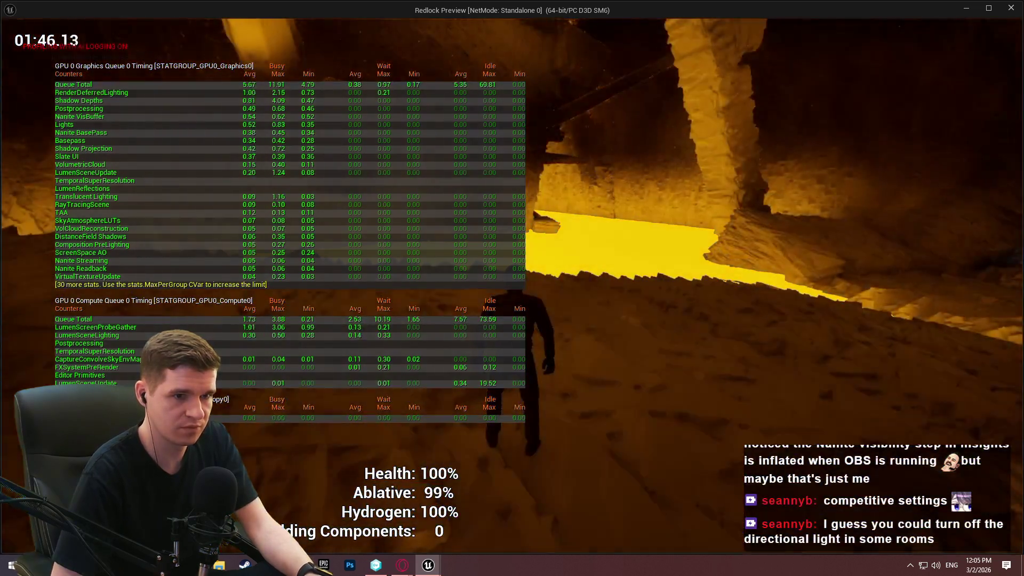
key("Up")
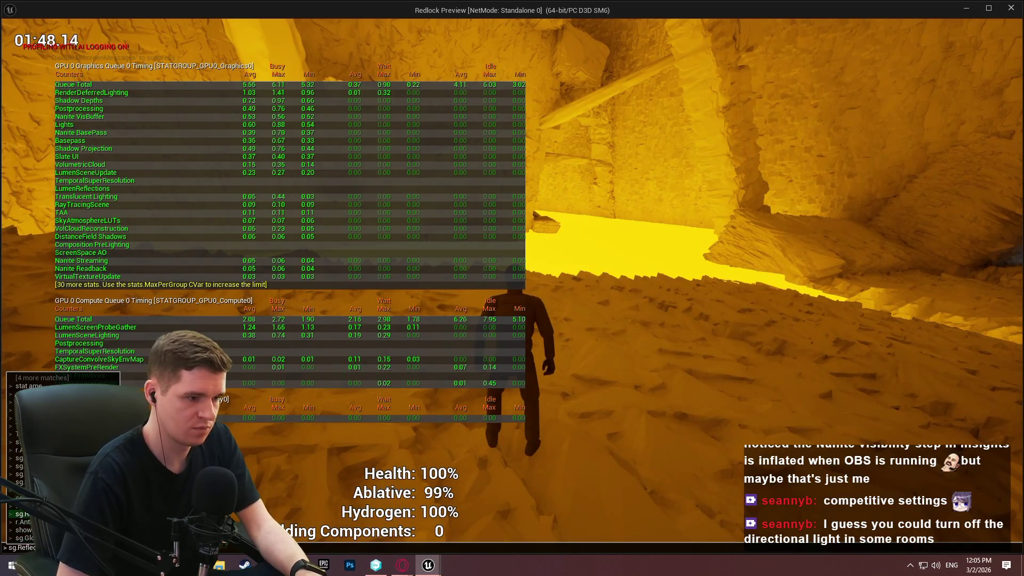
key("Return")
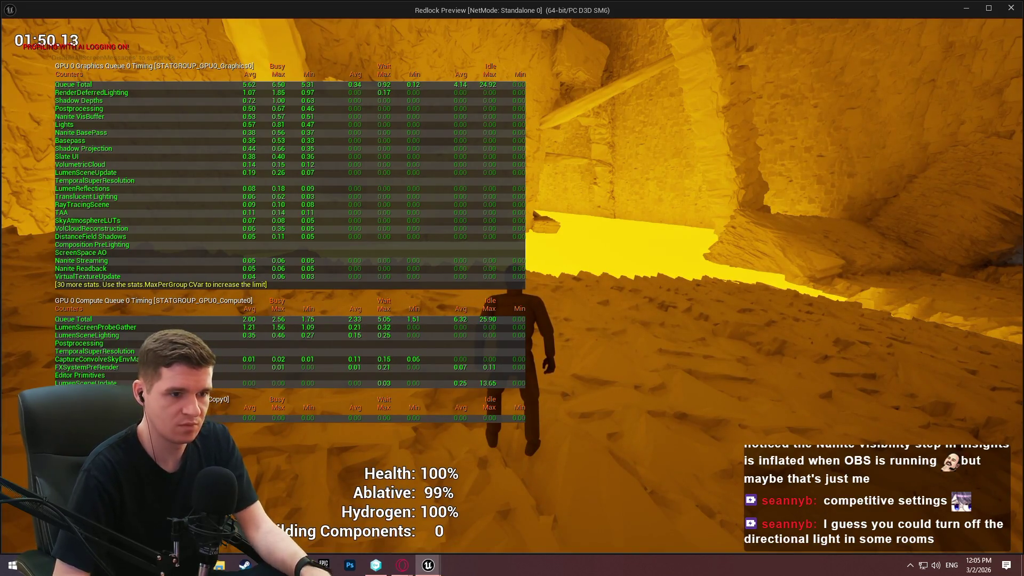
Step: Hide the GPU timing overlay with 'stat gpu'
key("grave")
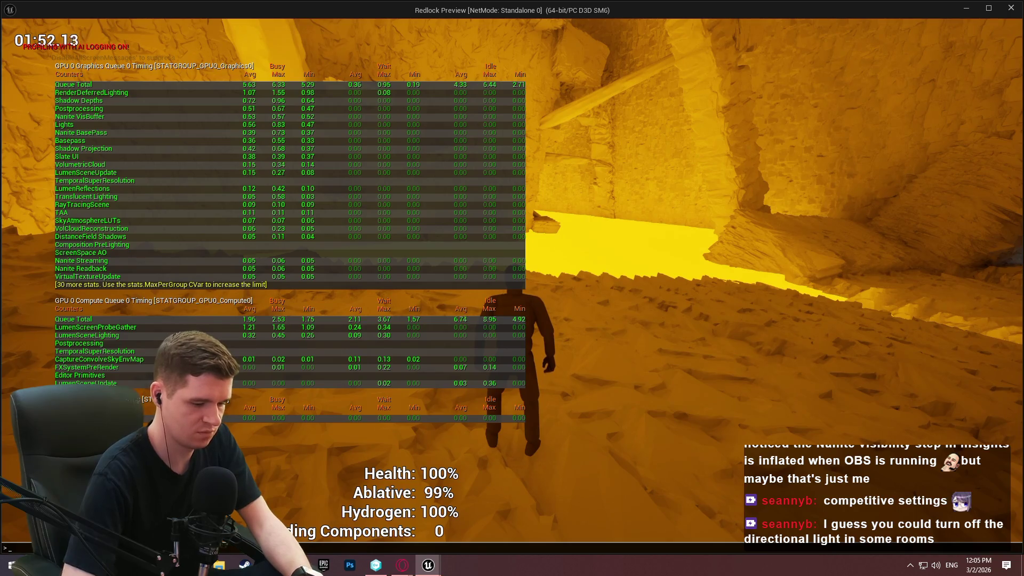
type("stat gpu")
key("Return")
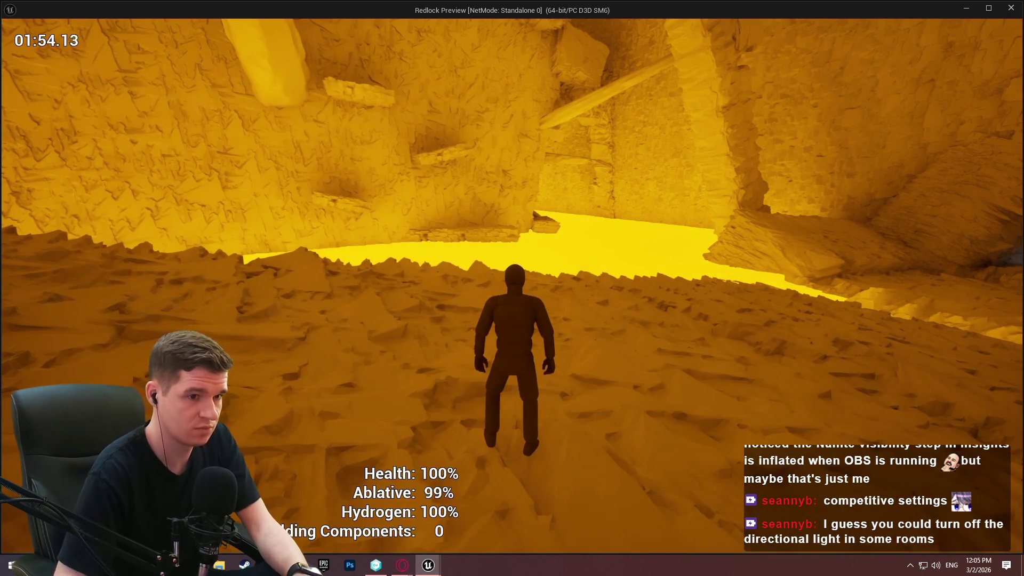
Step: Run the character toward the bright opening, climb the rock wall and ledges, and follow the ridge
key("w")
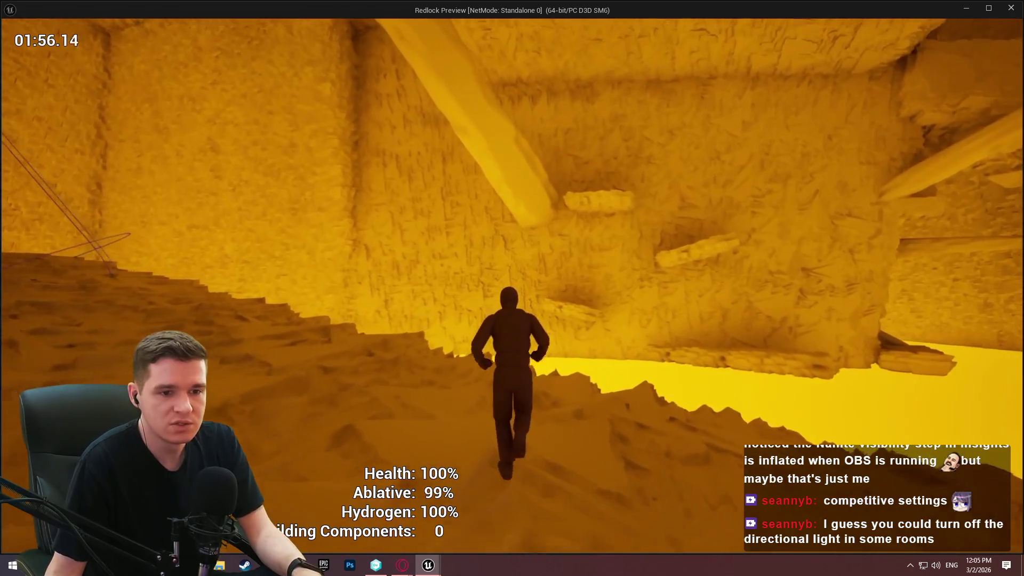
key("w")
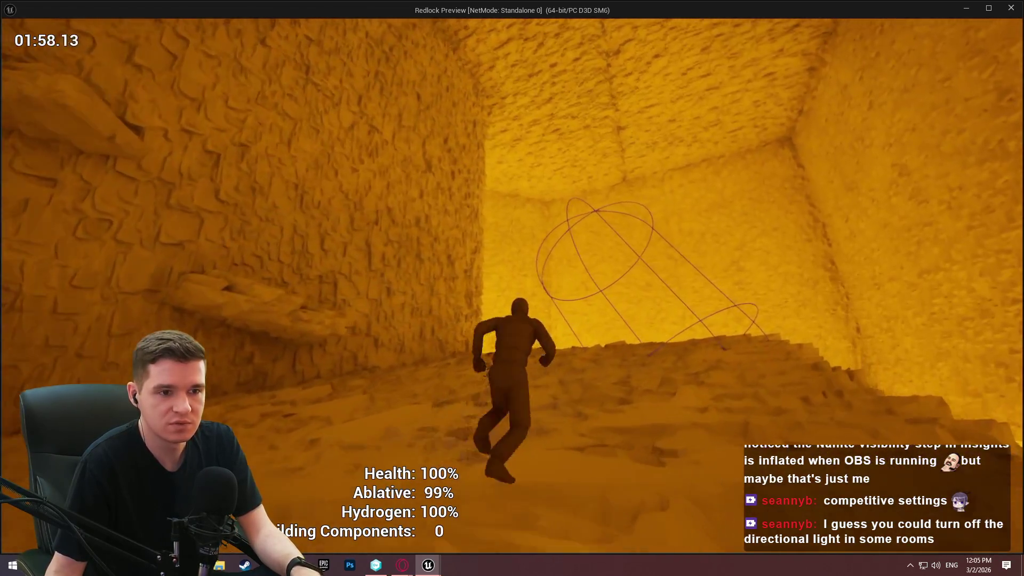
key("w")
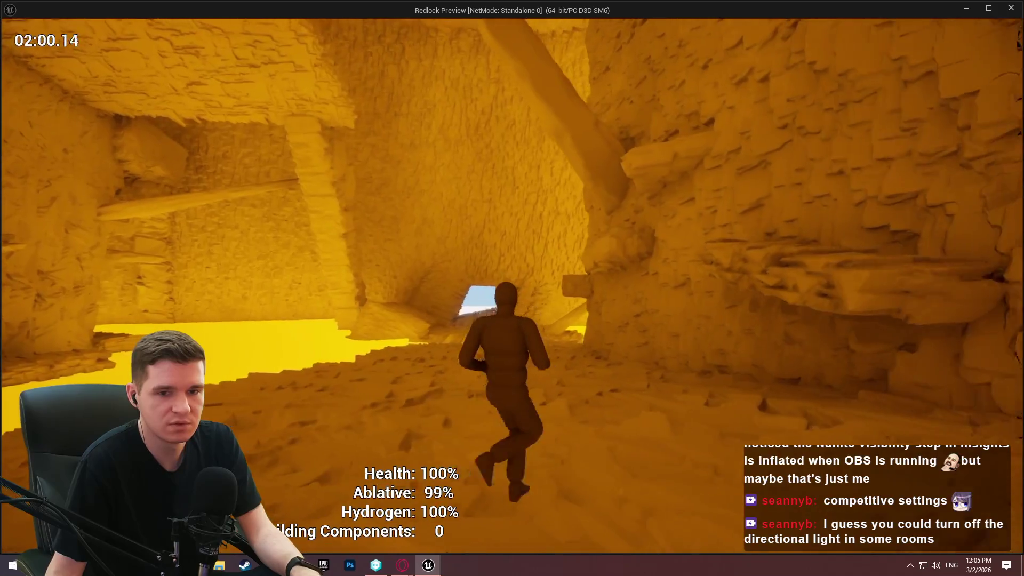
key("w")
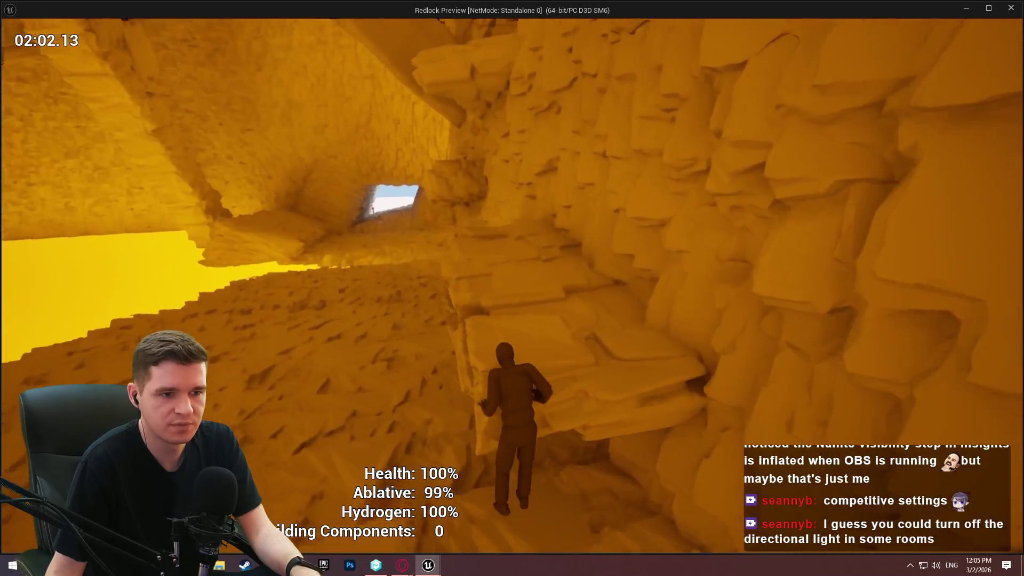
key("w")
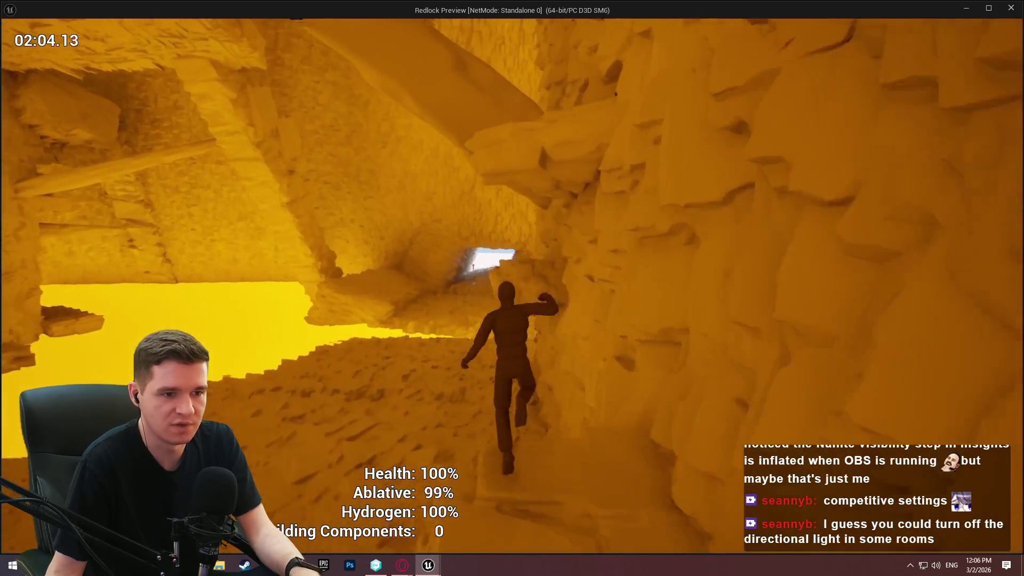
key("w")
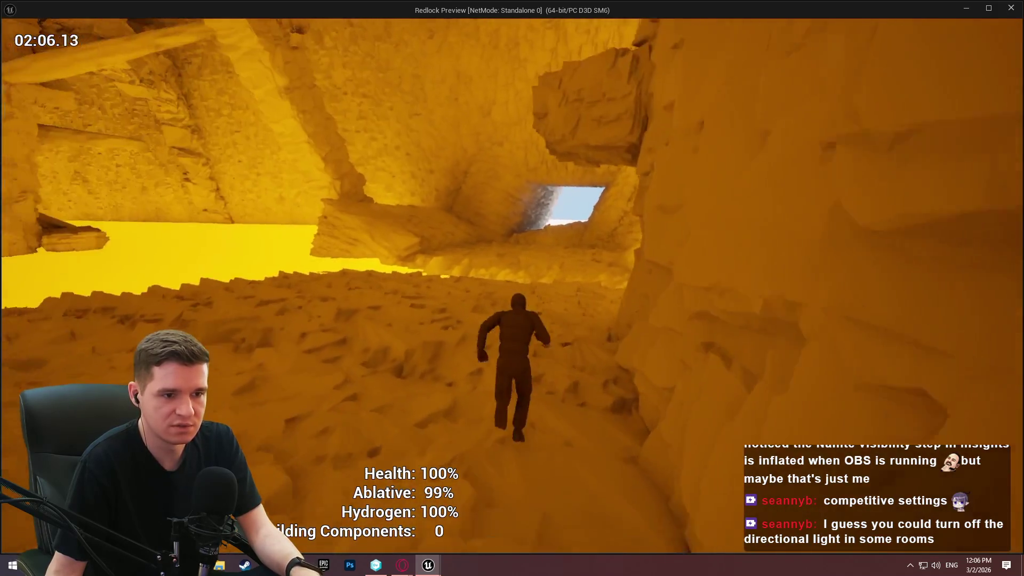
key("w")
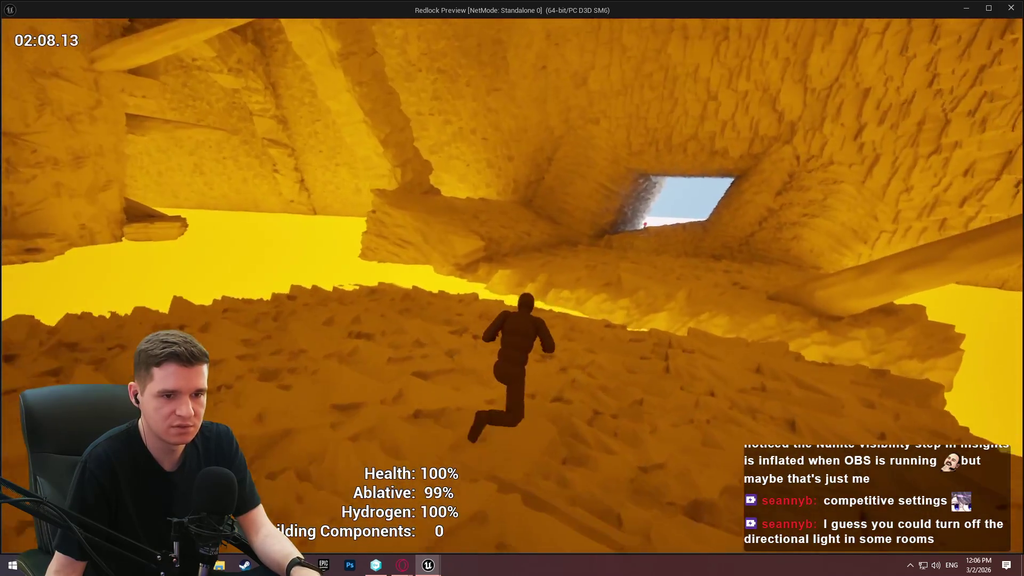
key("w")
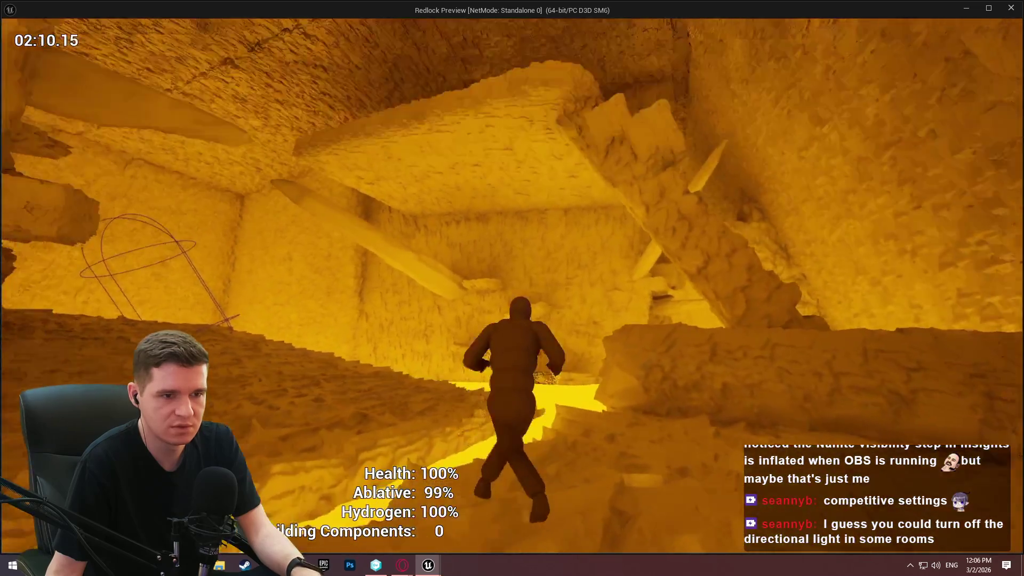
key("w")
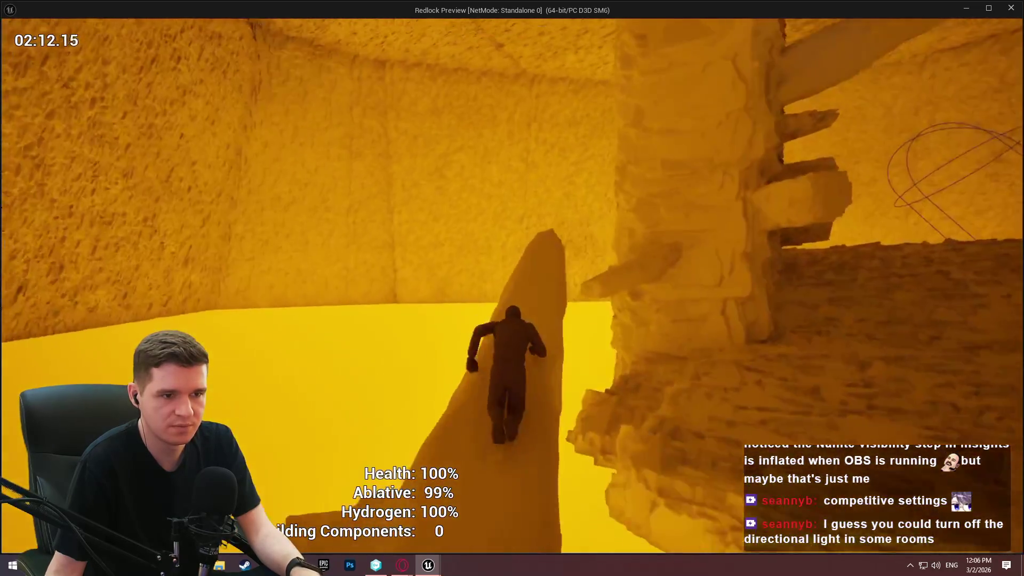
key("w")
key("w")
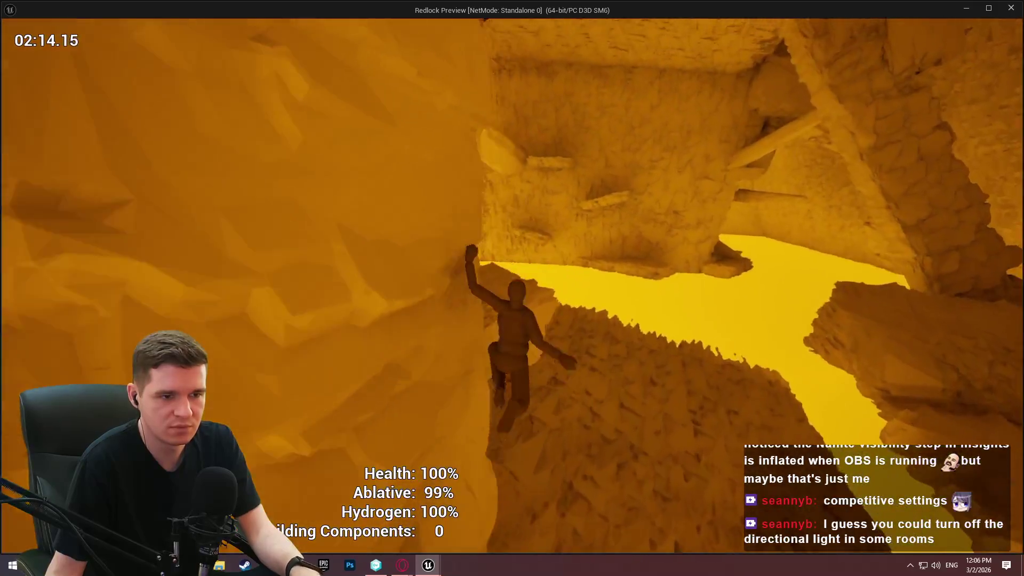
key("w")
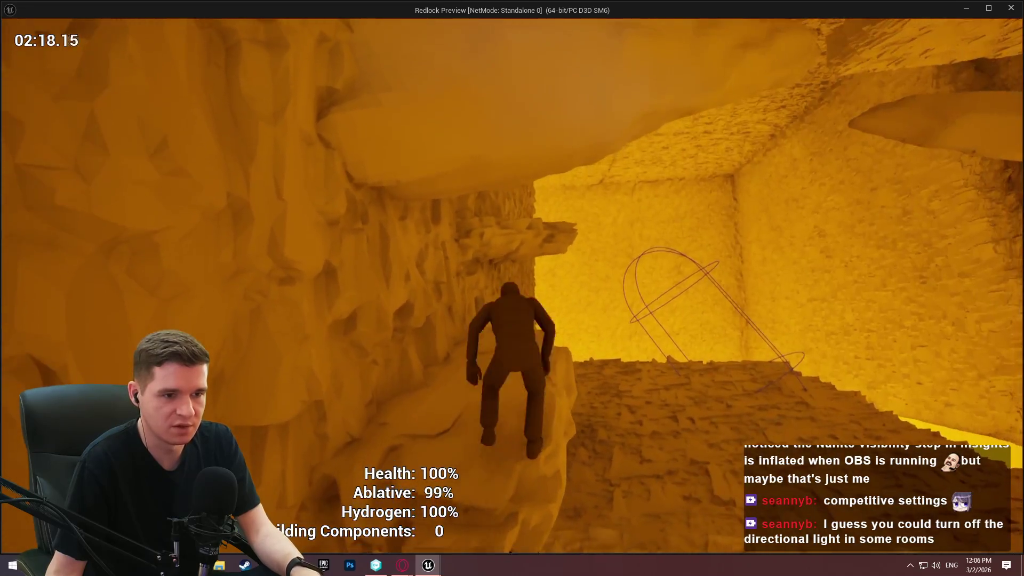
key("w")
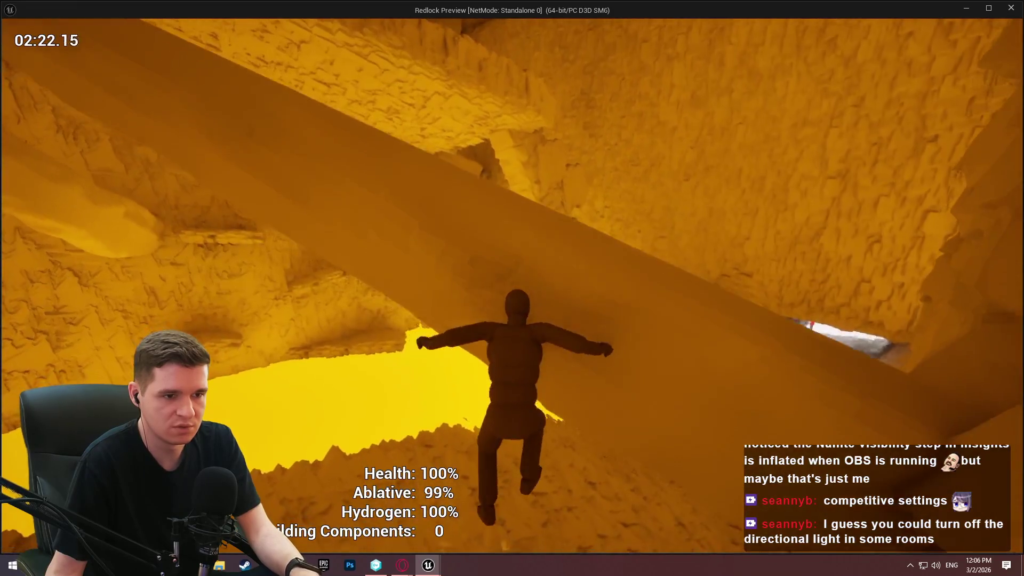
key("w")
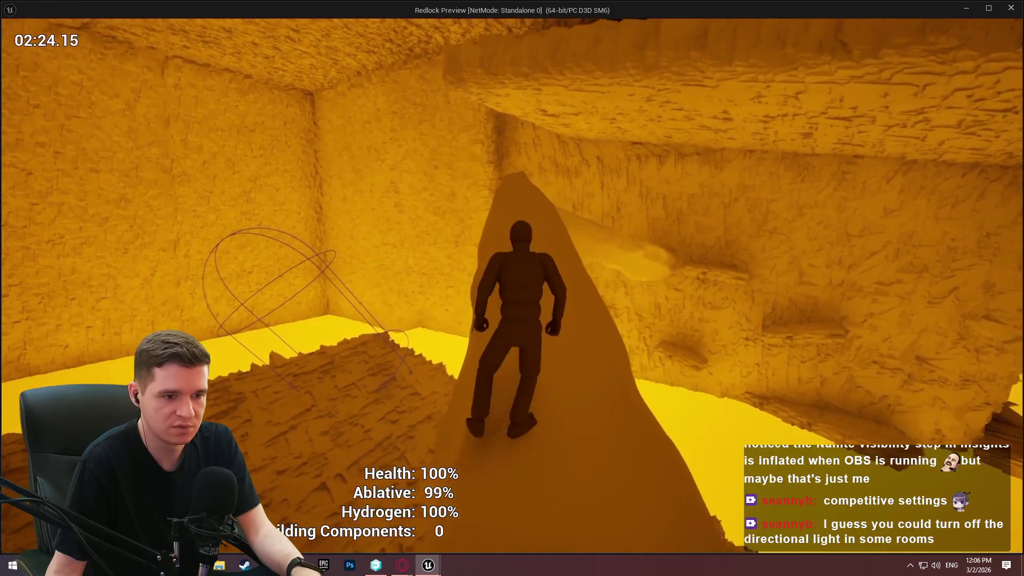
key("w")
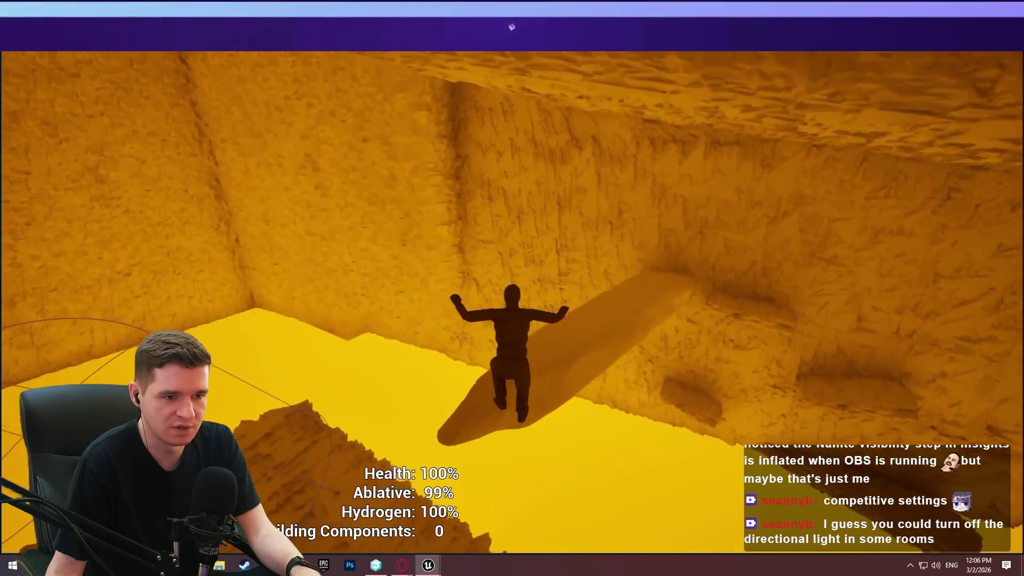
key("w")
key("w")
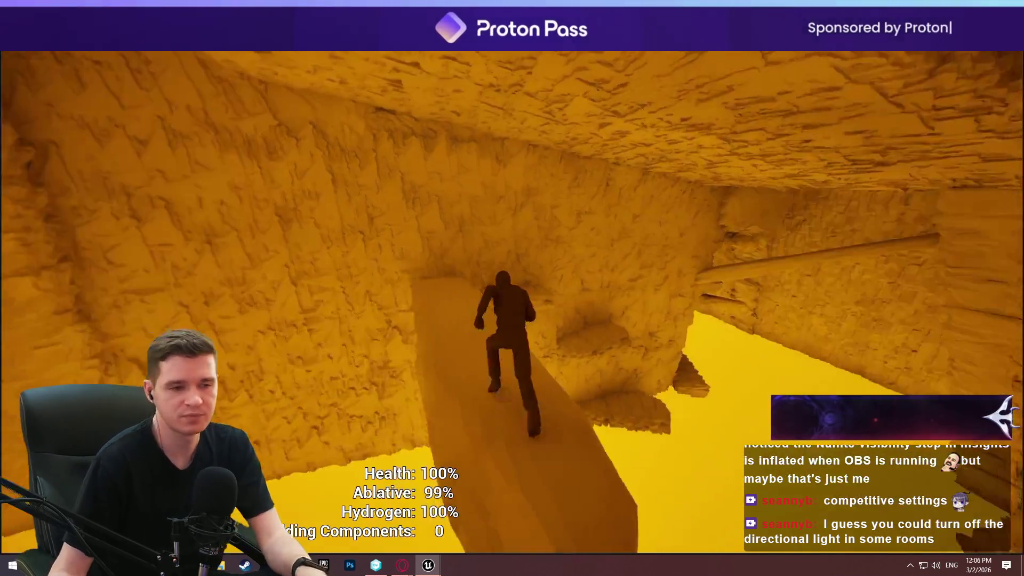
key("w")
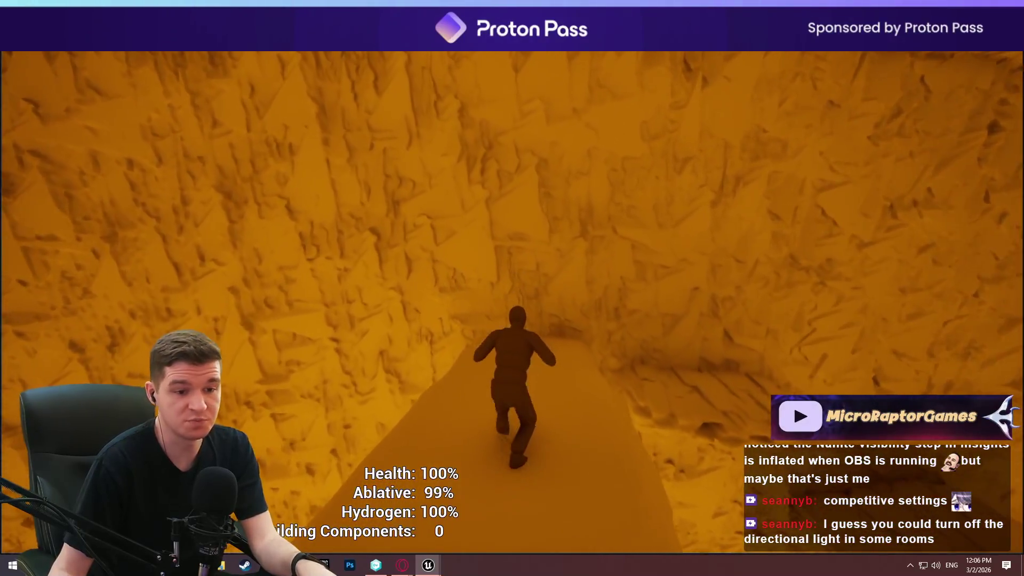
key("w")
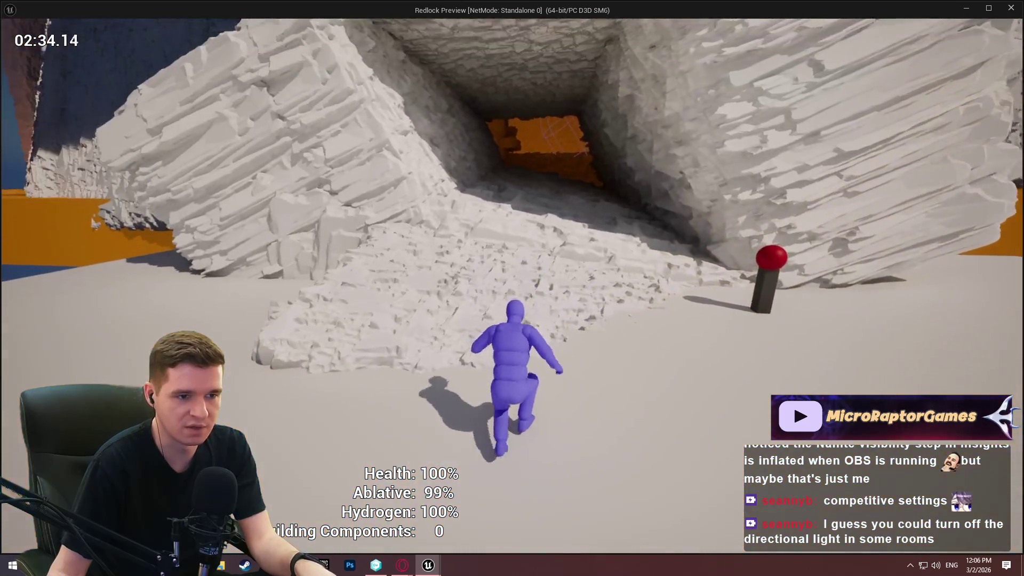
Step: Climb over the ledge and run through the pale rock tunnel to the orange-lit chamber
key("w")
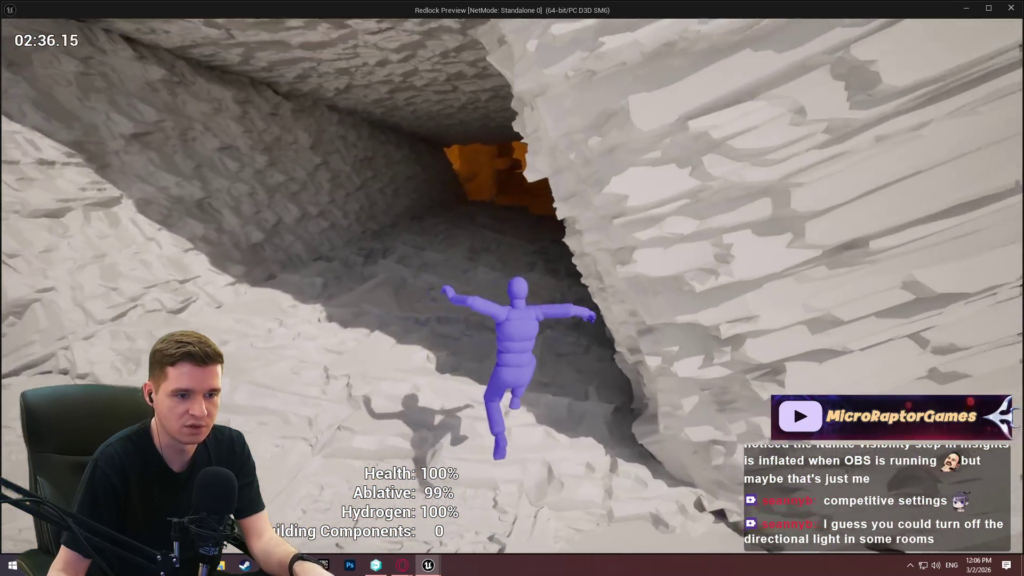
key("w")
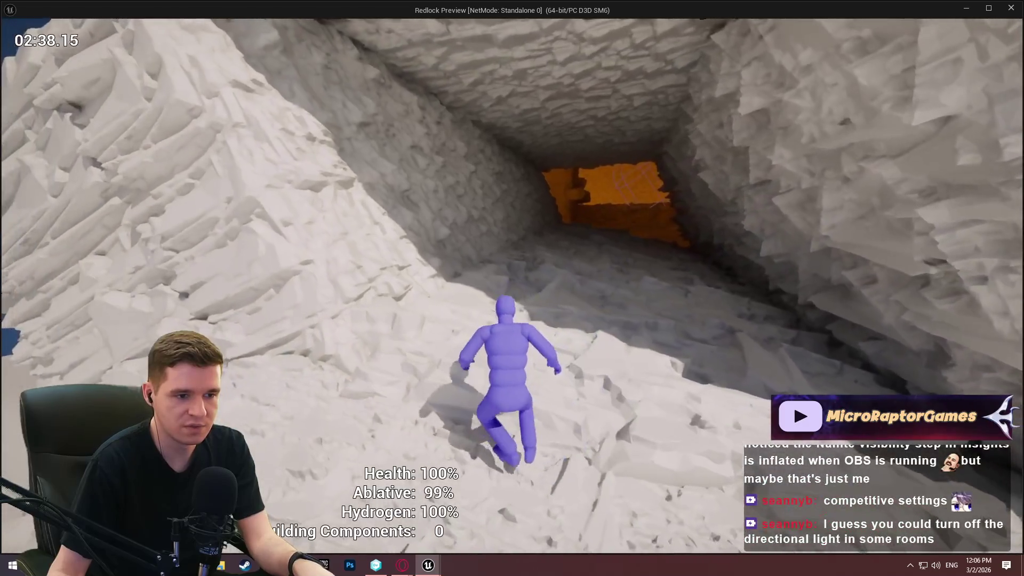
key("w")
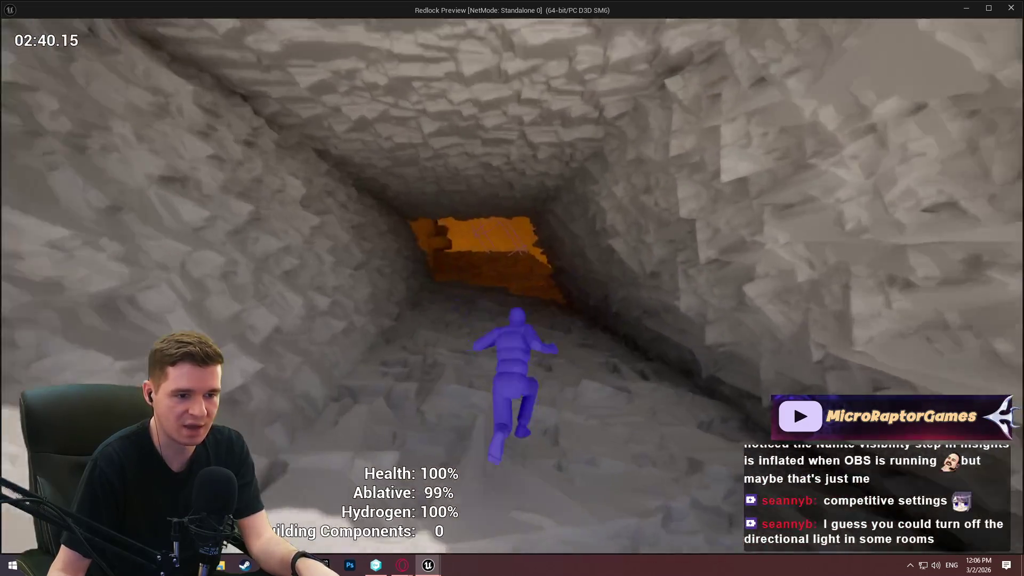
key("w")
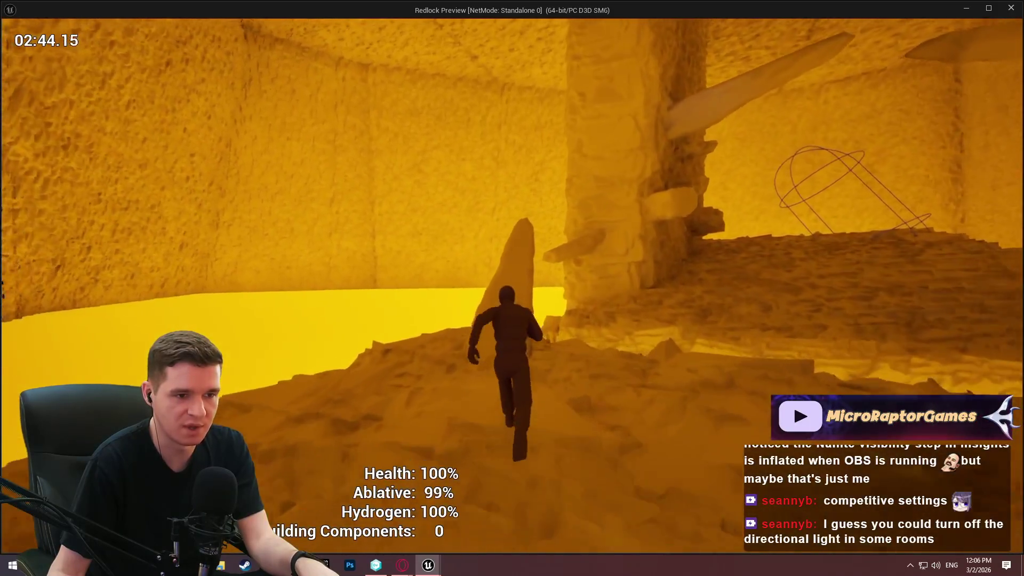
Step: Finish running up the slope and through the rocky corridor, then close the game preview
key("w")
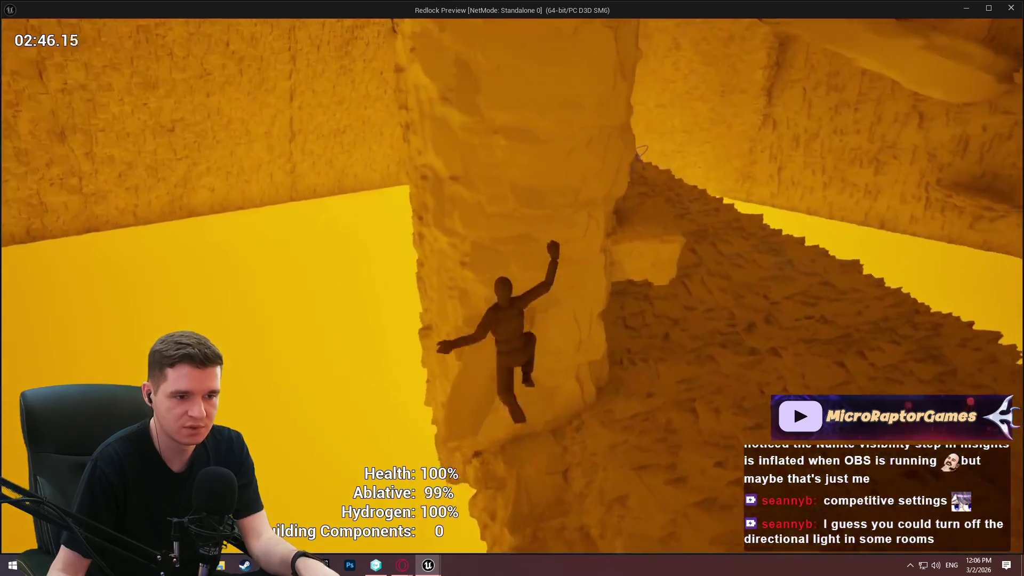
key("w")
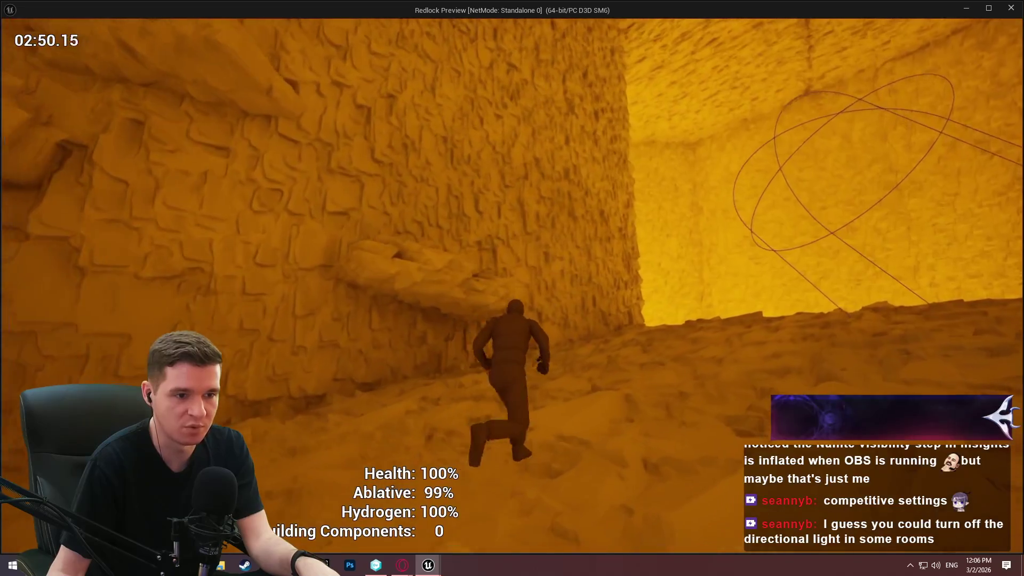
key("w")
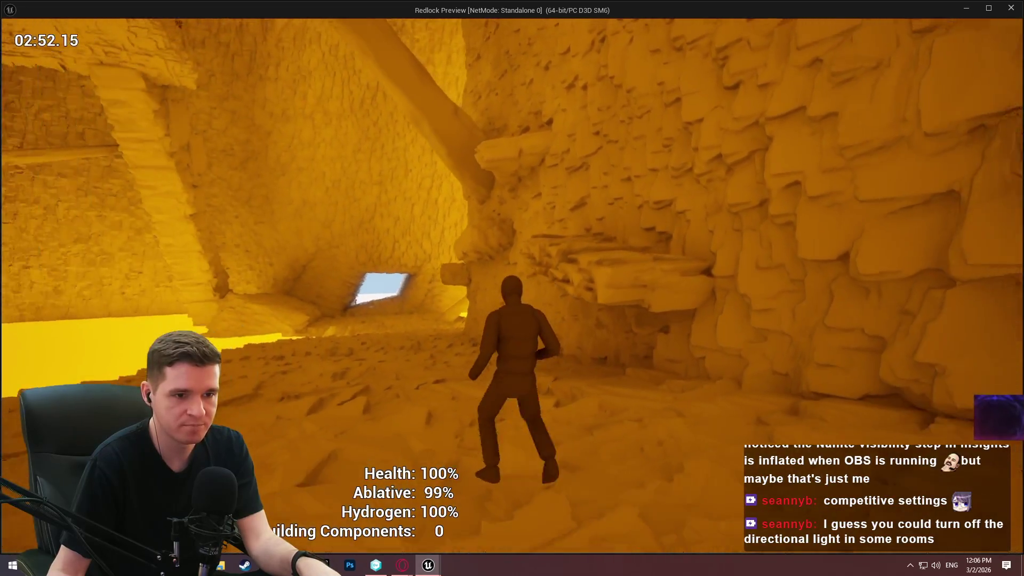
key("w")
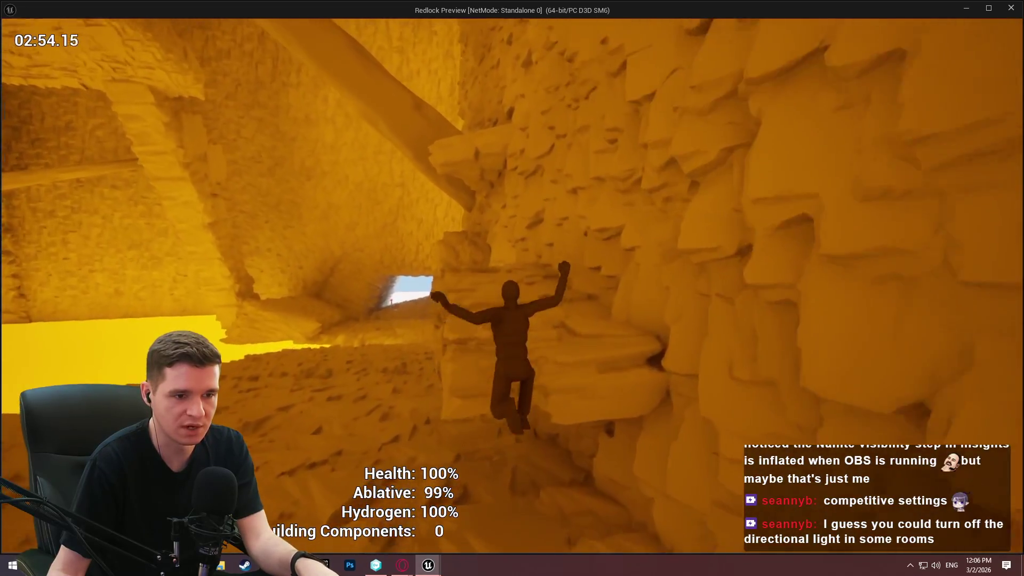
key("w")
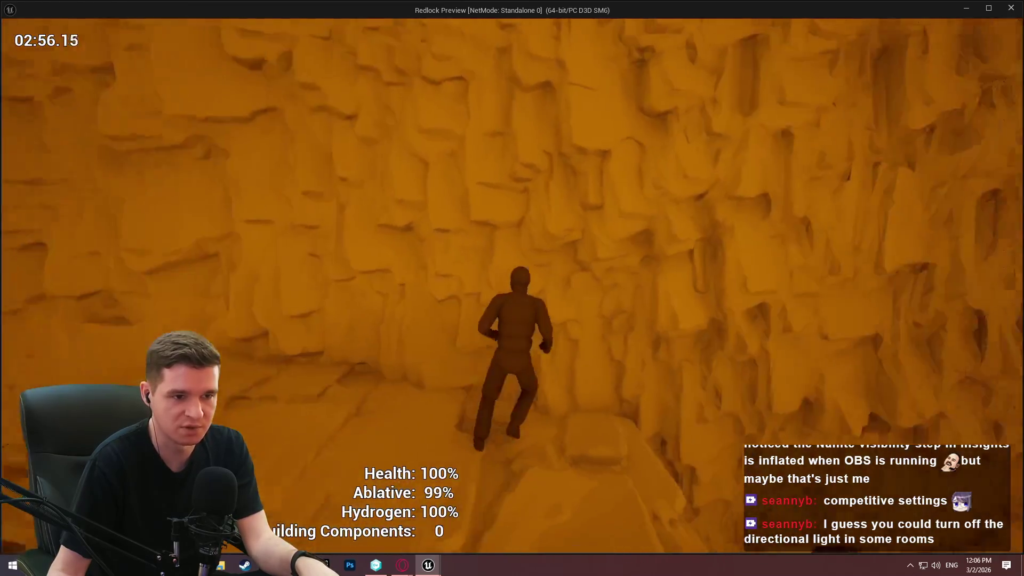
key("w")
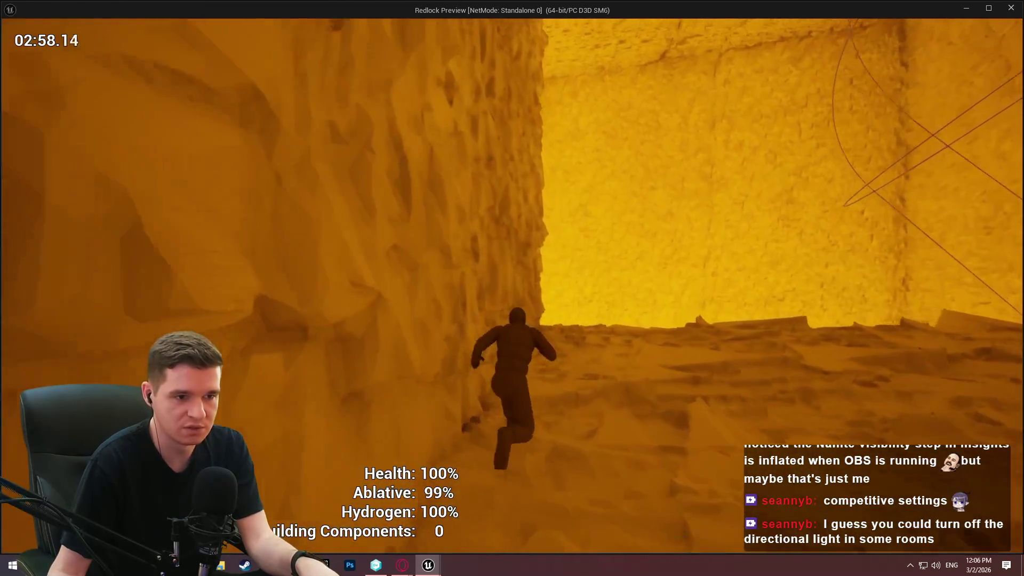
key("w")
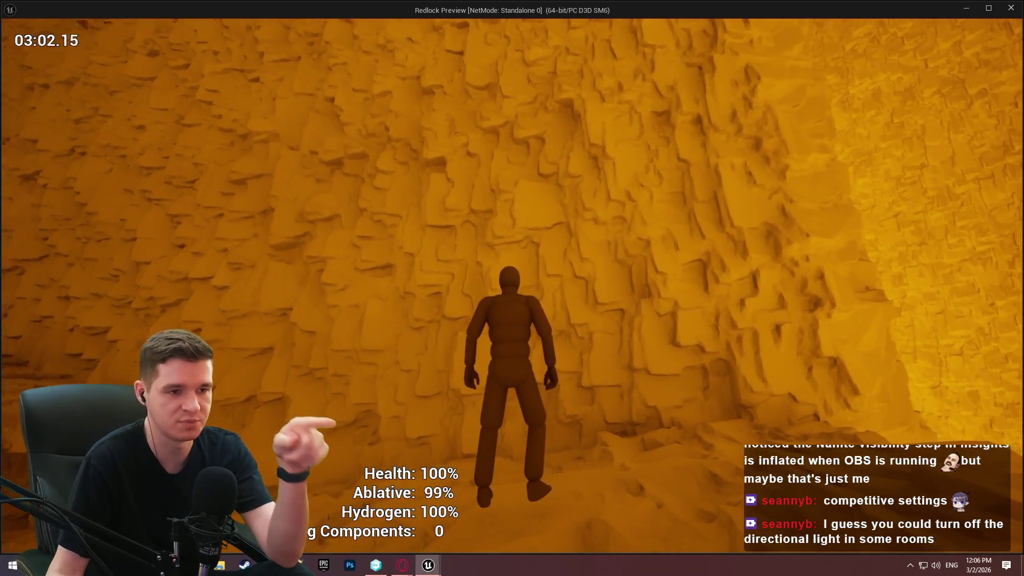
key("Escape")
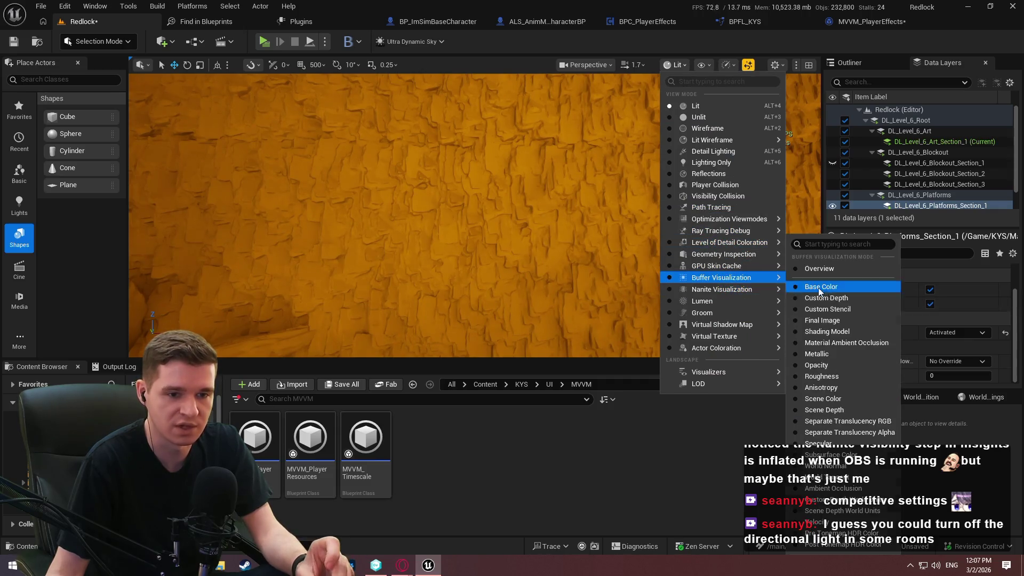
mouse_move(744, 295)
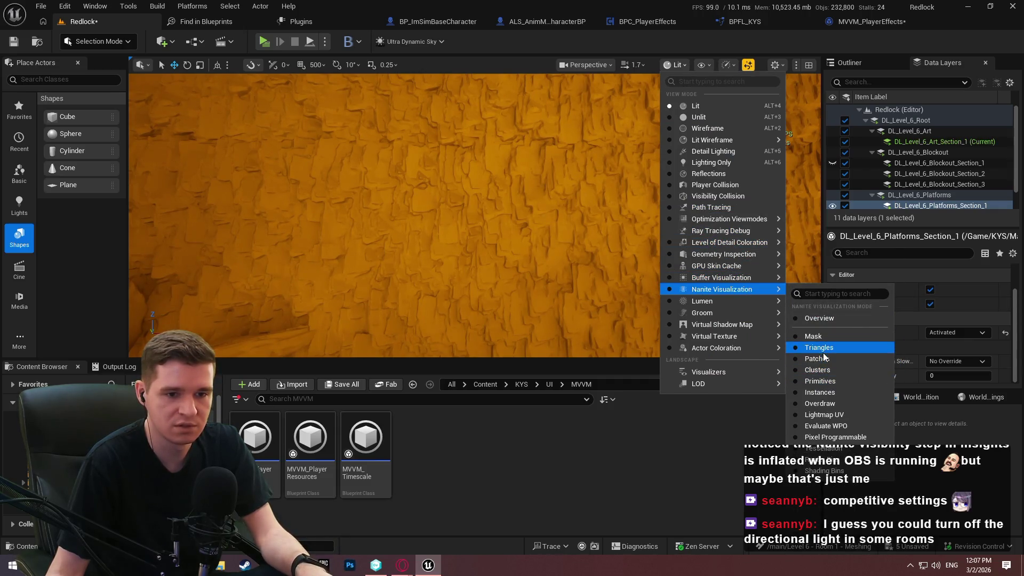
Step: Leave immersive mode with F11 and switch the viewport to Nanite Visualization > Clusters
scroll(513, 288, "down", 5)
scroll(512, 288, "down", 5)
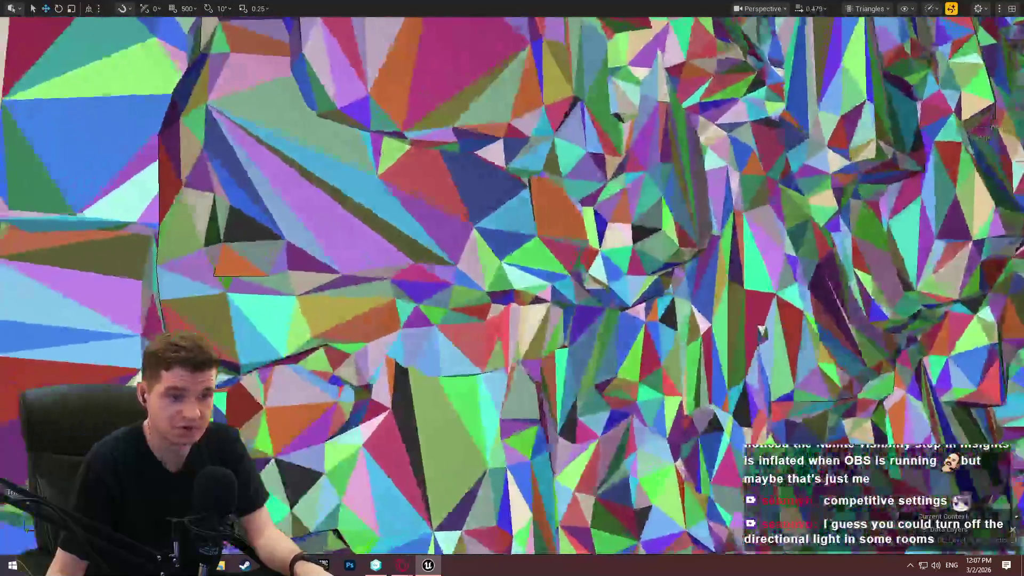
scroll(512, 288, "down", 5)
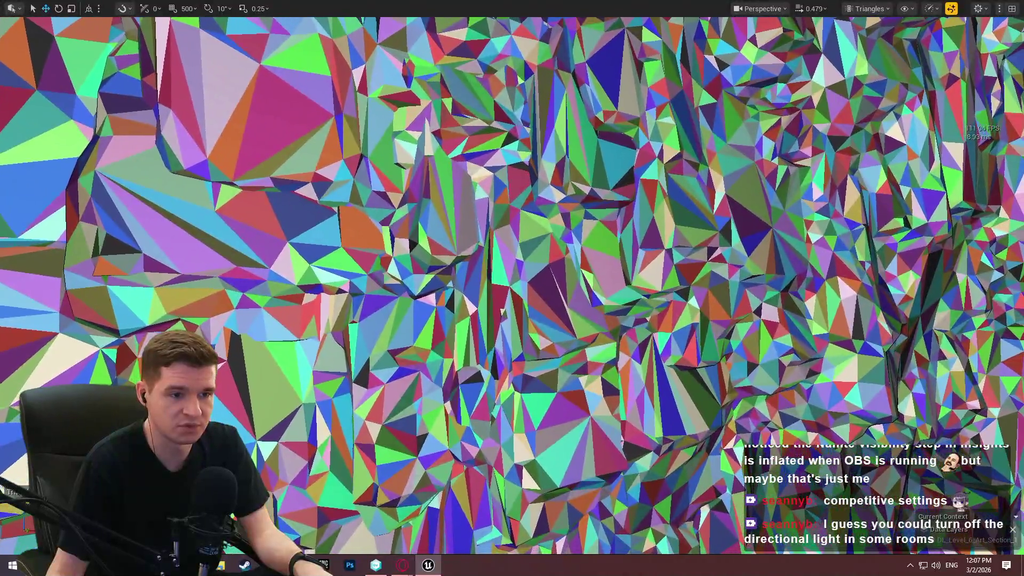
scroll(512, 288, "down", 3)
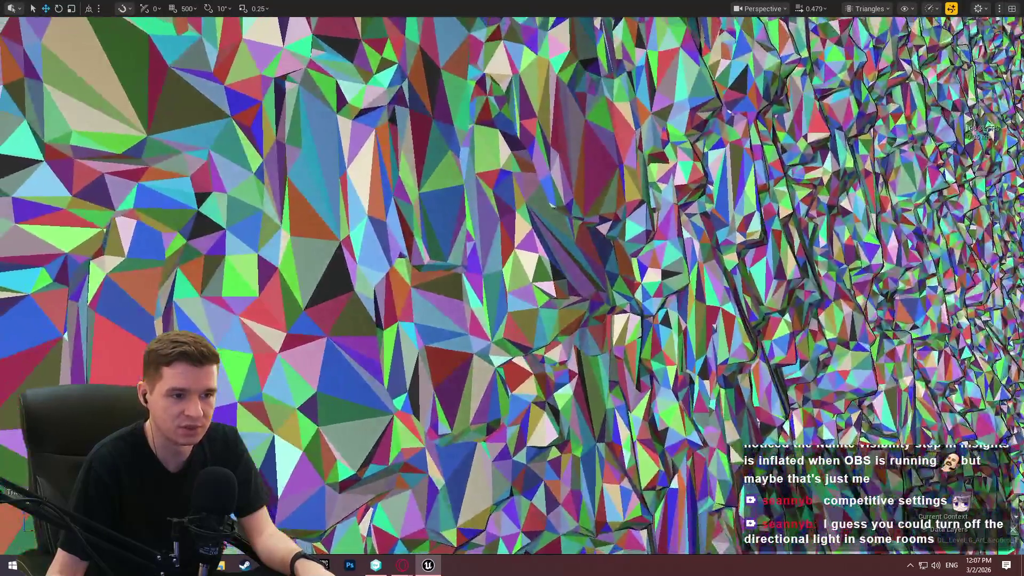
scroll(512, 288, "down", 2)
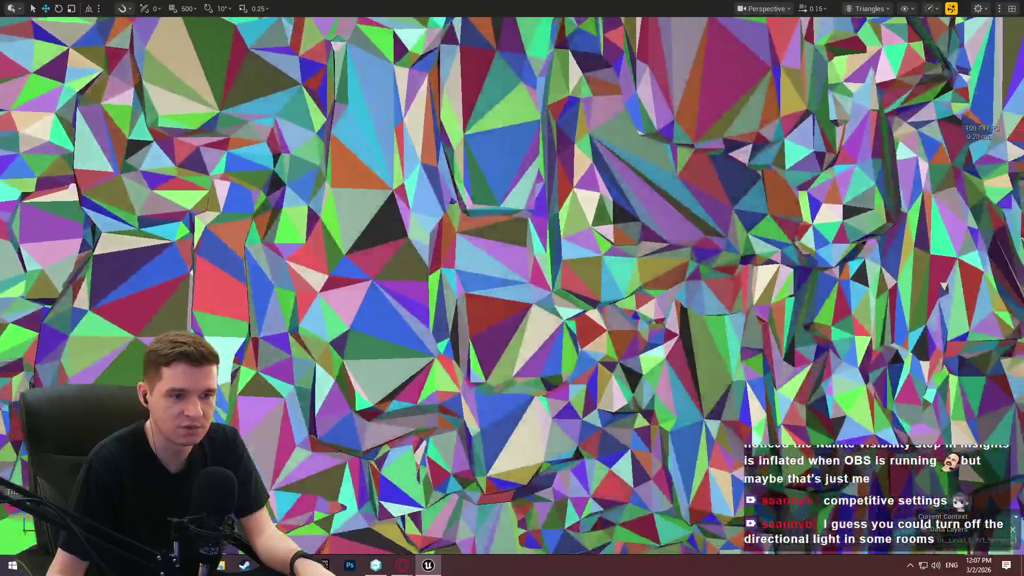
scroll(513, 288, "up", 5)
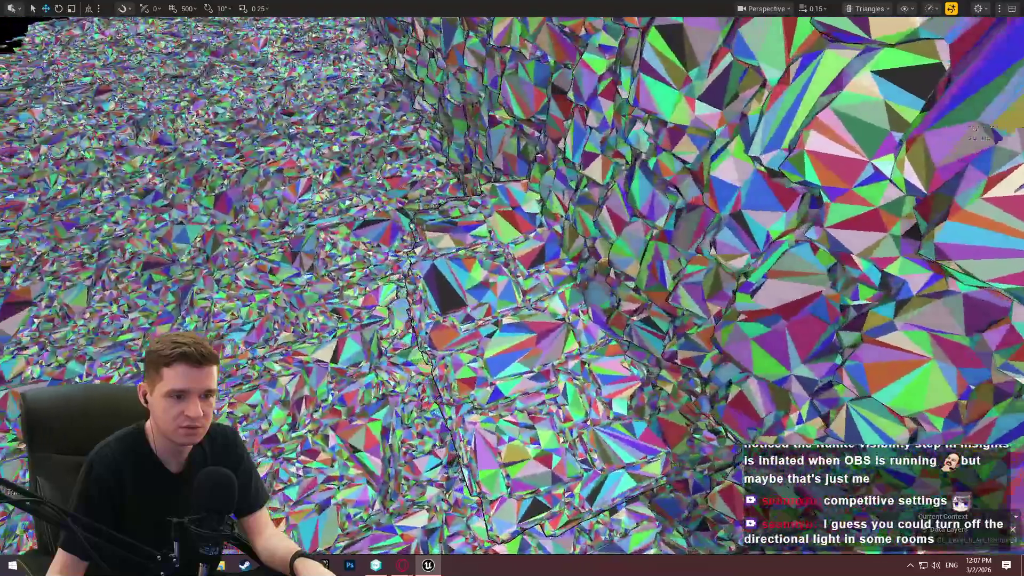
scroll(512, 288, "up", 3)
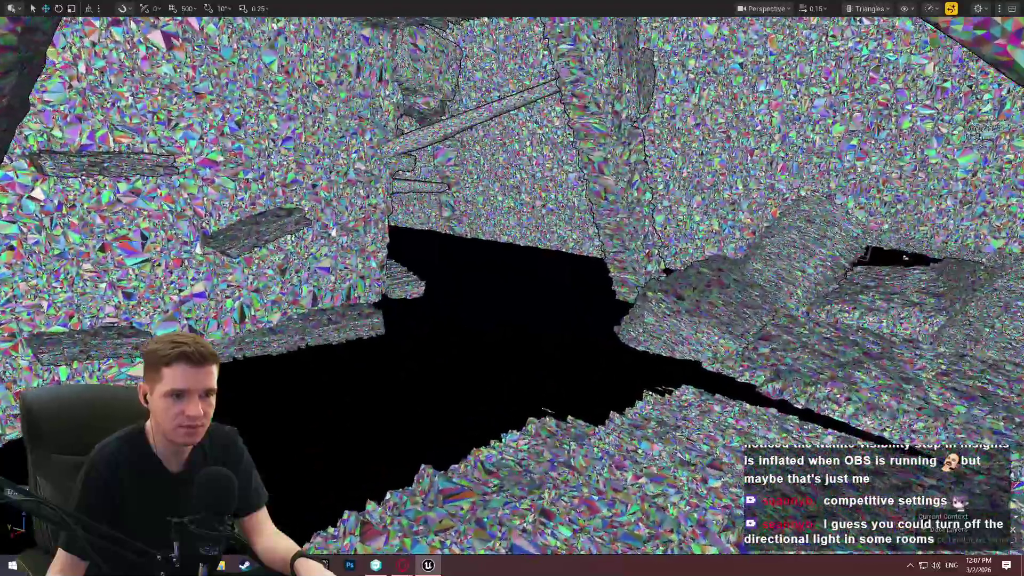
key("F11")
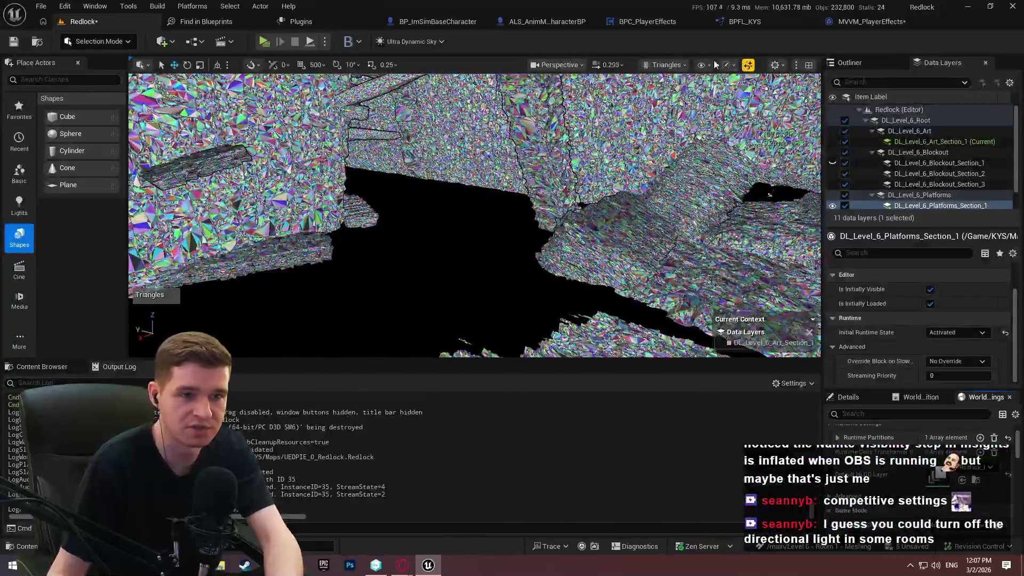
left_click(667, 65)
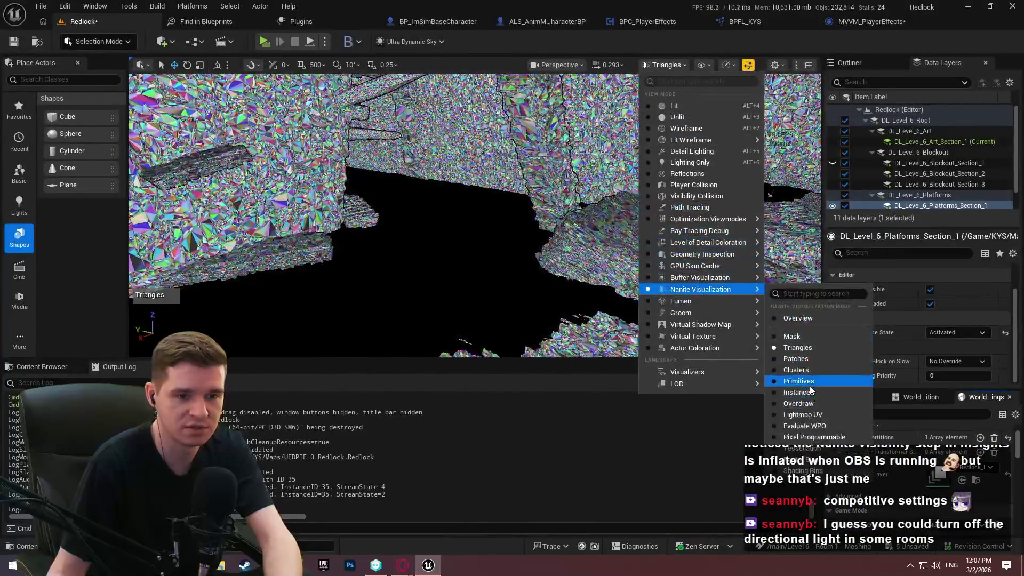
left_click(803, 369)
Step: Go full-screen with F11 and fly the camera through the cluster-coloured cave tunnels
key("F11")
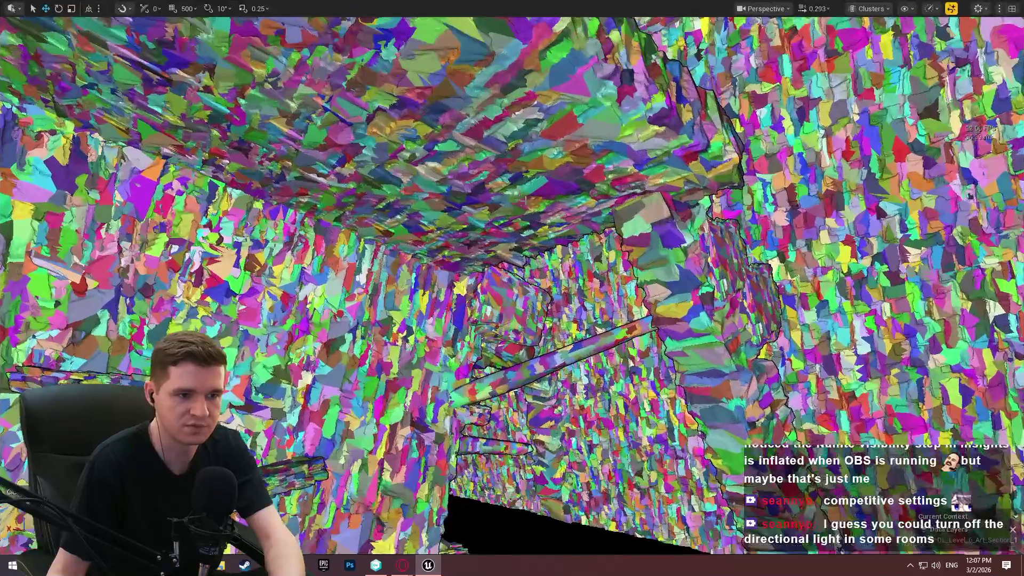
key("w")
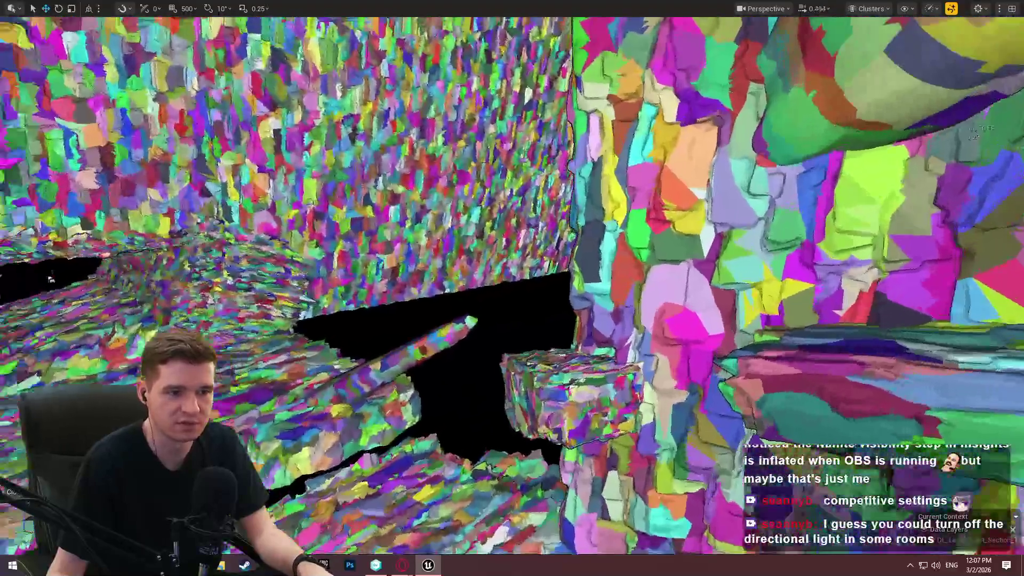
key("w")
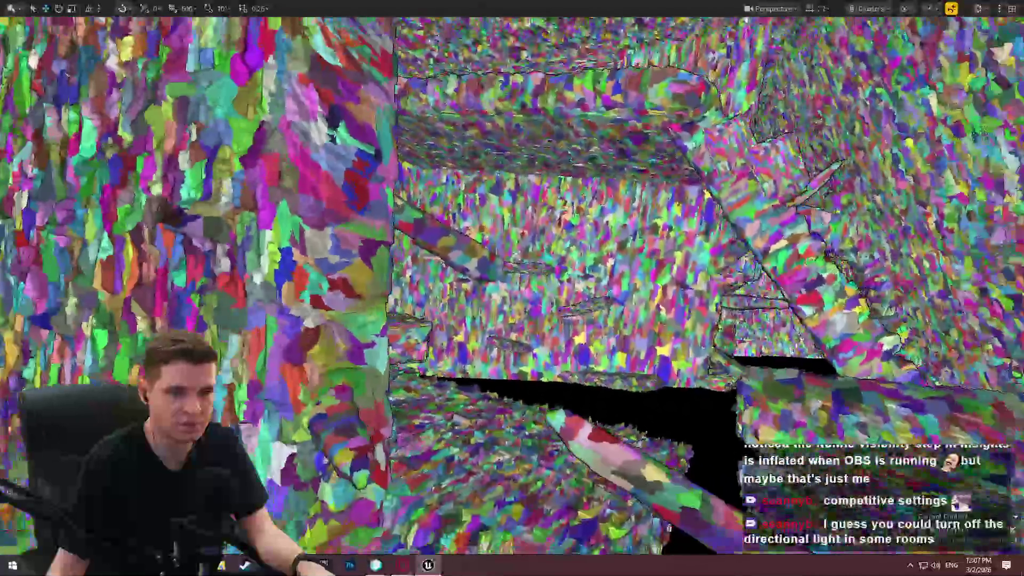
key("w")
scroll(512, 288, "up", 3)
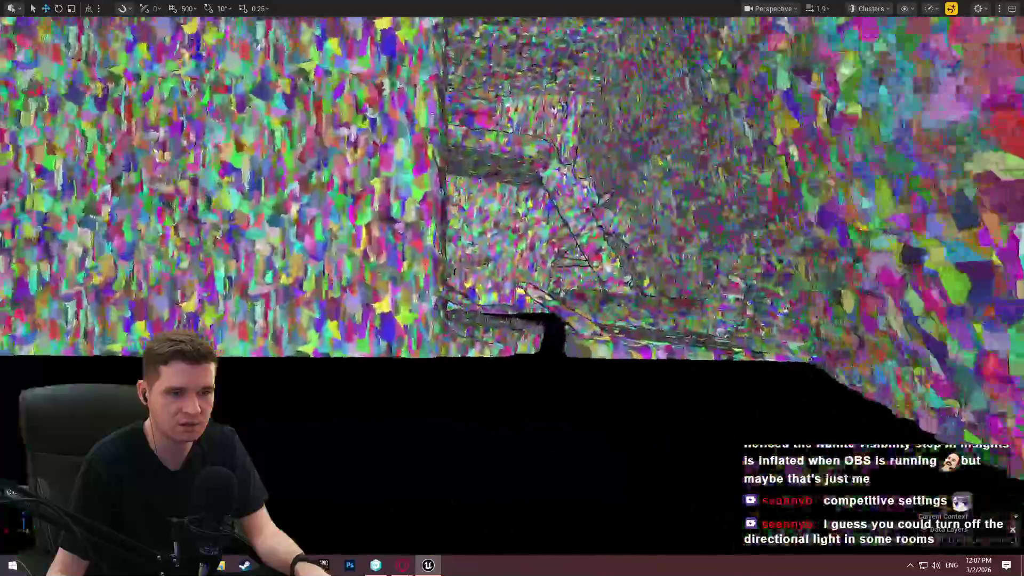
key("w")
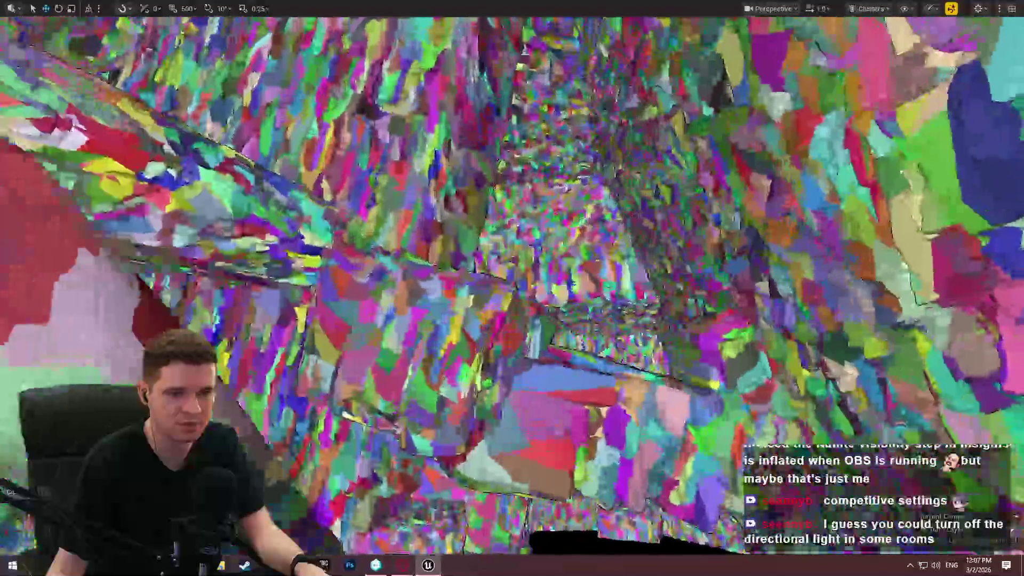
key("w")
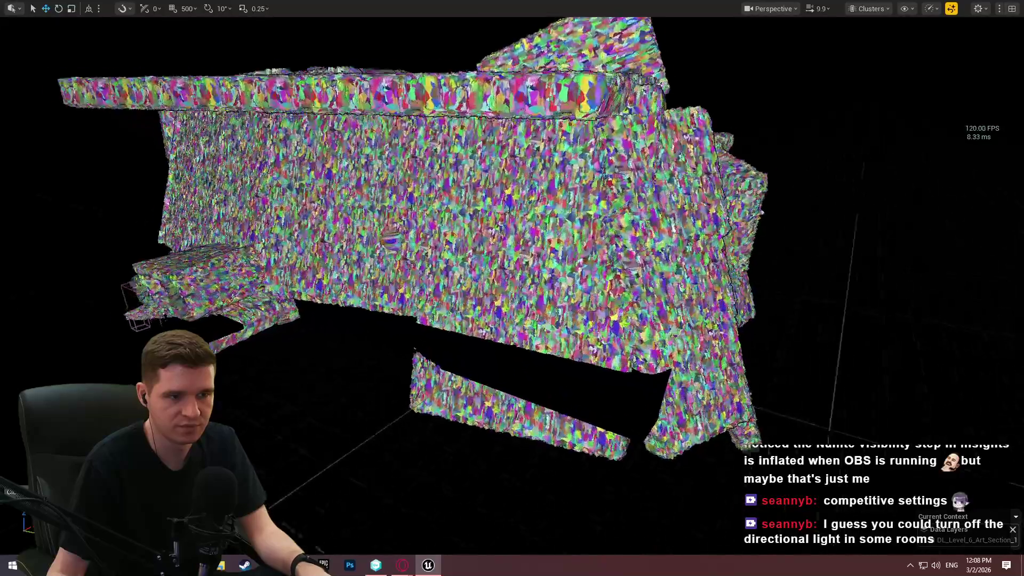
Step: Fly under the sloped beam and through the corridors, then return the viewport to Lit
scroll(512, 289, "up", 10)
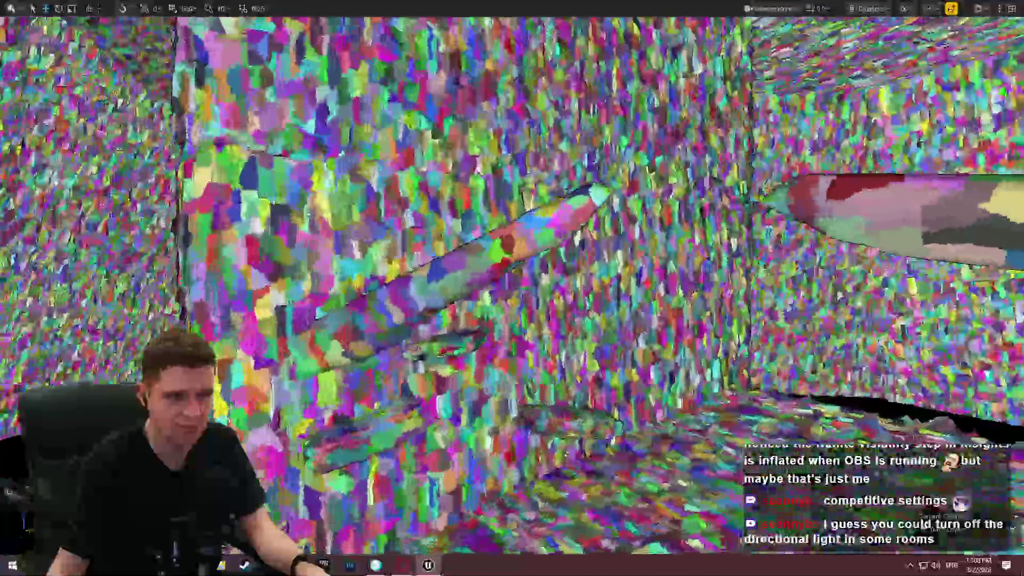
mouse_move(512, 289)
left_mouse_down()
mouse_move(480, 299)
mouse_move(459, 277)
mouse_move(480, 257)
mouse_move(512, 266)
mouse_move(480, 289)
mouse_move(491, 278)
mouse_move(512, 288)
mouse_move(502, 298)
mouse_move(490, 277)
mouse_move(502, 267)
mouse_move(512, 288)
mouse_move(502, 277)
mouse_move(491, 288)
mouse_move(502, 266)
mouse_move(512, 288)
left_mouse_up()
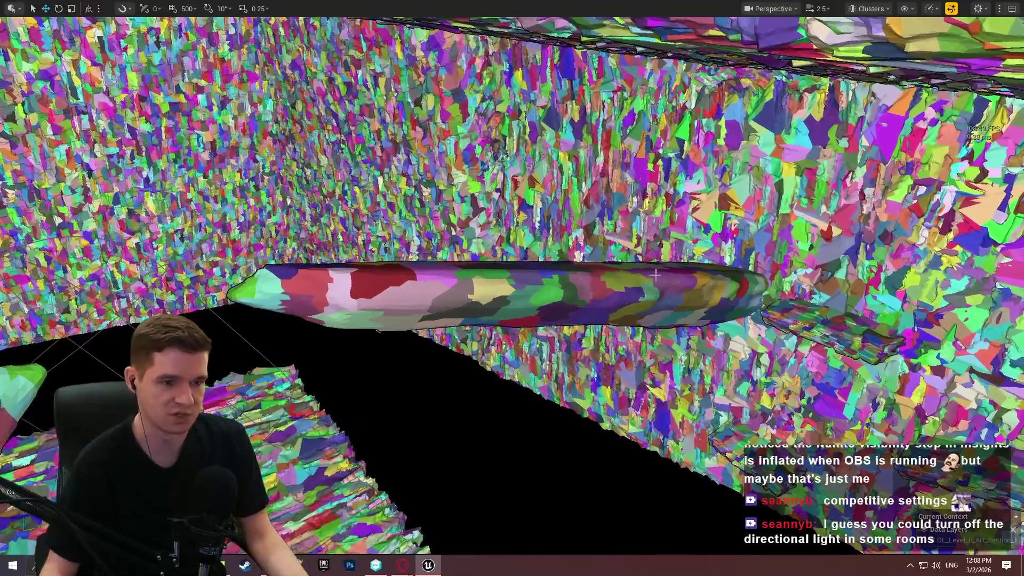
scroll(512, 288, "down", 2)
key("w")
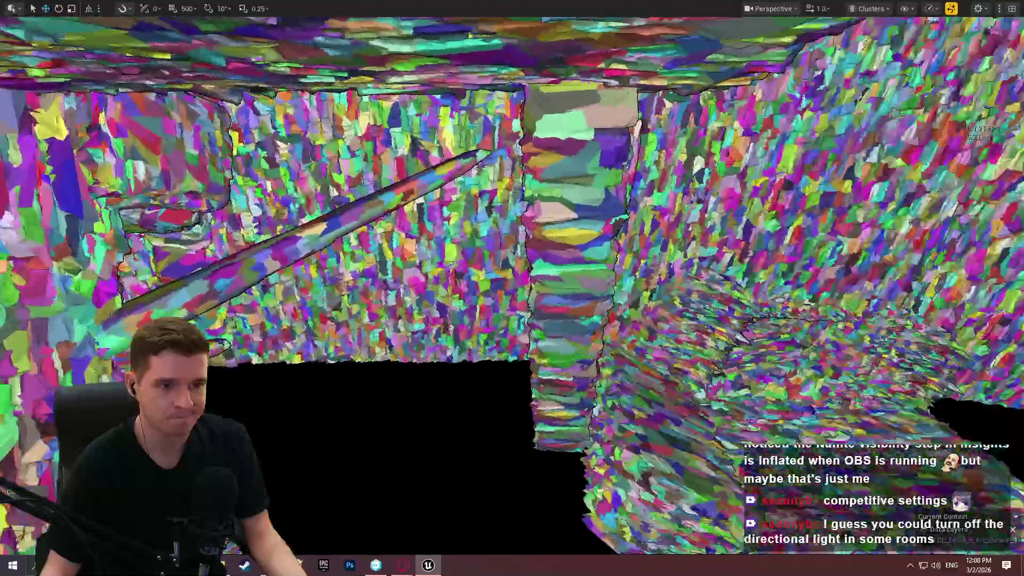
key("w")
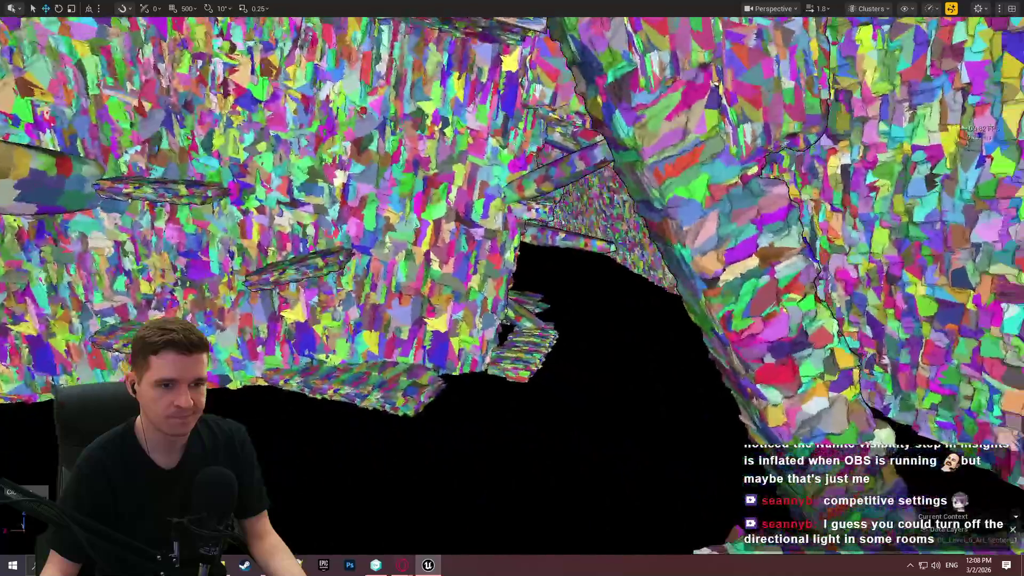
key("w")
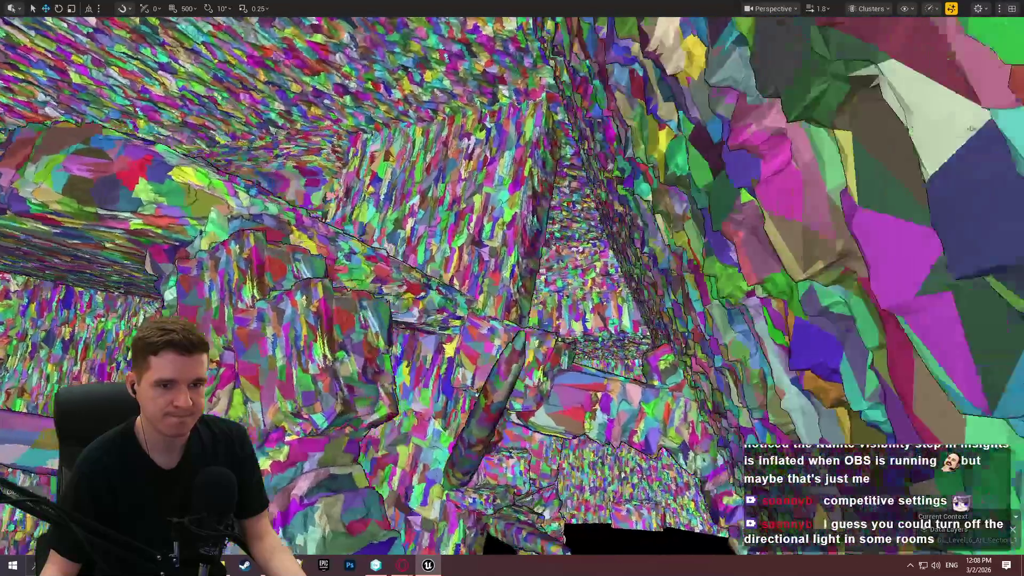
key("w")
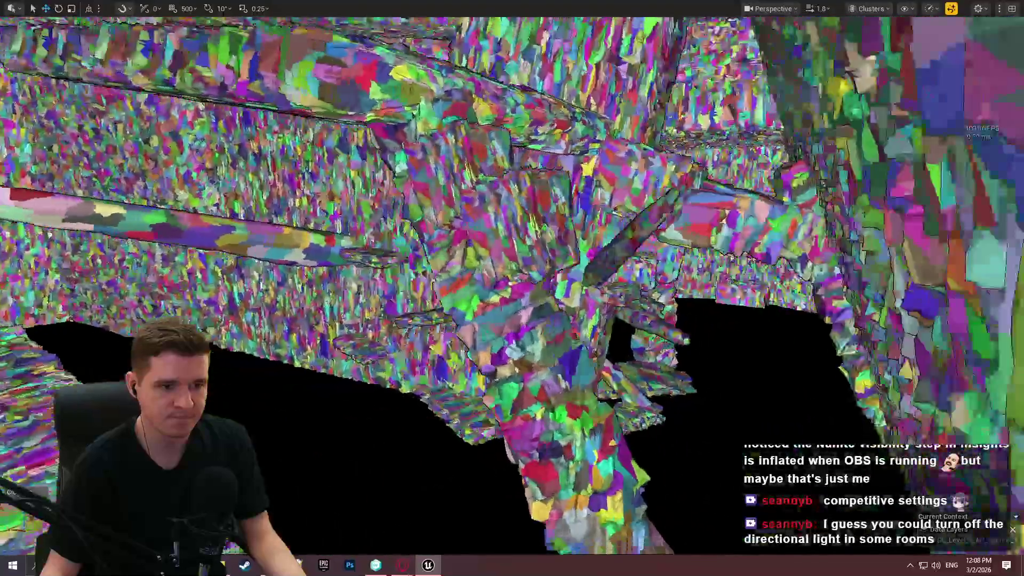
key("w")
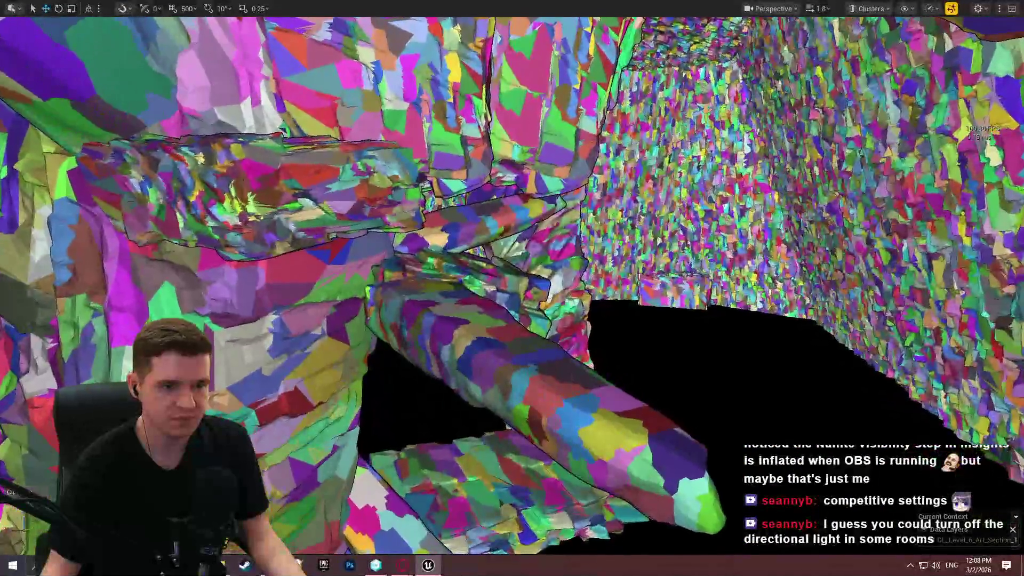
key("w")
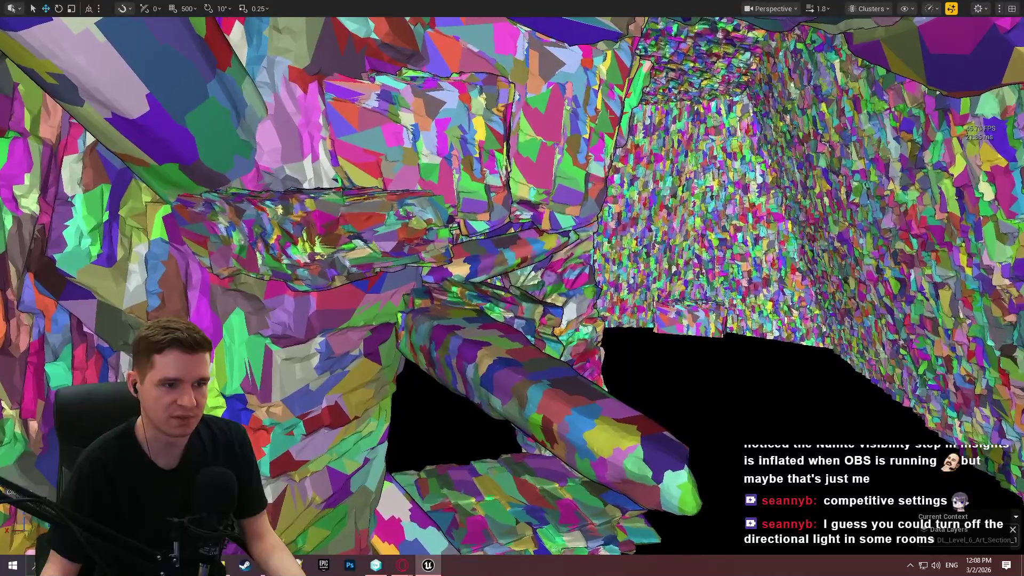
key("w")
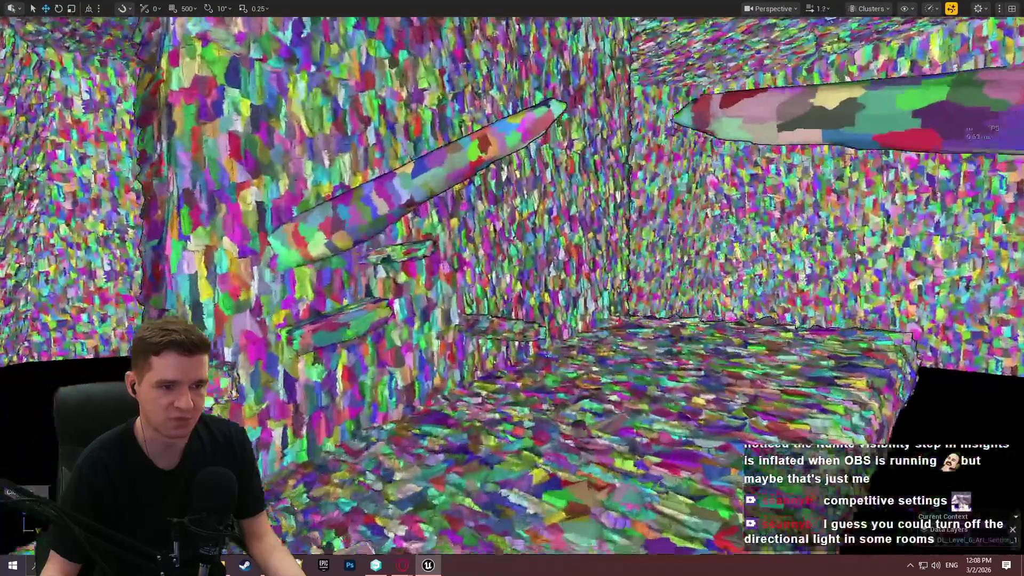
key("w")
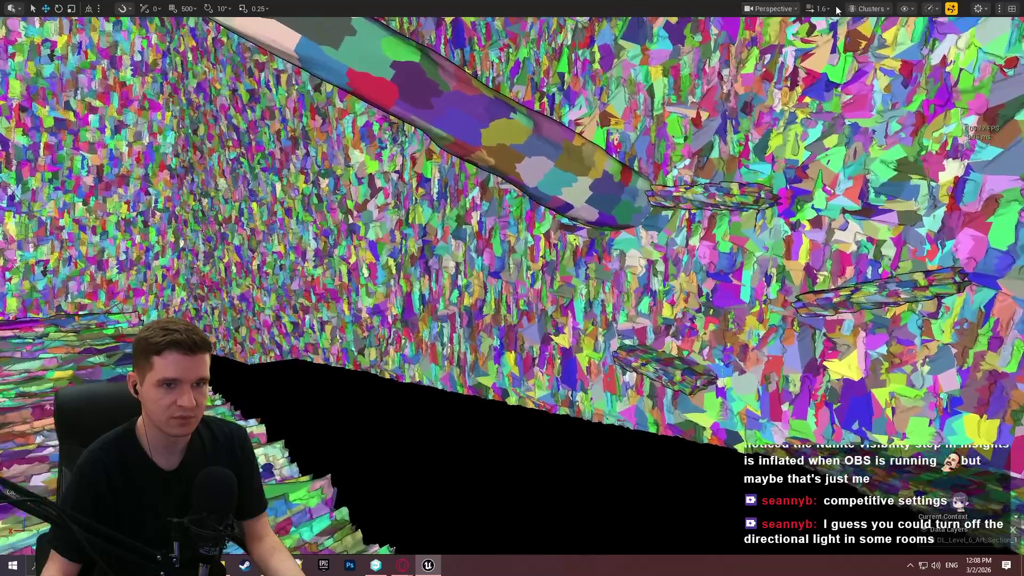
left_click(876, 50)
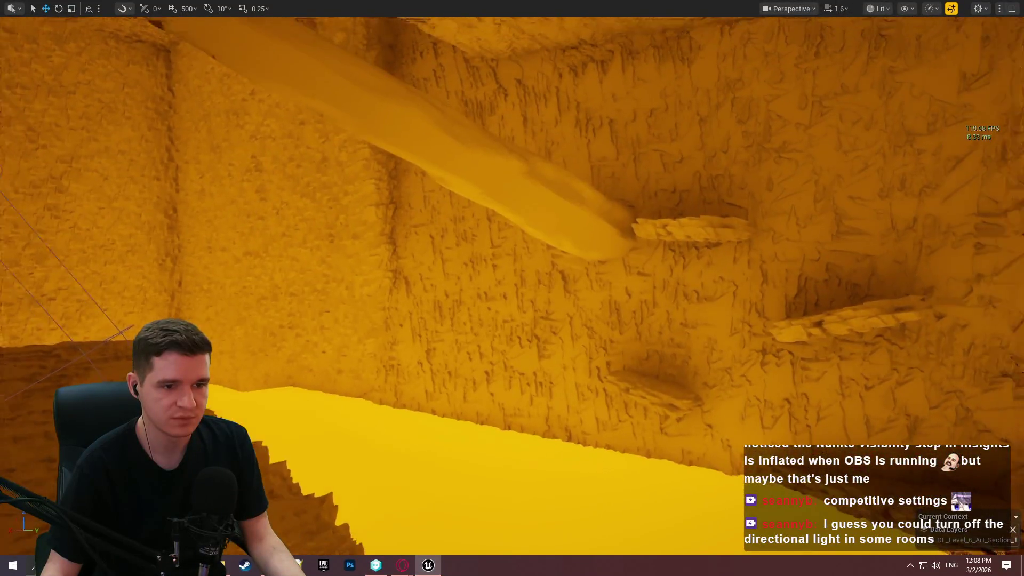
key("s")
left_click_drag(700, 213, 700, 214)
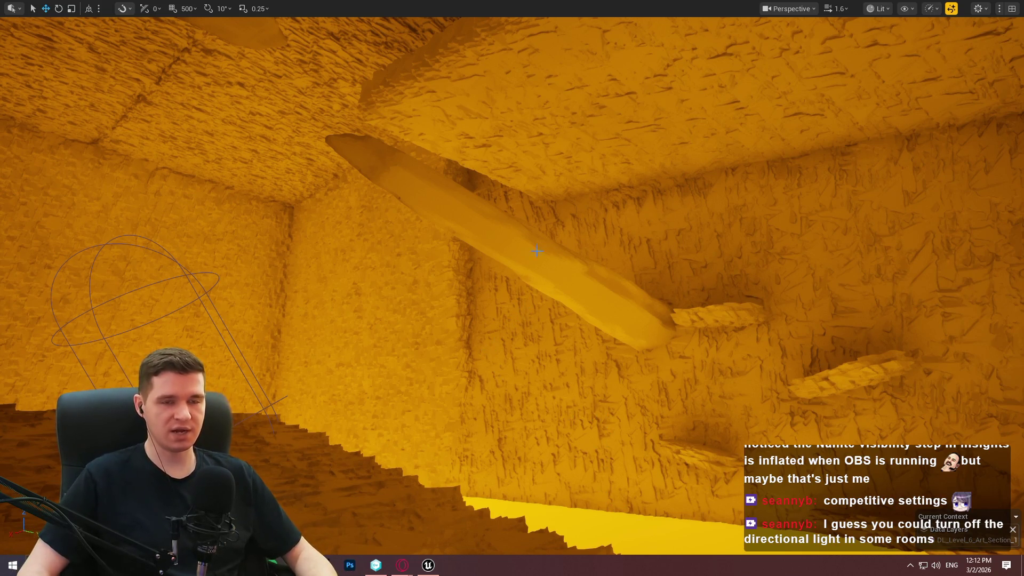
Step: Raise viewport scalability for Global Illumination and Reflections from High to Epic
left_click(978, 9)
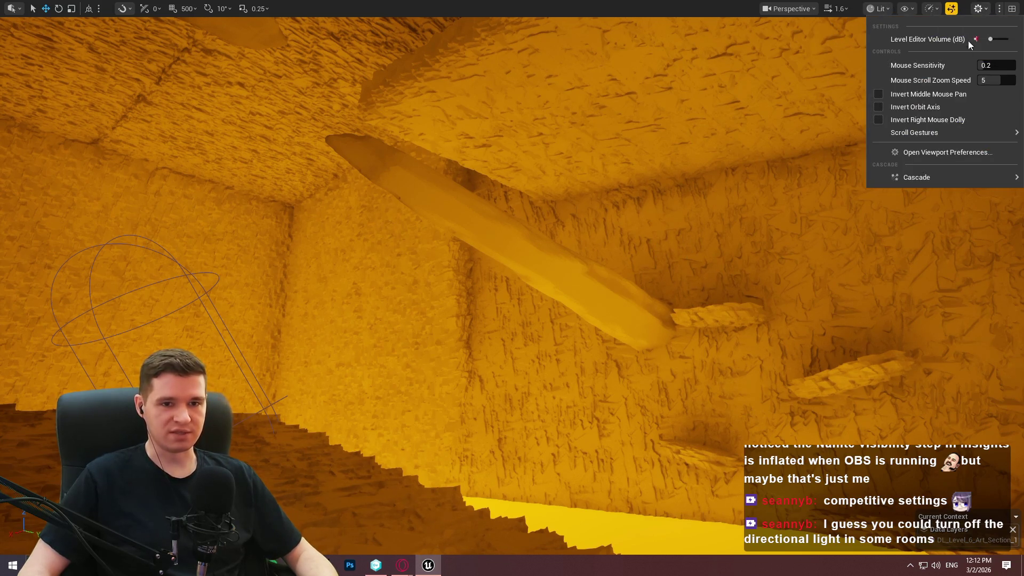
left_click(931, 9)
mouse_move(946, 85)
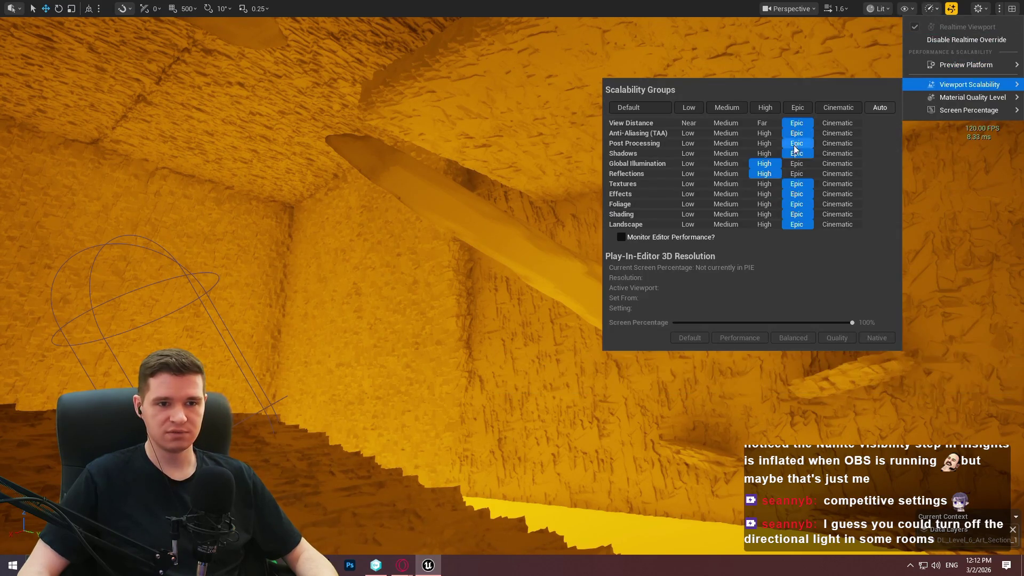
left_click(796, 163)
left_click(796, 174)
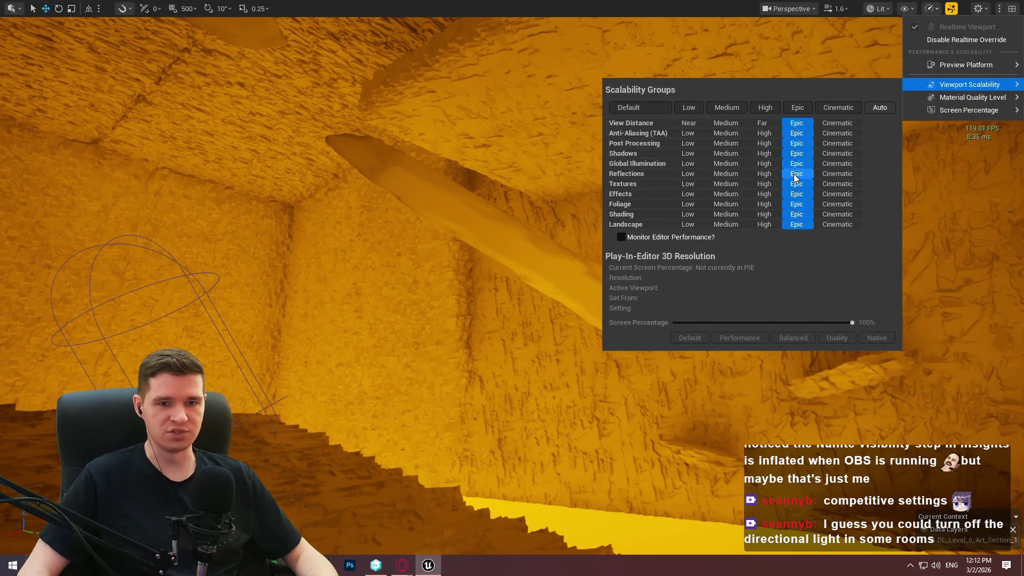
mouse_move(962, 204)
left_mouse_down()
mouse_move(240, 362)
mouse_move(983, 178)
left_mouse_up()
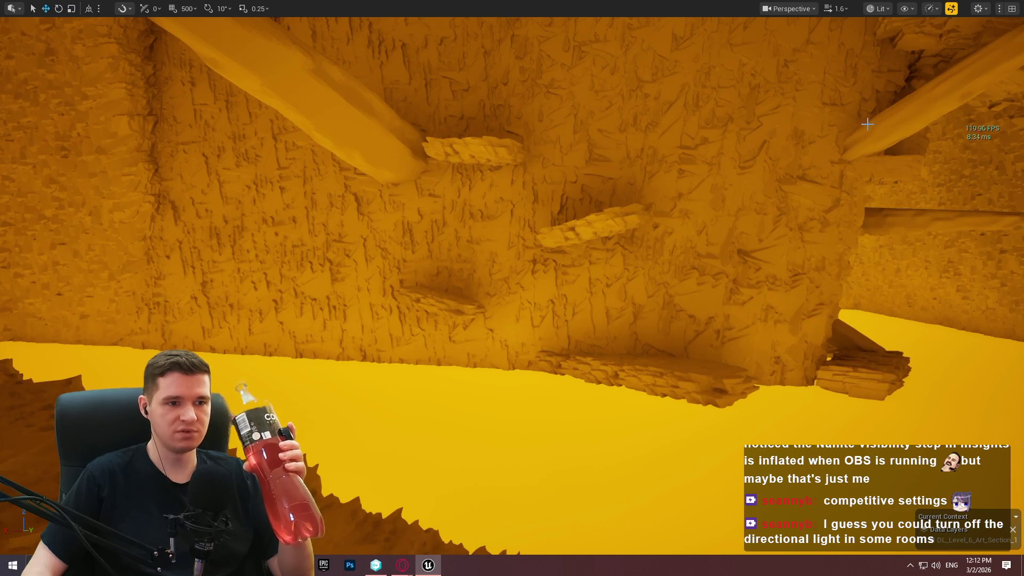
left_click(878, 10)
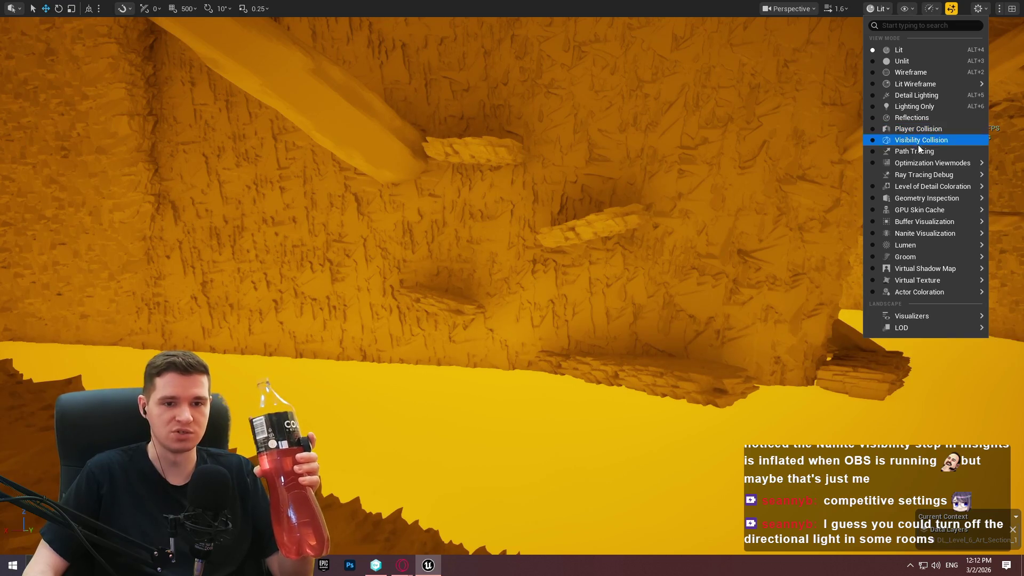
Step: Render the cave in Nanite Visualization > Overdraw and fly the camera around to inspect it
mouse_move(927, 235)
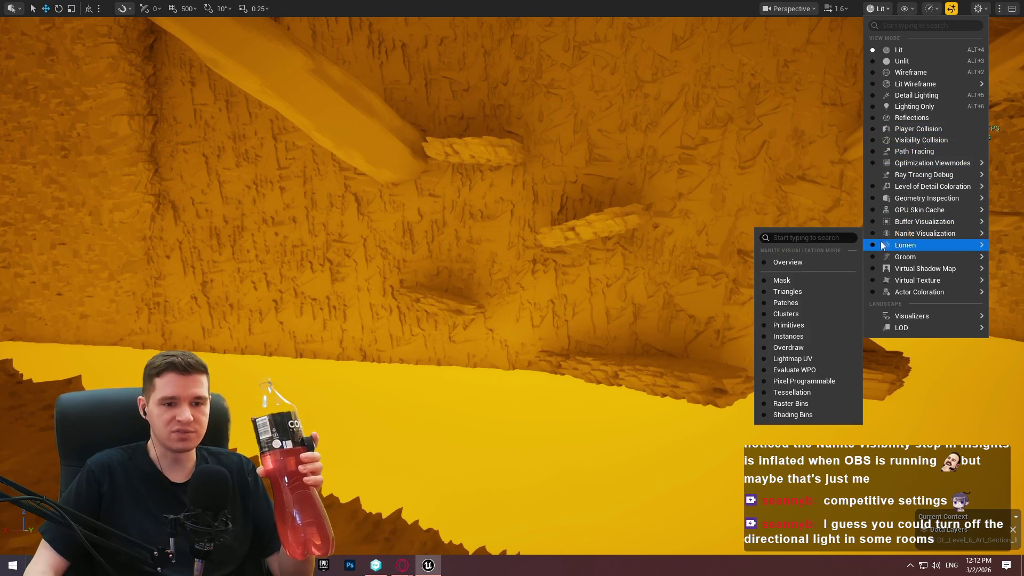
left_click(784, 347)
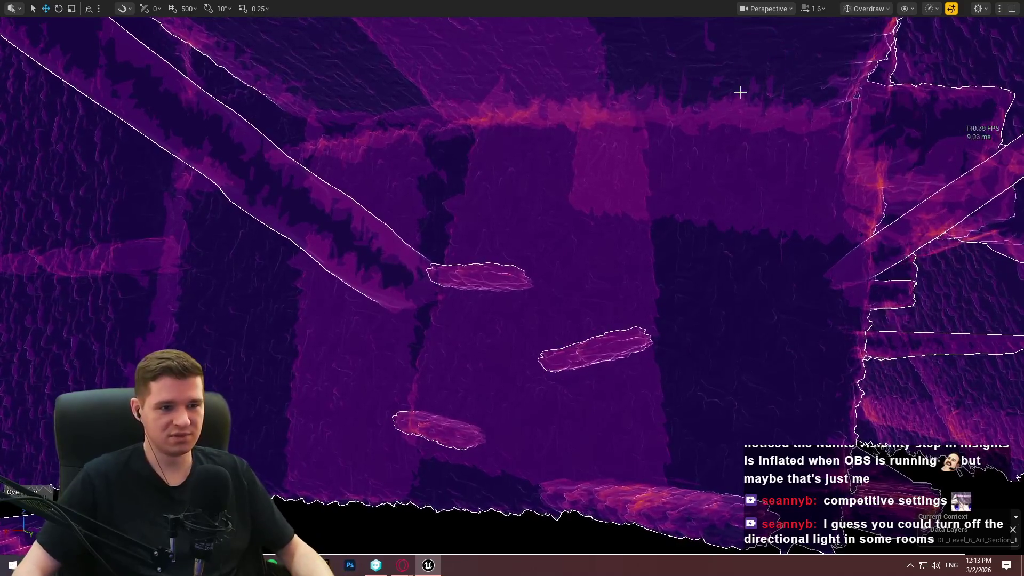
left_click_drag(658, 178, 658, 178)
left_click_drag(722, 162, 722, 162)
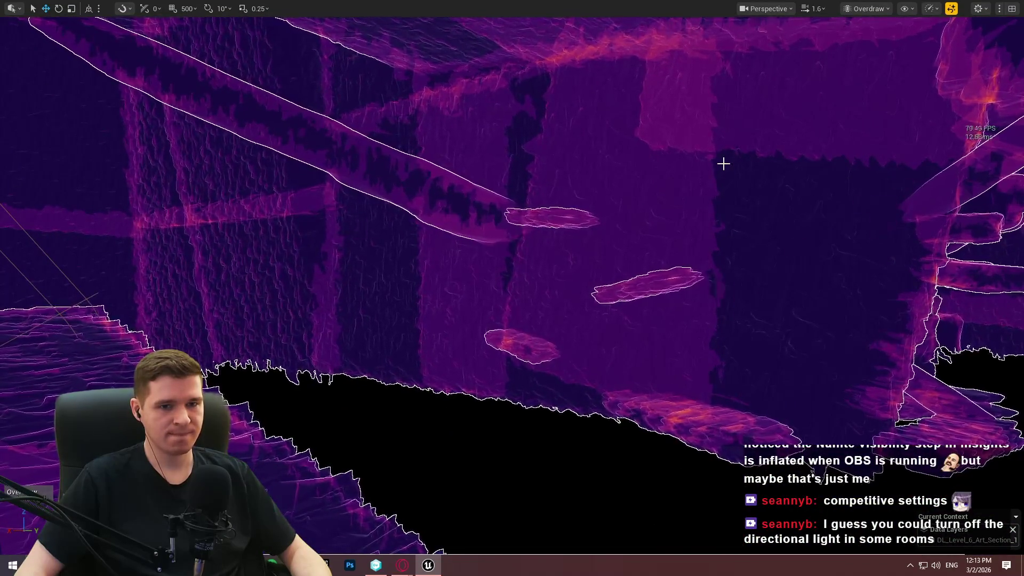
left_click(867, 8)
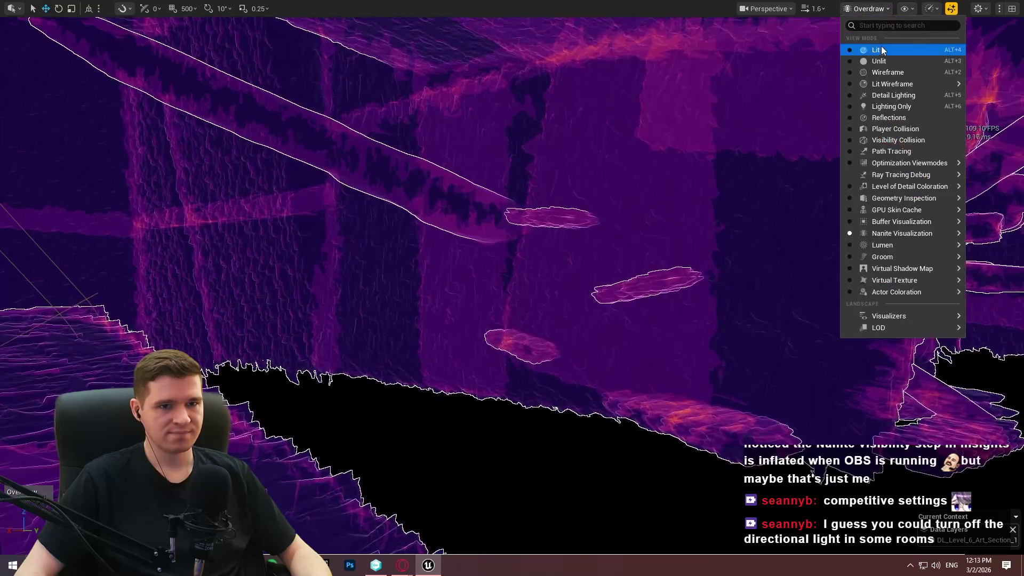
Step: Return the viewport to Lit and run 'stat gpu' in the console to overlay GPU timings
left_click(859, 49)
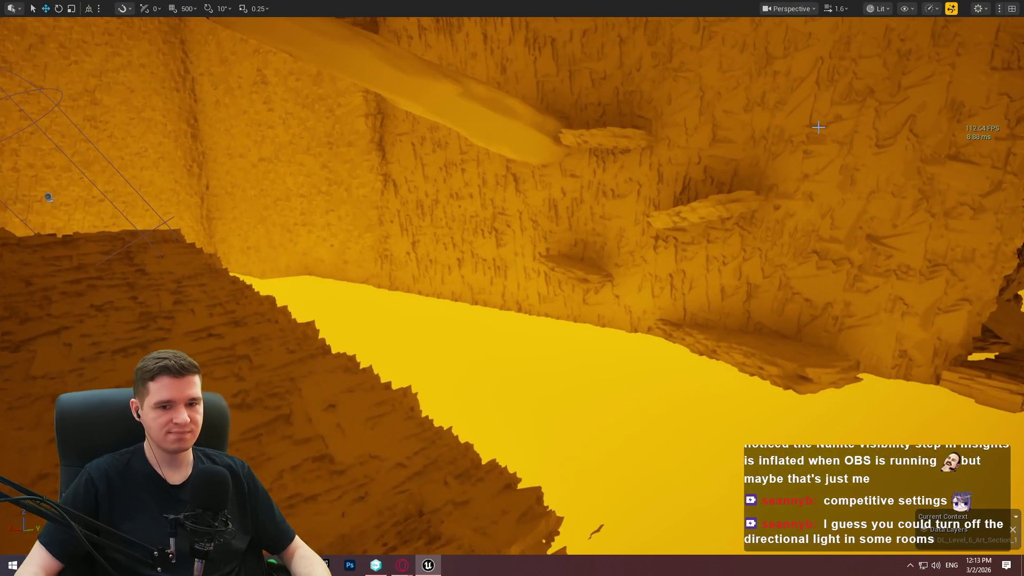
key("grave")
key("Up")
key("Up")
key("BackSpace")
key("BackSpace")
key("BackSpace")
type("gpu")
key("Return")
key("Escape")
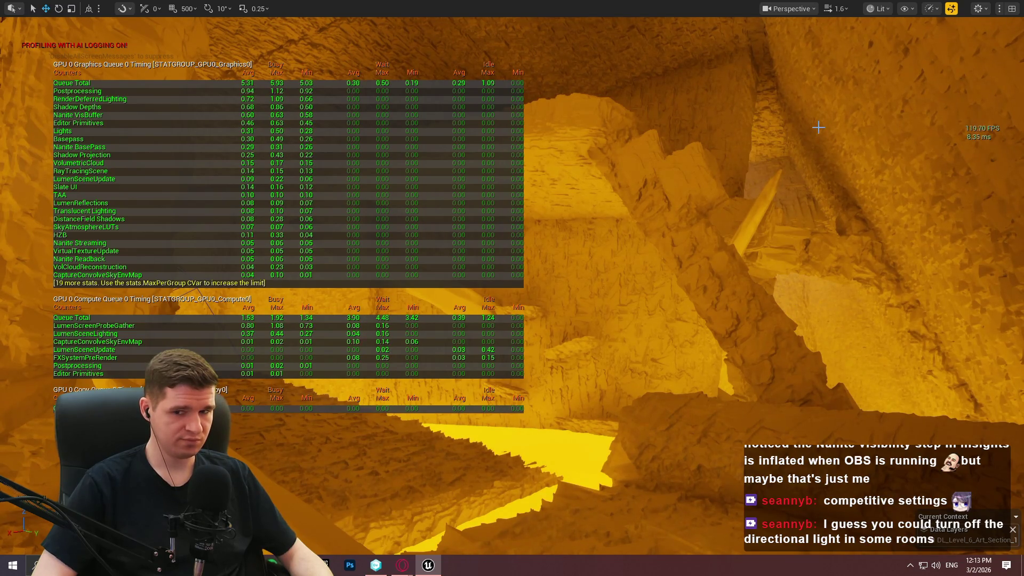
Step: Leave immersive viewport mode with F11 so the editor panels reappear
key("F11")
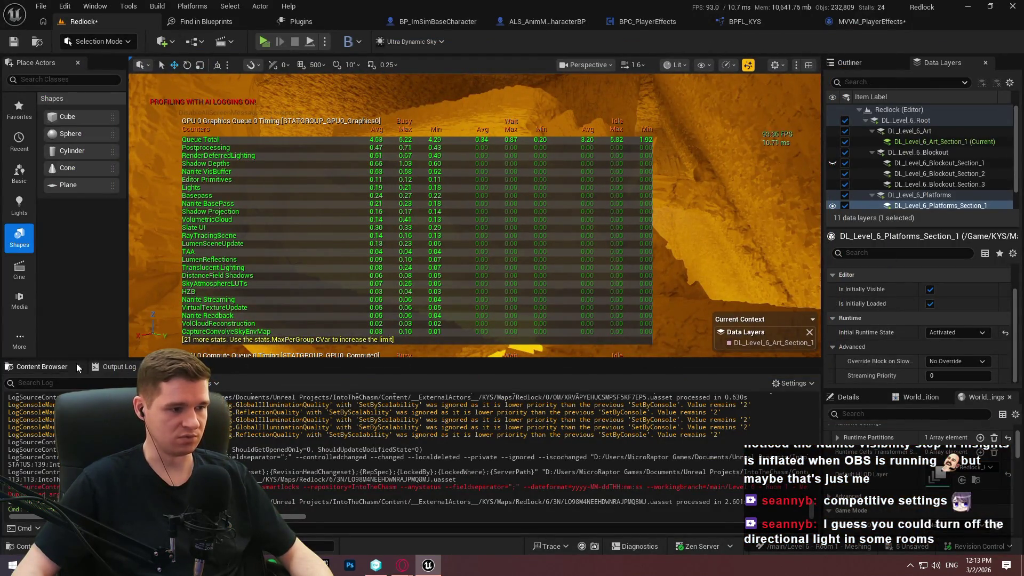
Step: Browse the Content Browser to the KYS/Art/Rocks folder
left_click(47, 367)
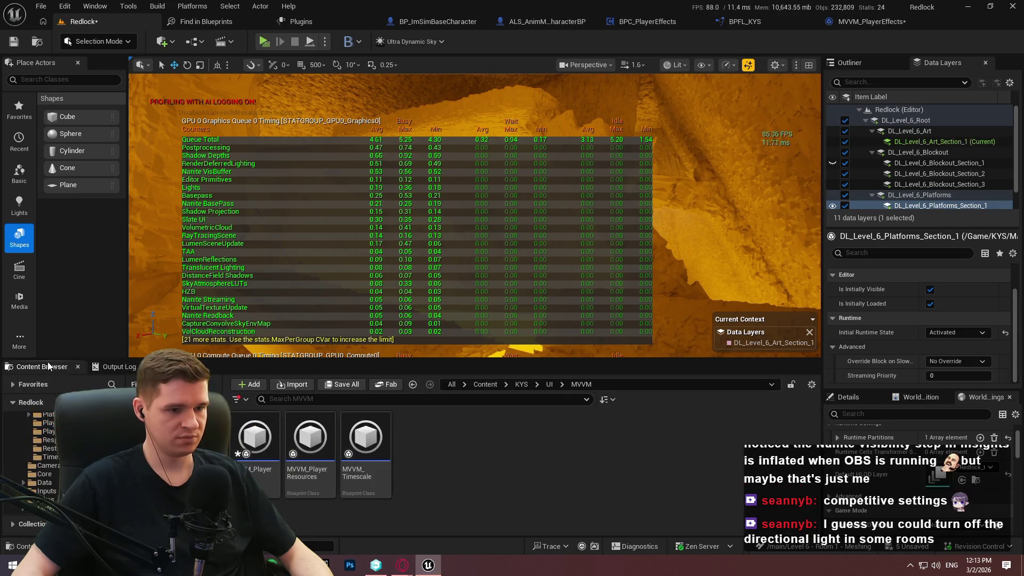
left_click(508, 385)
left_click(486, 384)
double_click(312, 446)
left_click(485, 384)
double_click(531, 443)
left_click(257, 450)
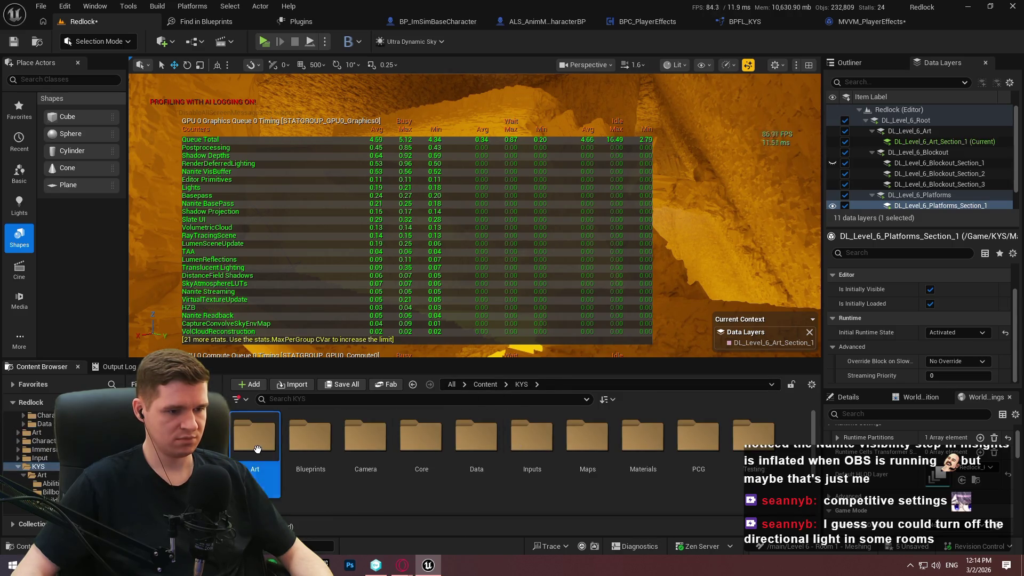
double_click(257, 449)
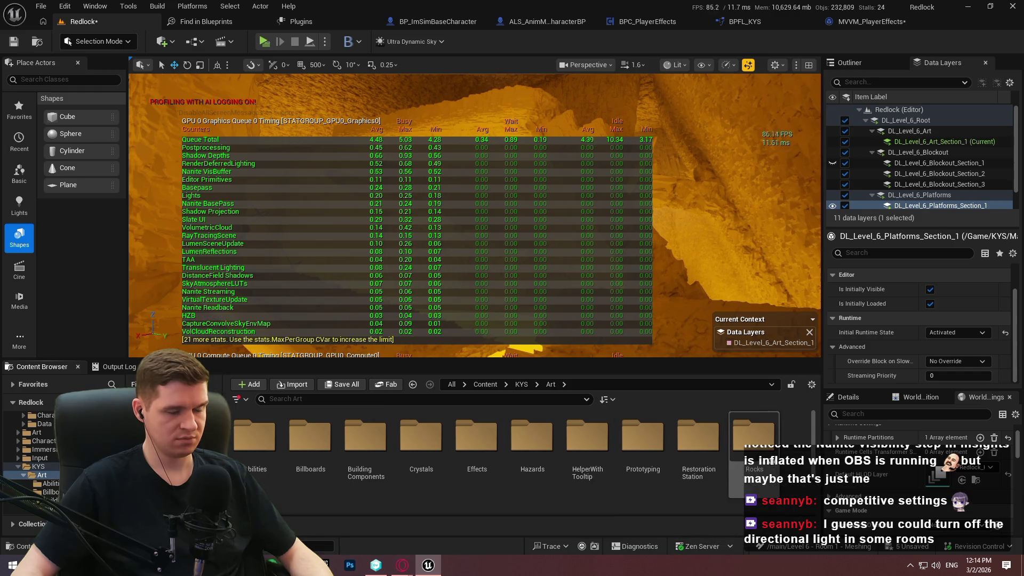
double_click(754, 441)
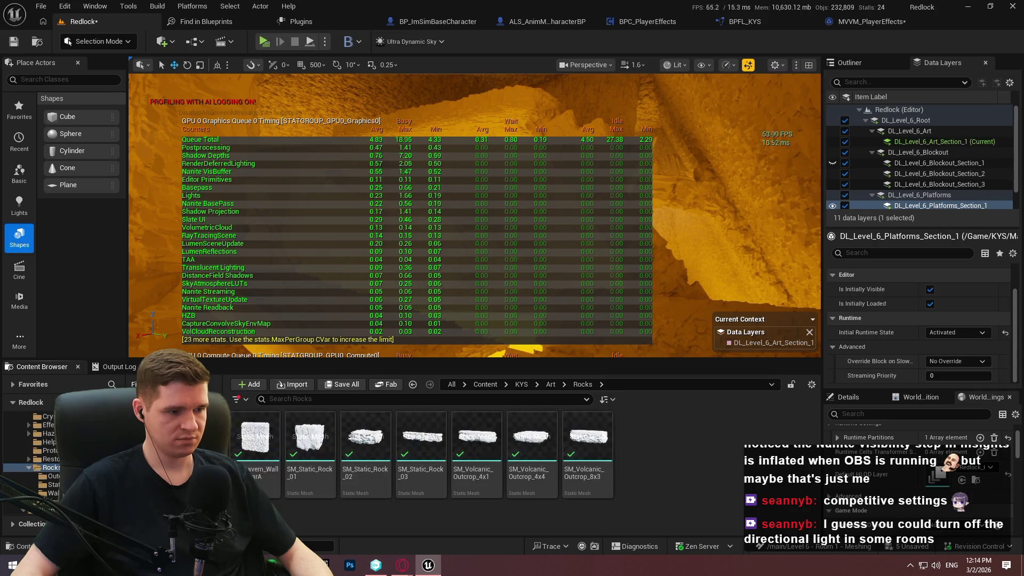
Step: Disable Nanite on all seven rock meshes and save them
left_click_drag(635, 507, 259, 480)
right_click(258, 480)
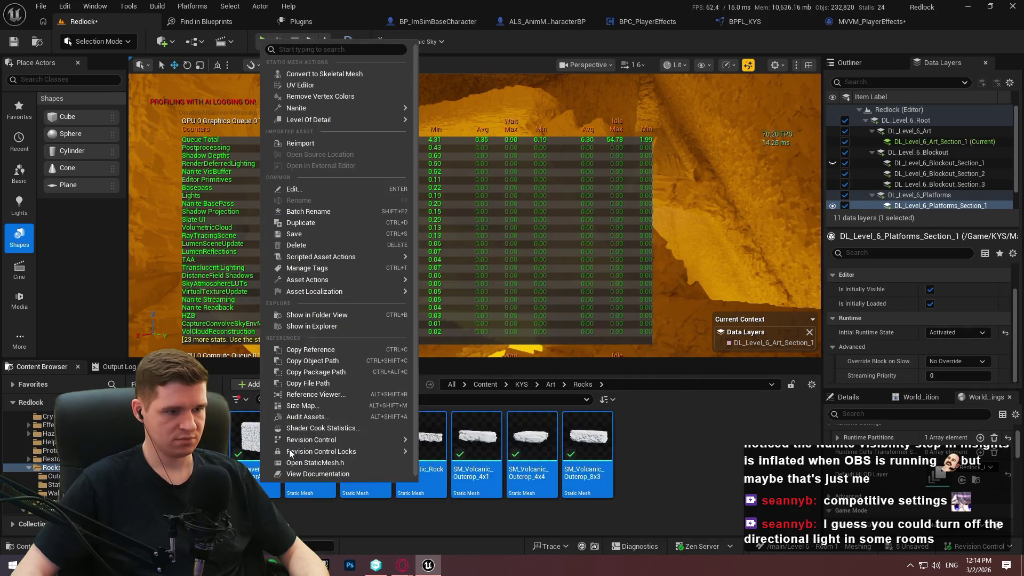
mouse_move(337, 110)
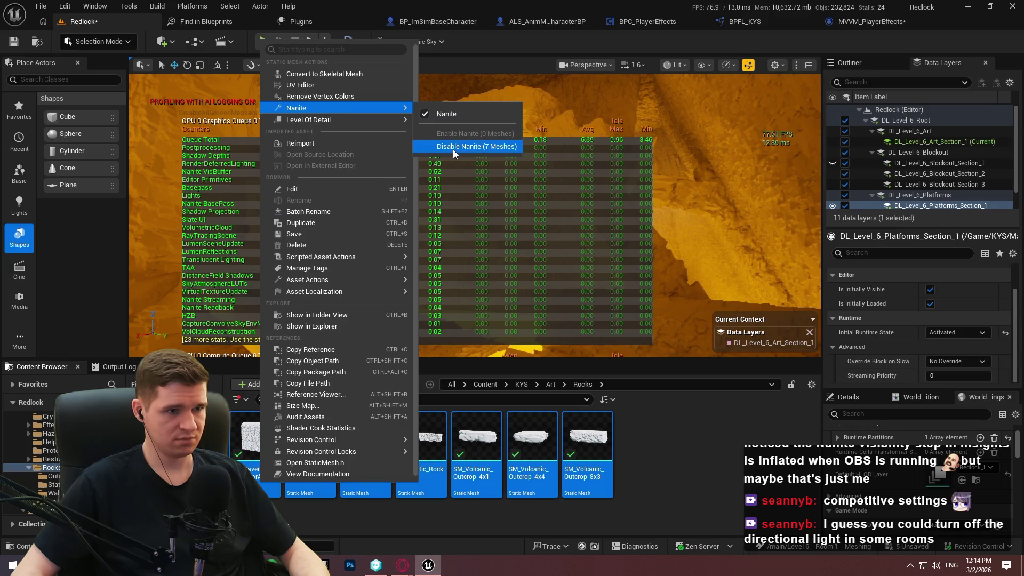
left_click(453, 149)
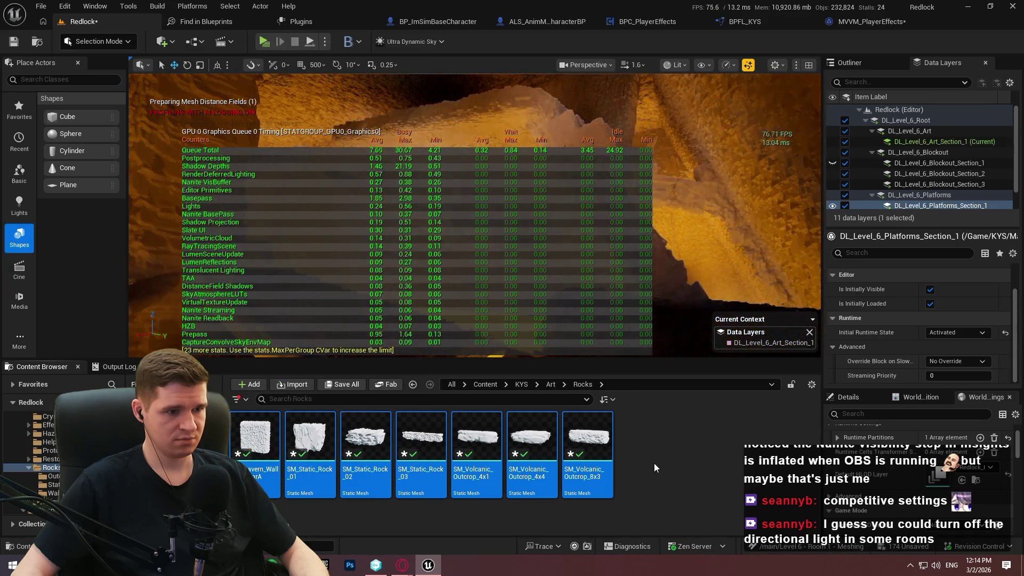
key("ctrl+s")
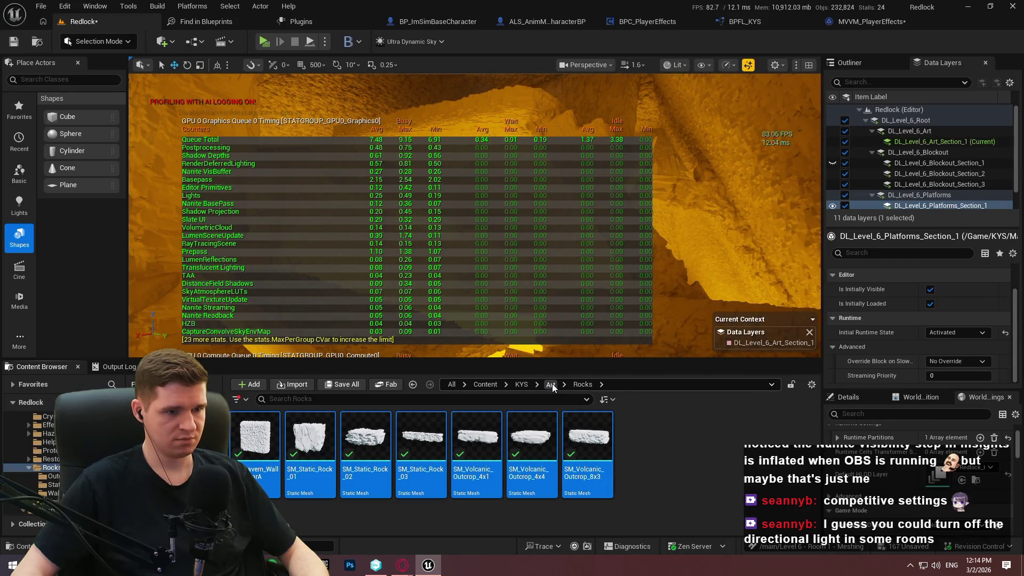
Step: Disable Nanite on the first crystal mesh in KYS/Art/Crystals, then make the viewport fullscreen
left_click(521, 384)
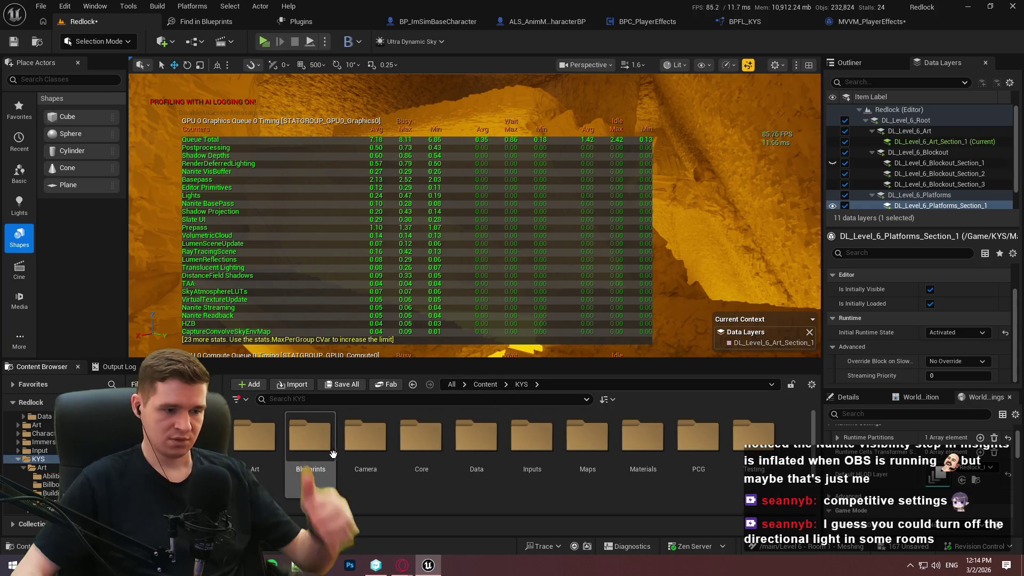
double_click(236, 430)
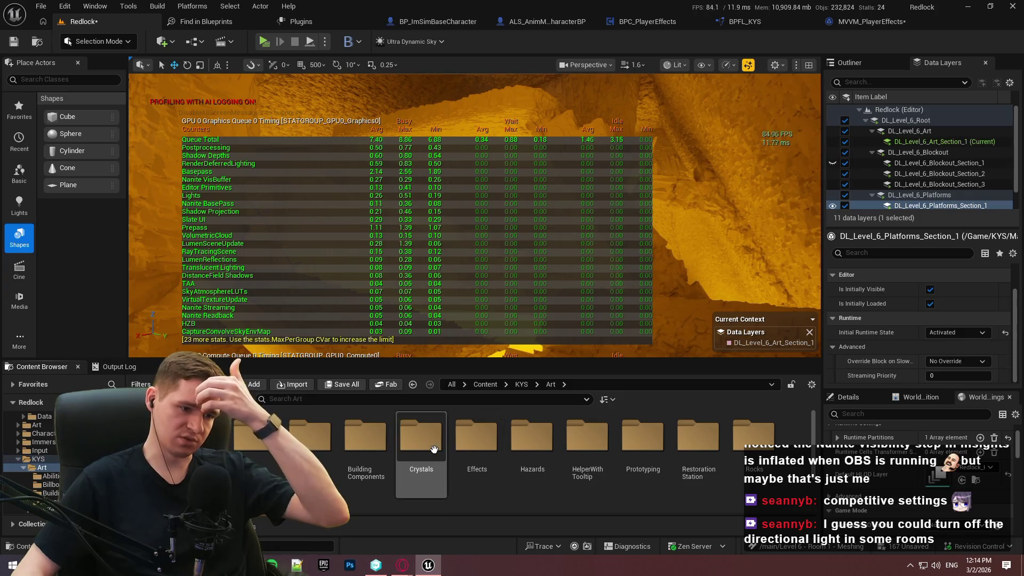
double_click(421, 435)
right_click(269, 446)
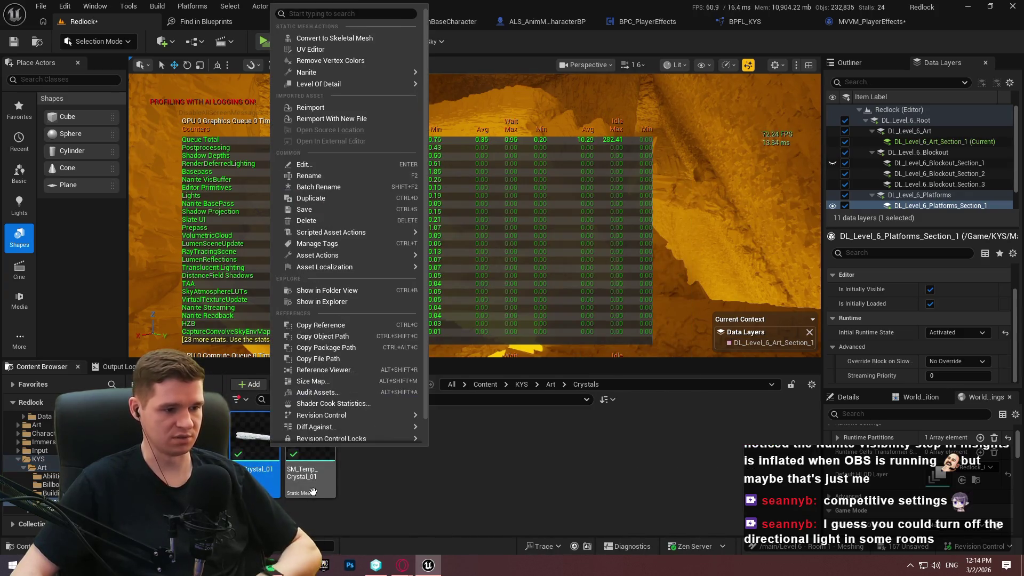
mouse_move(309, 72)
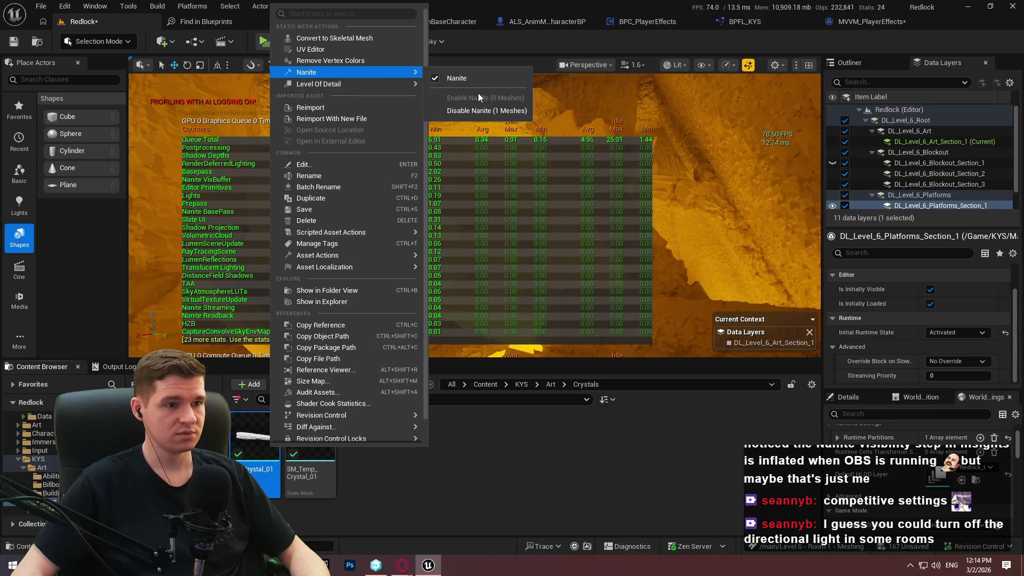
left_click(458, 104)
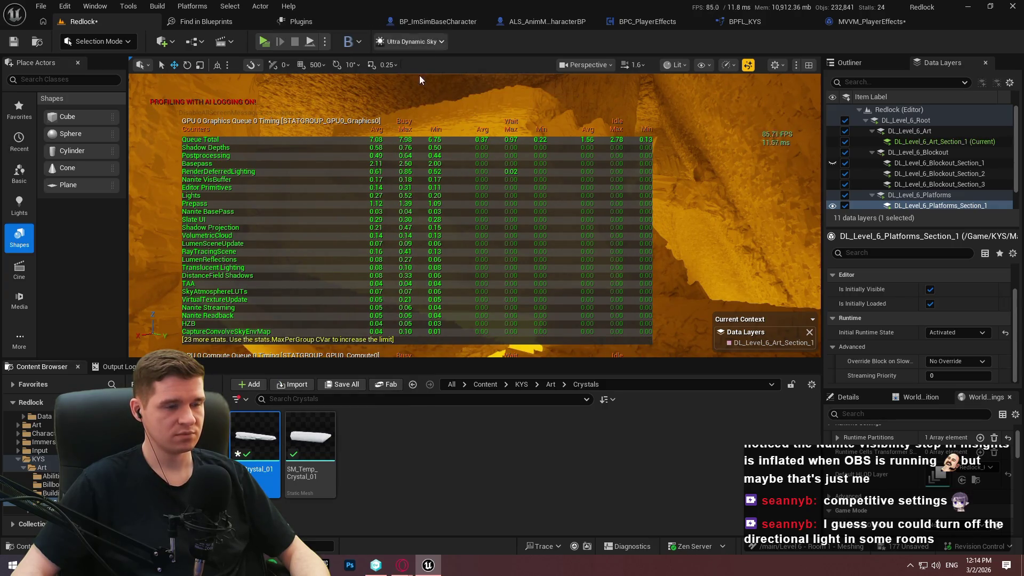
key("F11")
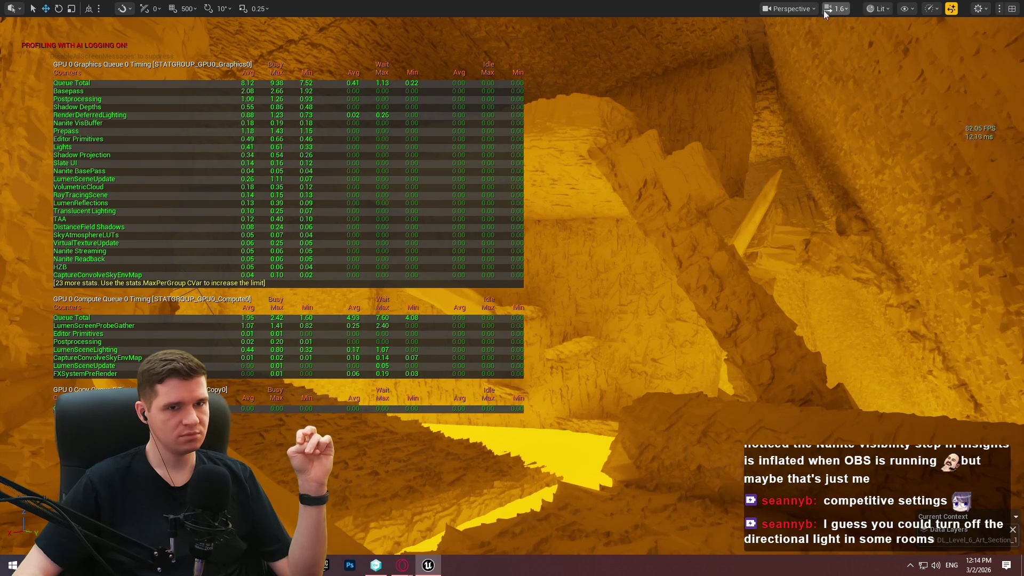
Step: Switch the viewport to Nanite Visualization > Mask and look around the cave
left_click(803, 9)
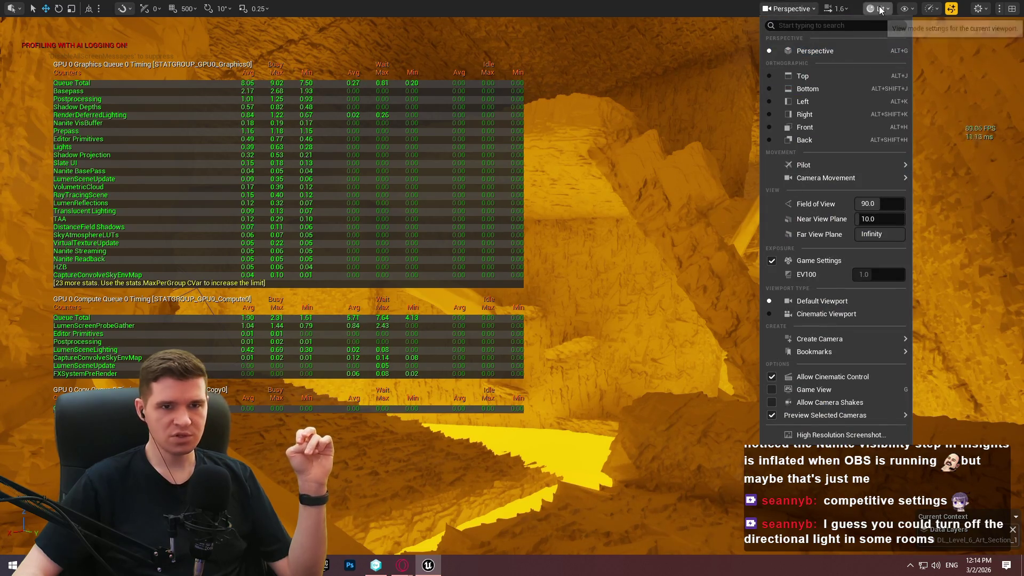
left_click(878, 9)
mouse_move(895, 228)
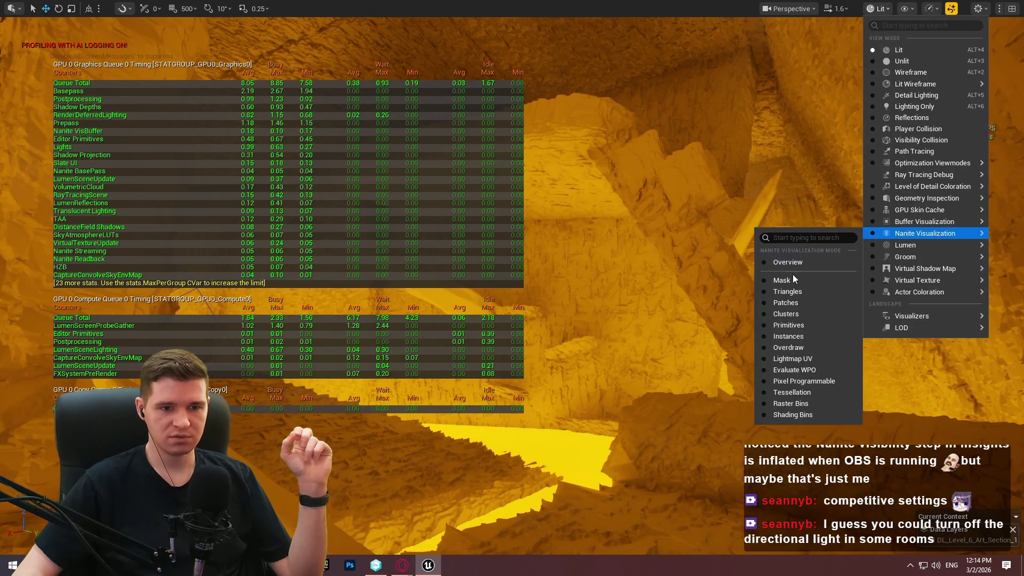
left_click(781, 278)
mouse_move(781, 278)
left_mouse_down()
mouse_move(726, 278)
mouse_move(696, 266)
mouse_move(590, 287)
mouse_move(732, 292)
left_mouse_up()
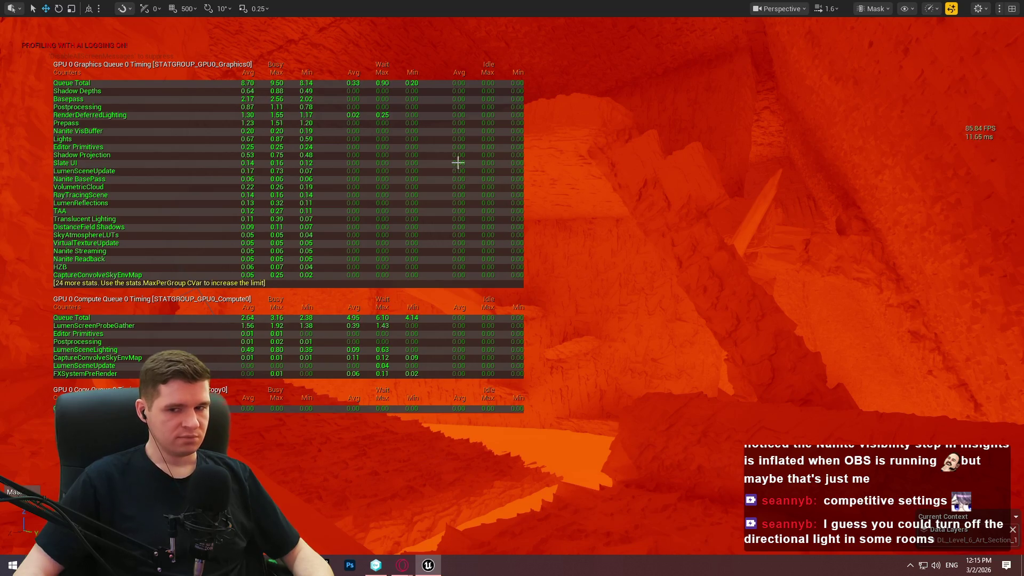
Step: Render the viewport in Wireframe, exit fullscreen, and go back up to the Art folder
left_click(794, 9)
left_click(873, 9)
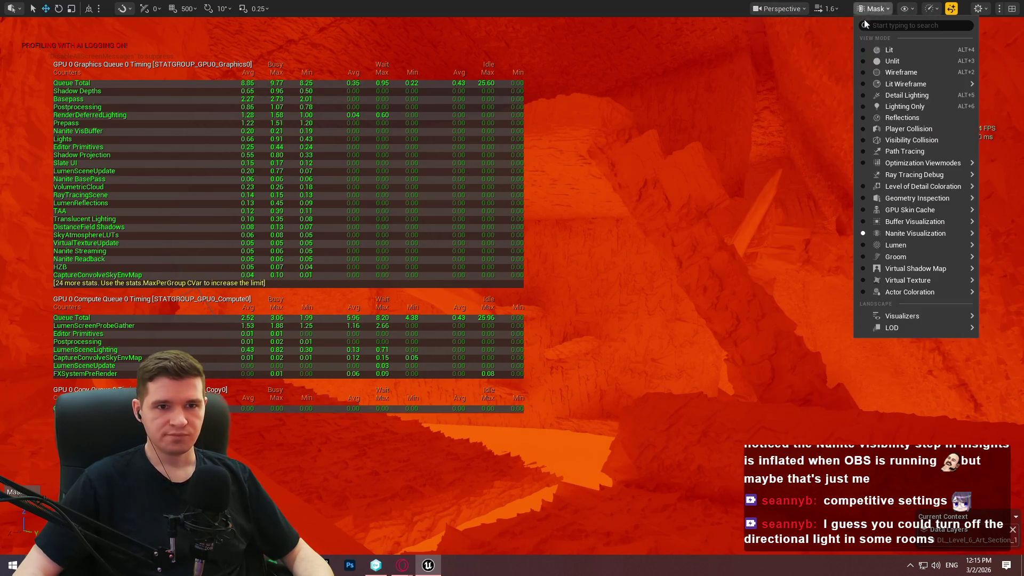
left_click(892, 73)
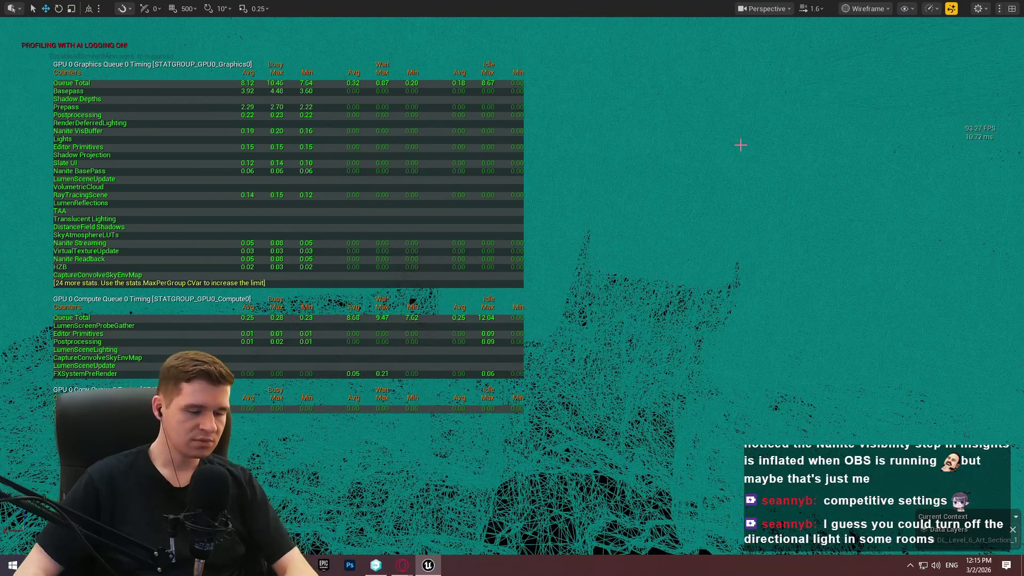
key("F11")
left_click(548, 385)
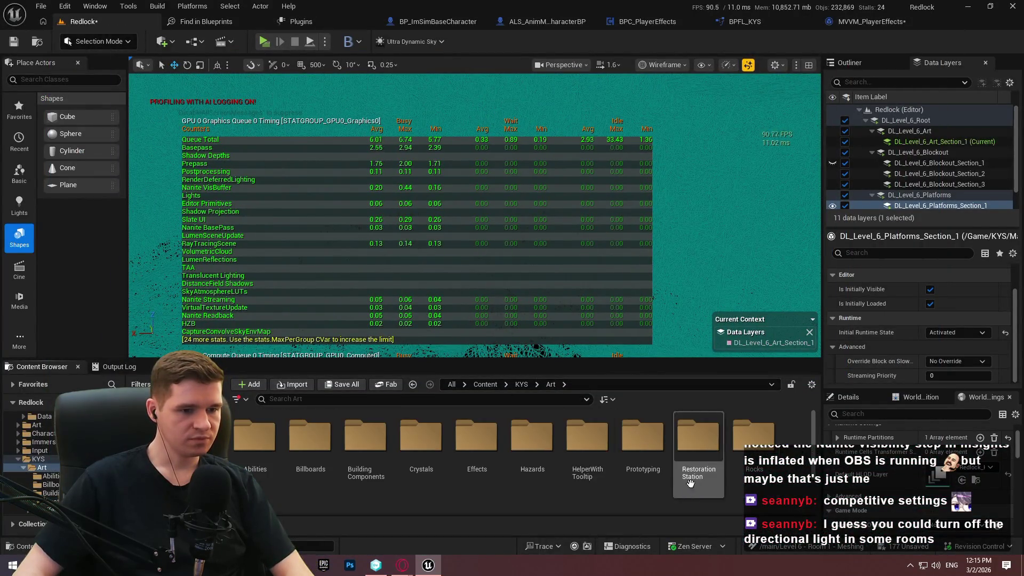
Step: Open Rocks/WallRock, browse the cavern wall mesh's context menu, then dismiss it
double_click(754, 435)
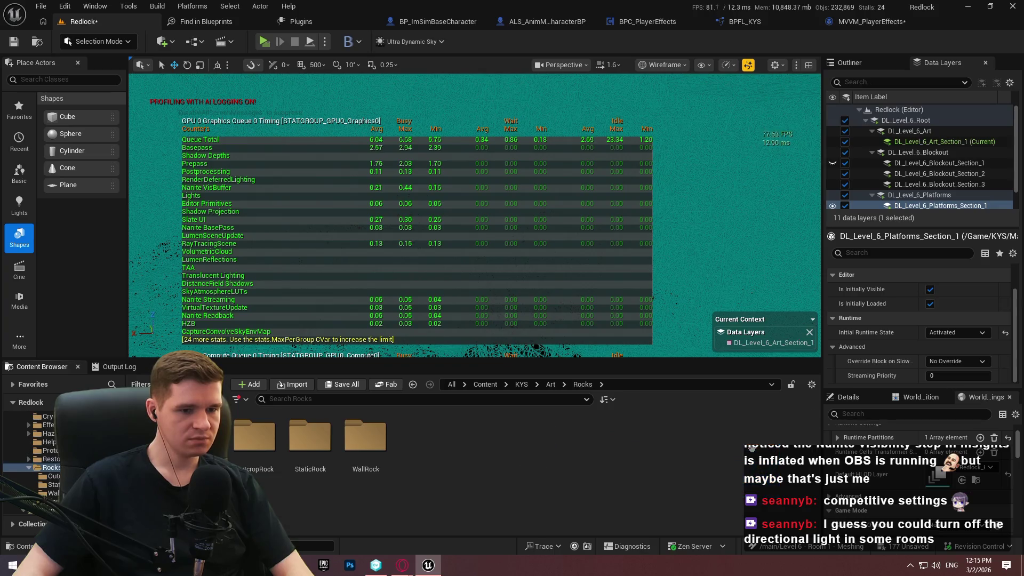
double_click(255, 435)
left_click(581, 384)
double_click(366, 443)
right_click(253, 453)
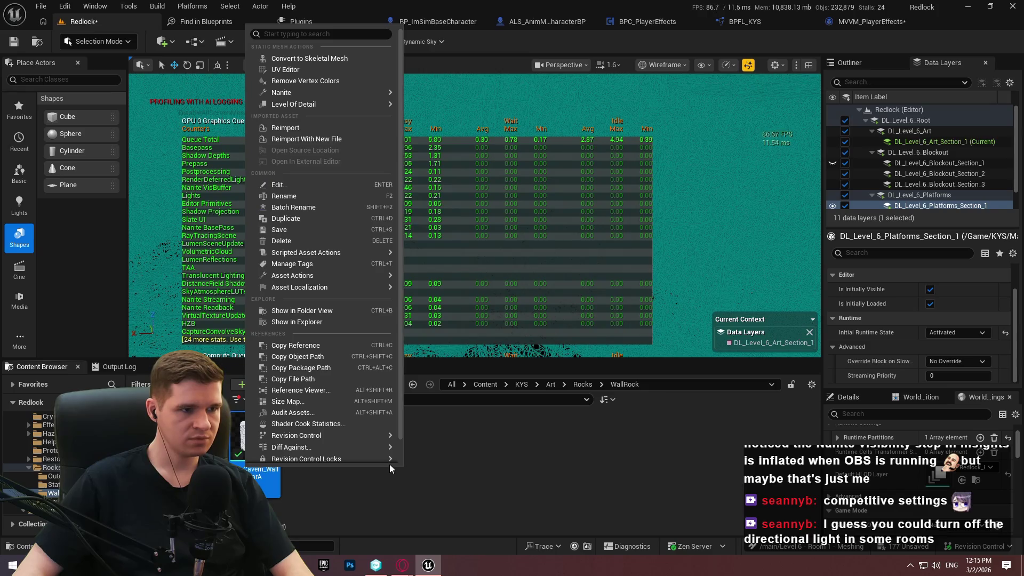
mouse_move(344, 105)
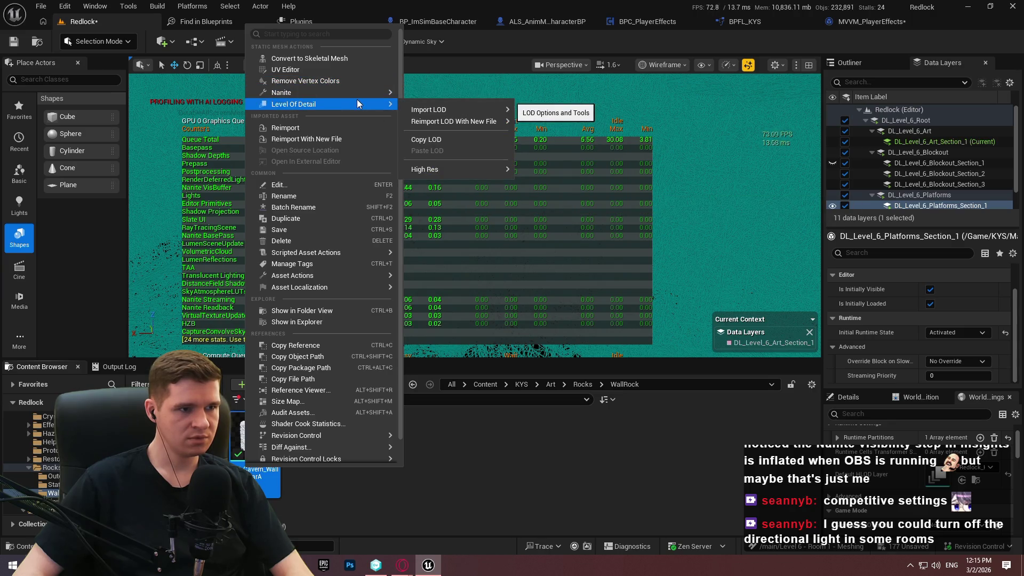
mouse_move(467, 111)
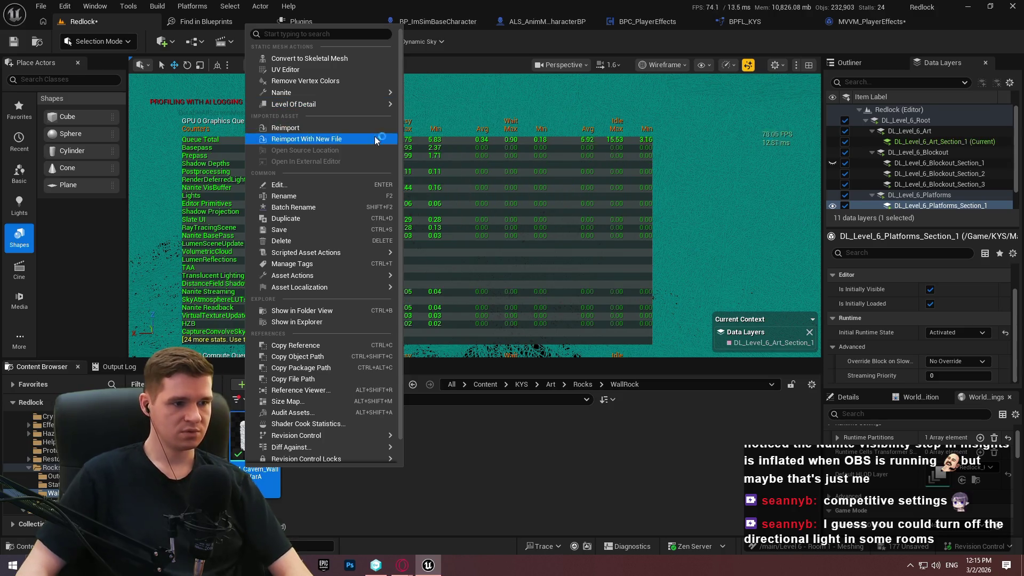
left_click(540, 260)
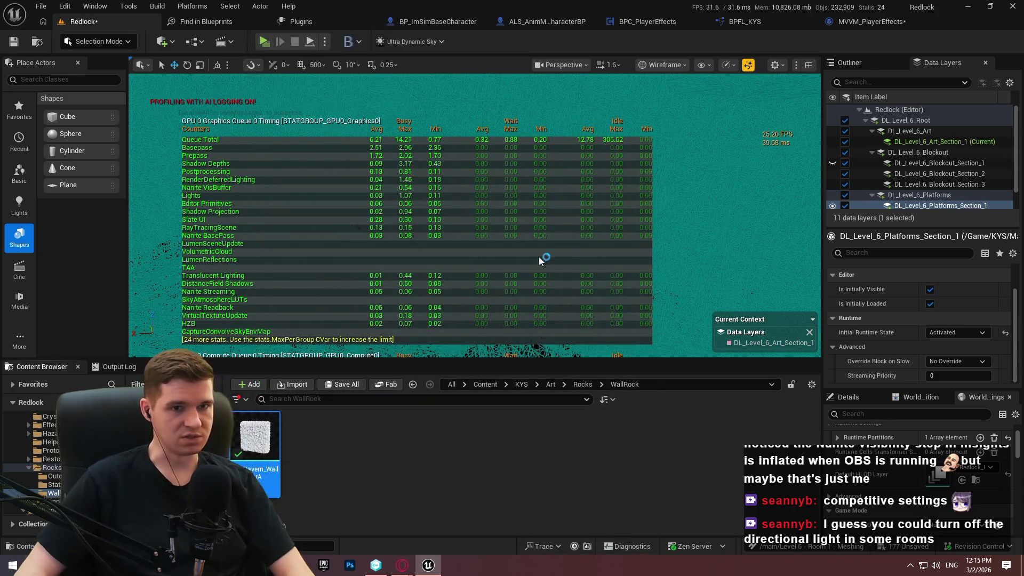
scroll(854, 178, "down", 5)
Step: Review the wall rock mesh's LOD 0 Reduction Settings and Sections in the Static Mesh editor
scroll(848, 181, "down", 5)
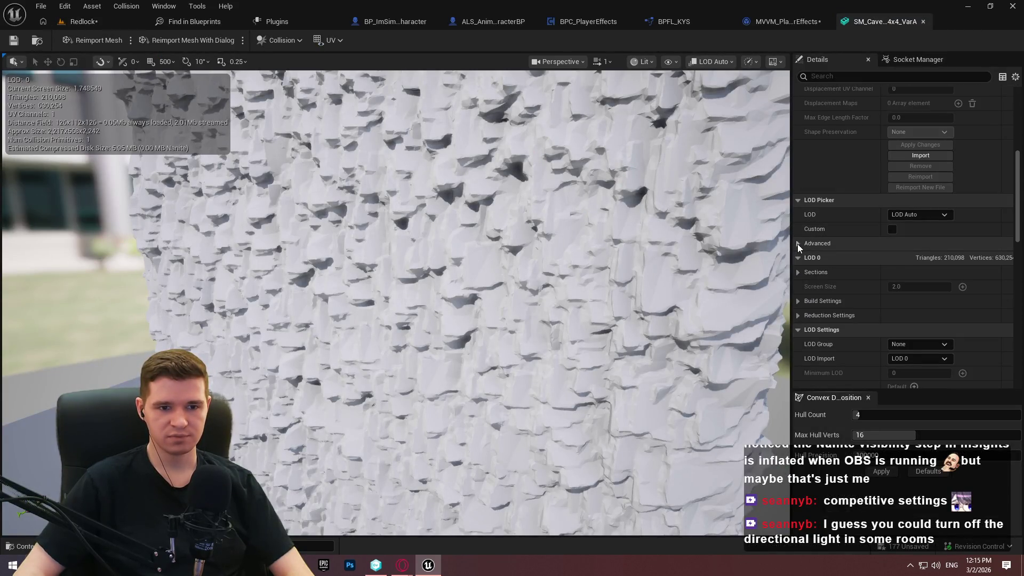
left_click(797, 315)
scroll(821, 311, "down", 3)
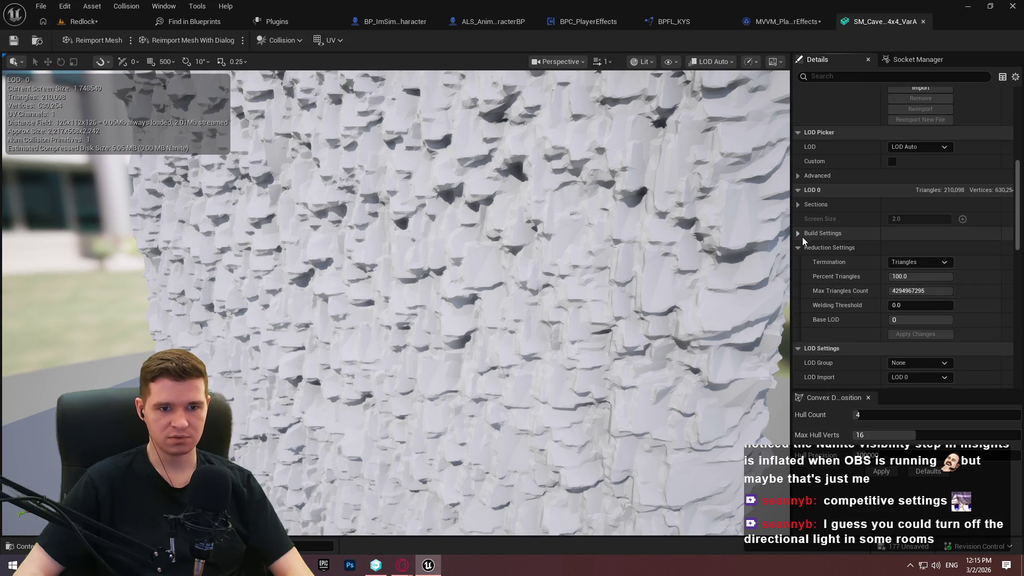
left_click(797, 205)
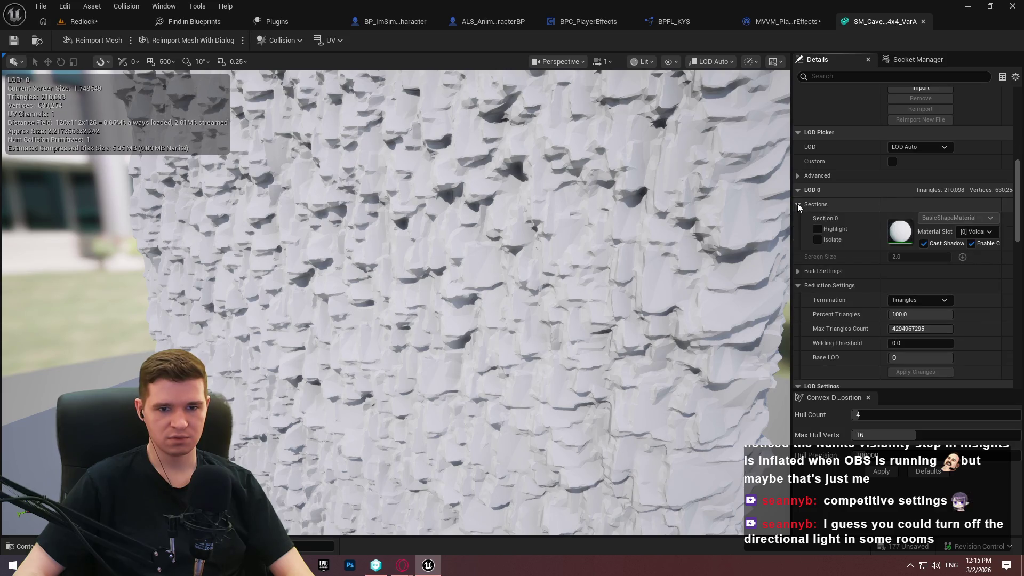
left_click(798, 204)
scroll(802, 206, "down", 8)
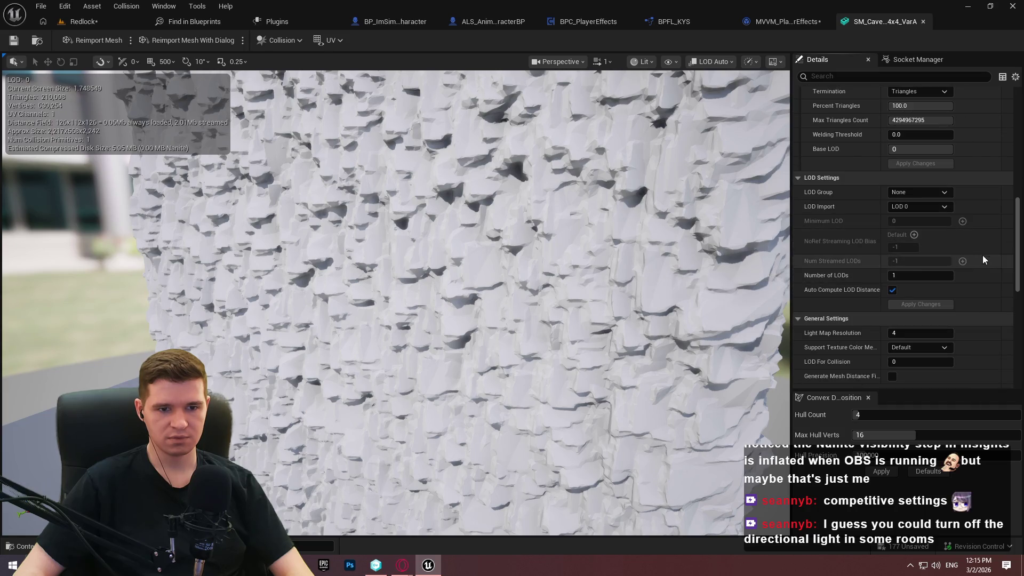
mouse_move(1018, 238)
left_mouse_down()
mouse_move(1013, 290)
mouse_move(1009, 152)
mouse_move(1006, 174)
left_mouse_up()
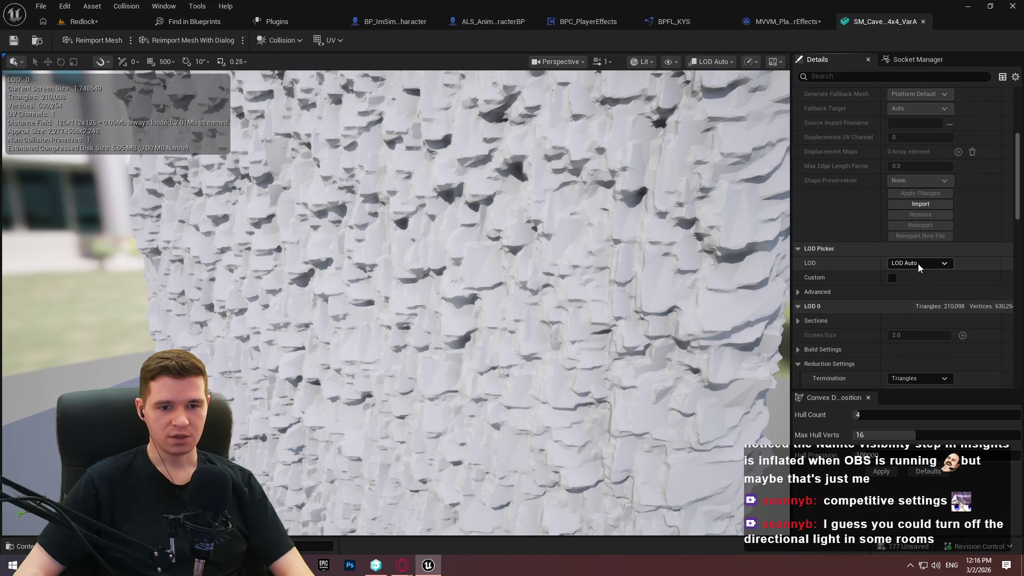
Step: In the Redlock level editor, browse the cavern wall asset's Level Of Detail submenu
left_click(95, 21)
right_click(265, 440)
mouse_move(374, 191)
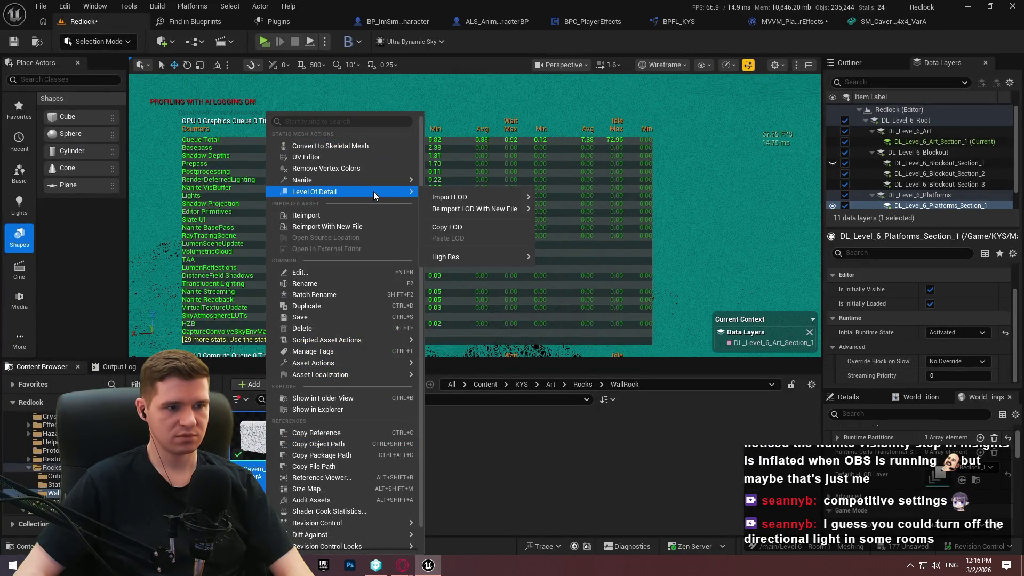
mouse_move(493, 193)
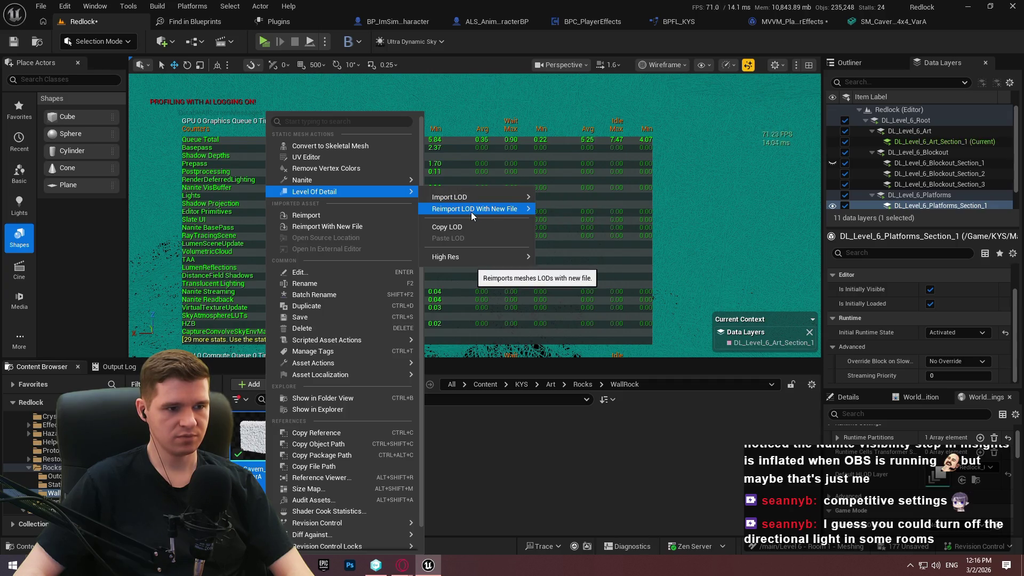
left_click(471, 456)
Step: Check the mesh's Advanced LOD options and LOD 0 sections (one 210,098-triangle LOD), then return to Redlock
left_click(907, 21)
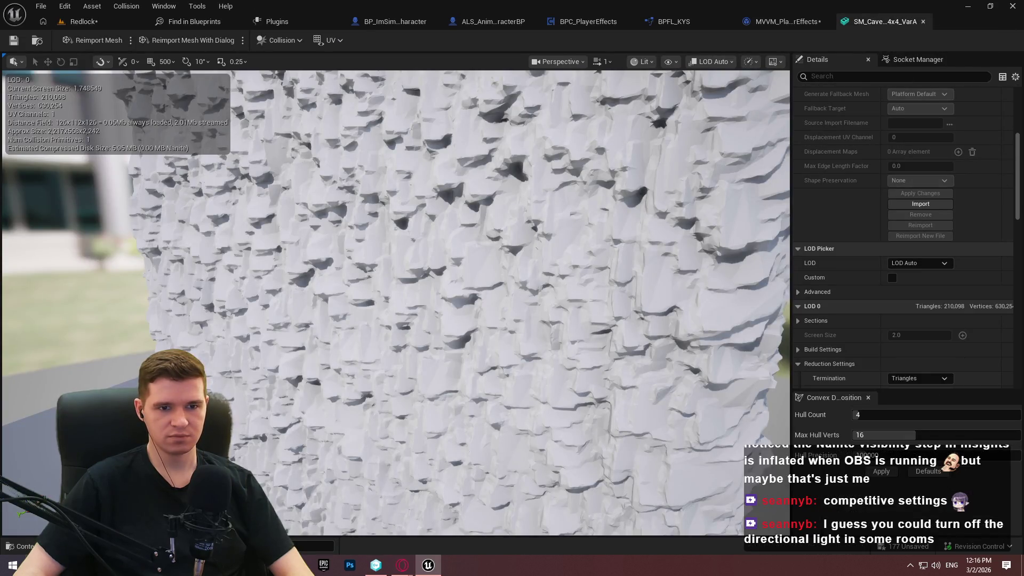
scroll(1017, 181, "down", 4)
scroll(1014, 197, "up", 2)
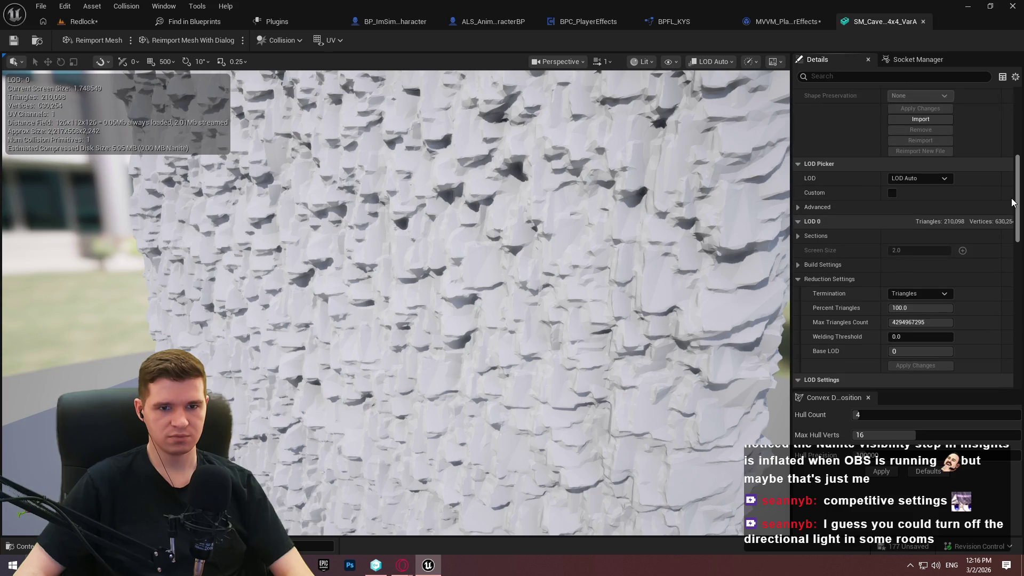
left_click(797, 222)
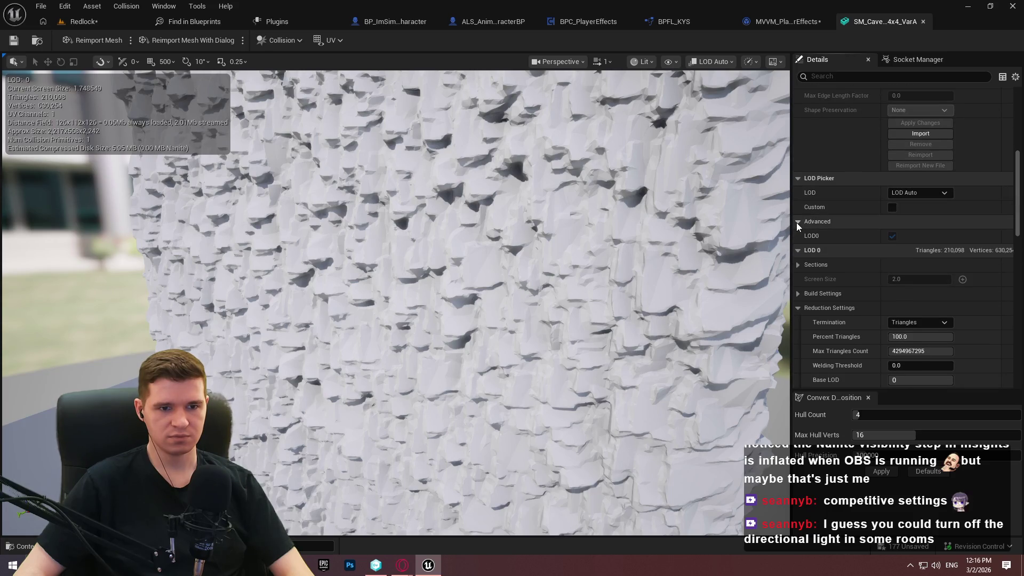
left_click(797, 222)
scroll(824, 247, "down", 2)
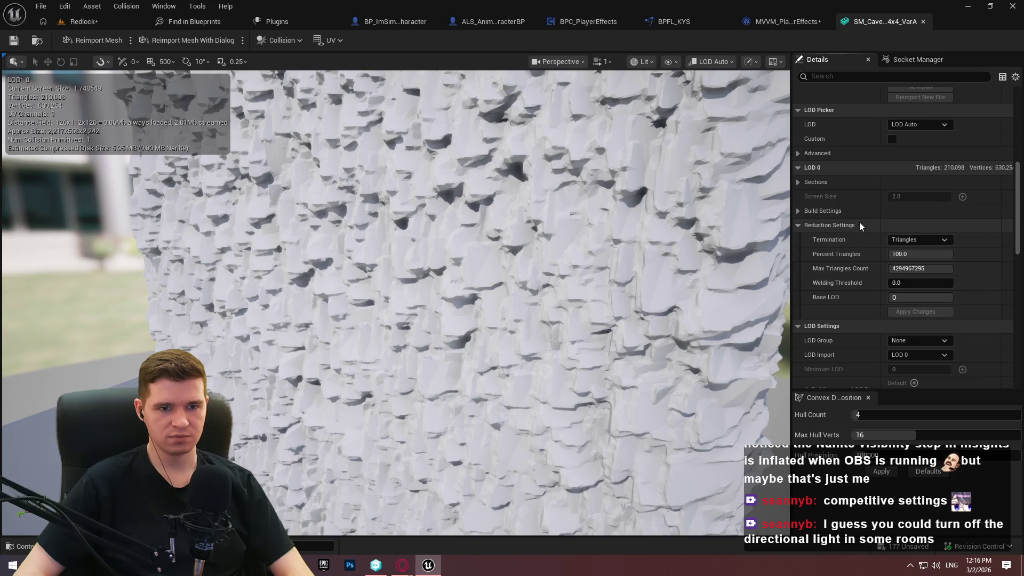
left_click(798, 182)
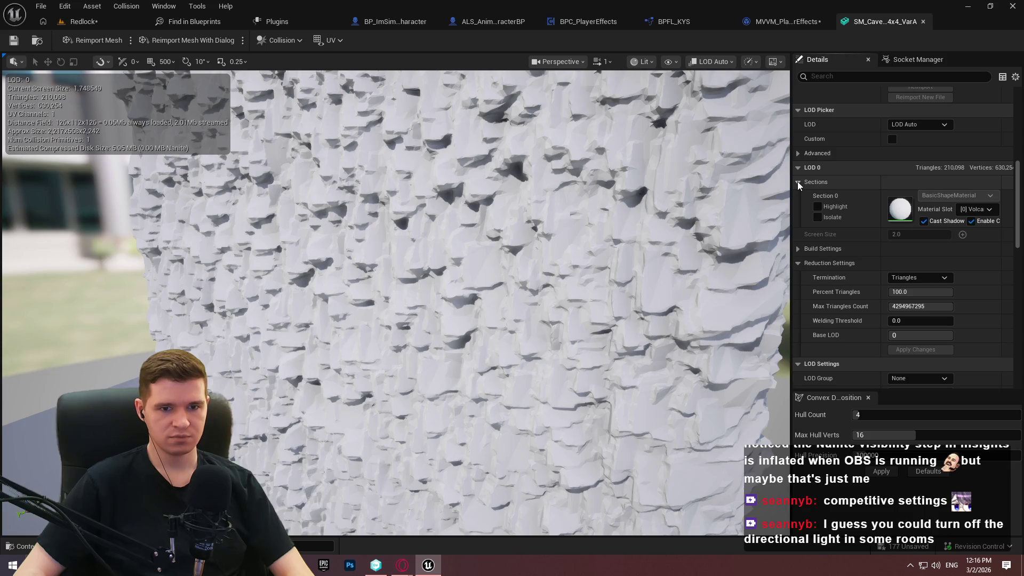
scroll(798, 182, "down", 5)
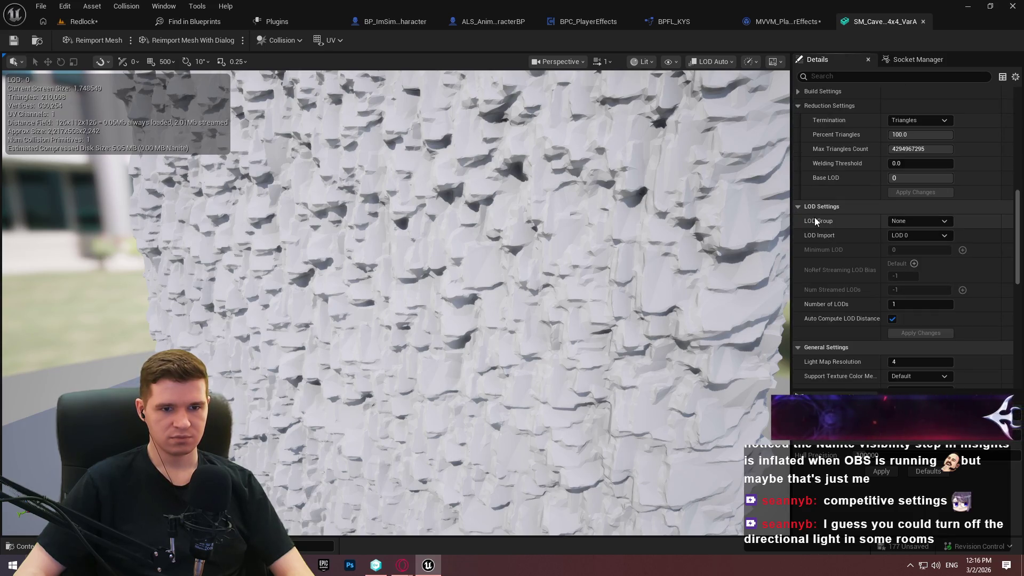
scroll(815, 217, "down", 3)
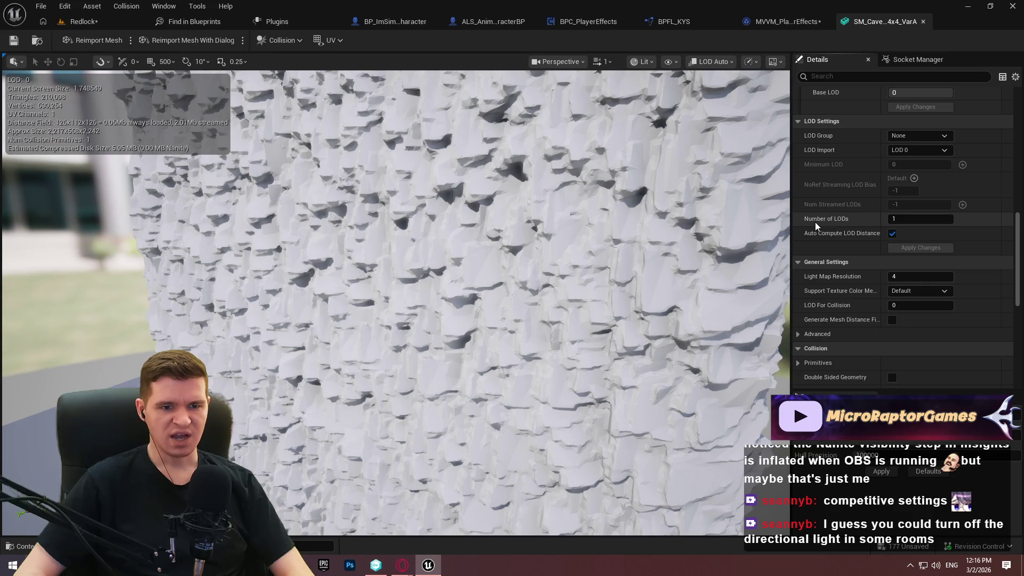
left_click(82, 21)
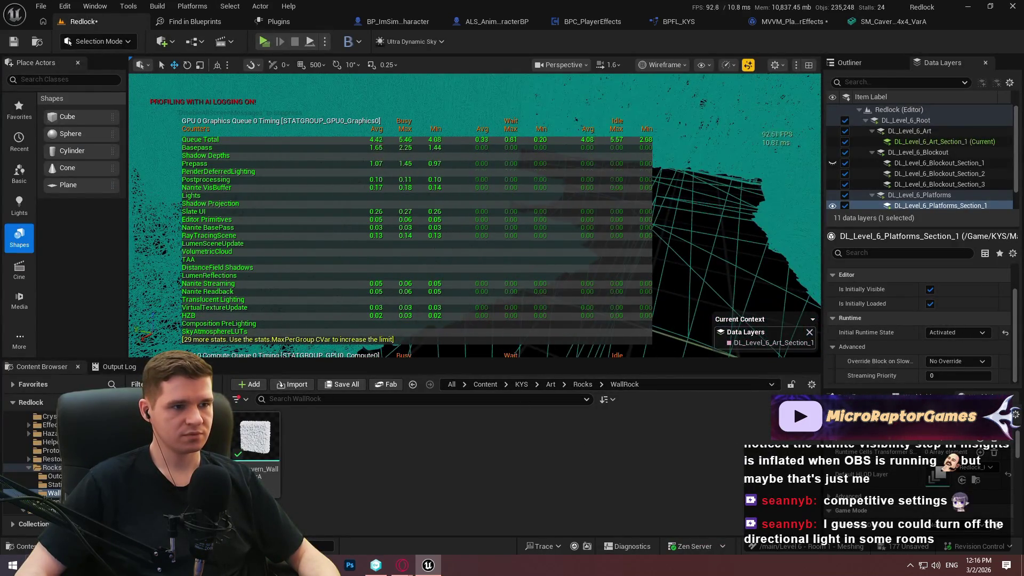
Step: Switch the viewport from Wireframe to Lit, go immersive with F11, and bring up Notepad++
left_click(661, 65)
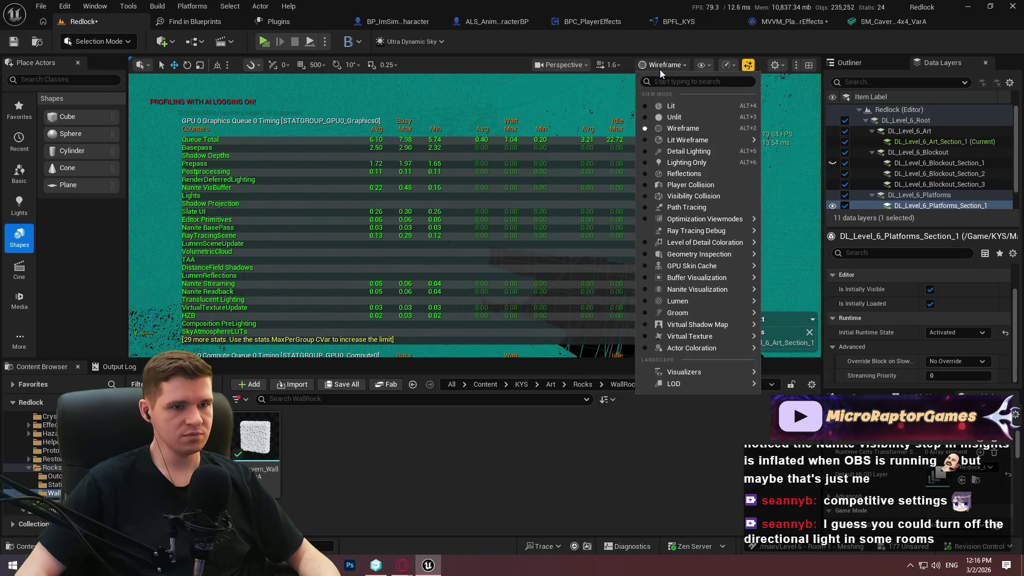
left_click(672, 105)
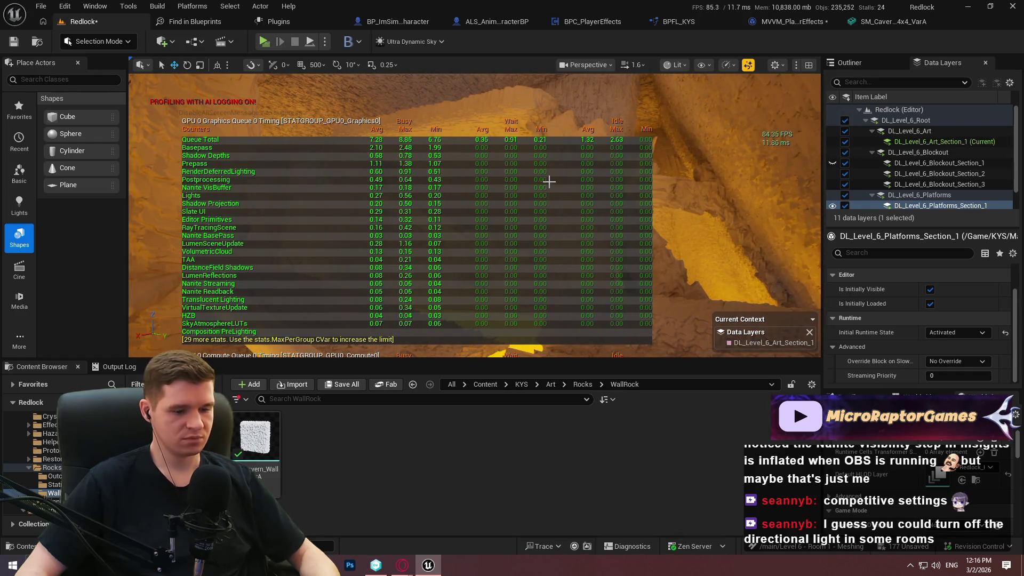
key("F11")
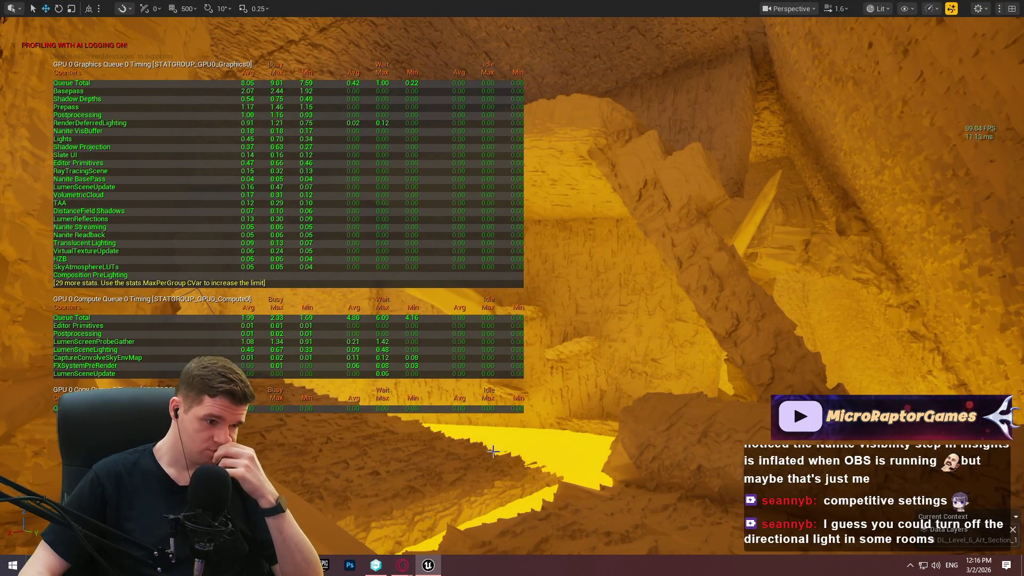
key("alt+Tab")
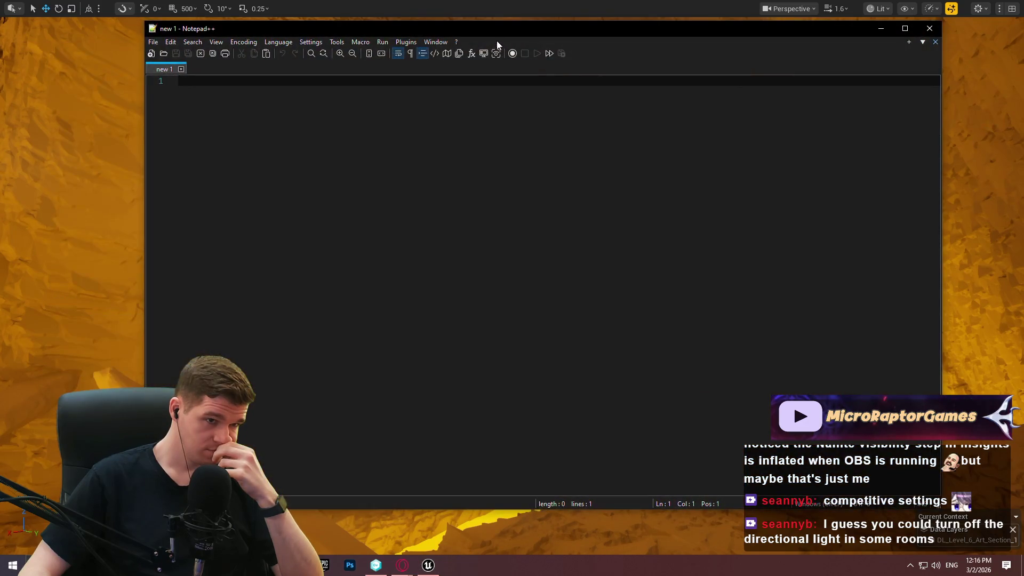
Step: Resize and reposition the Notepad++ window, then type 'Separate all' on line 1
mouse_move(142, 21)
left_mouse_down()
mouse_move(537, 28)
mouse_move(247, 27)
mouse_move(278, 10)
left_mouse_up()
left_click_drag(502, 21, 480, 80)
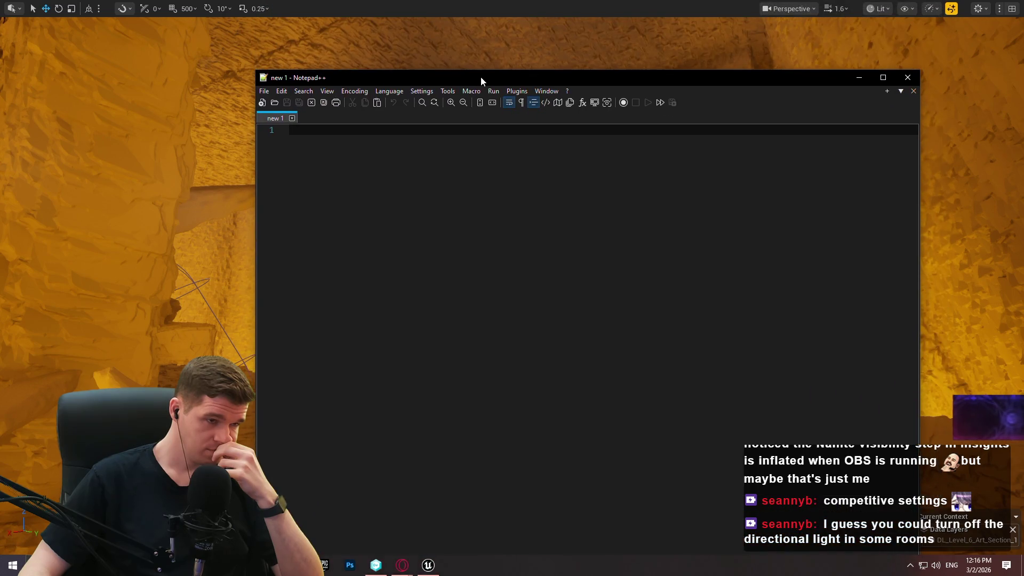
type("Separate a")
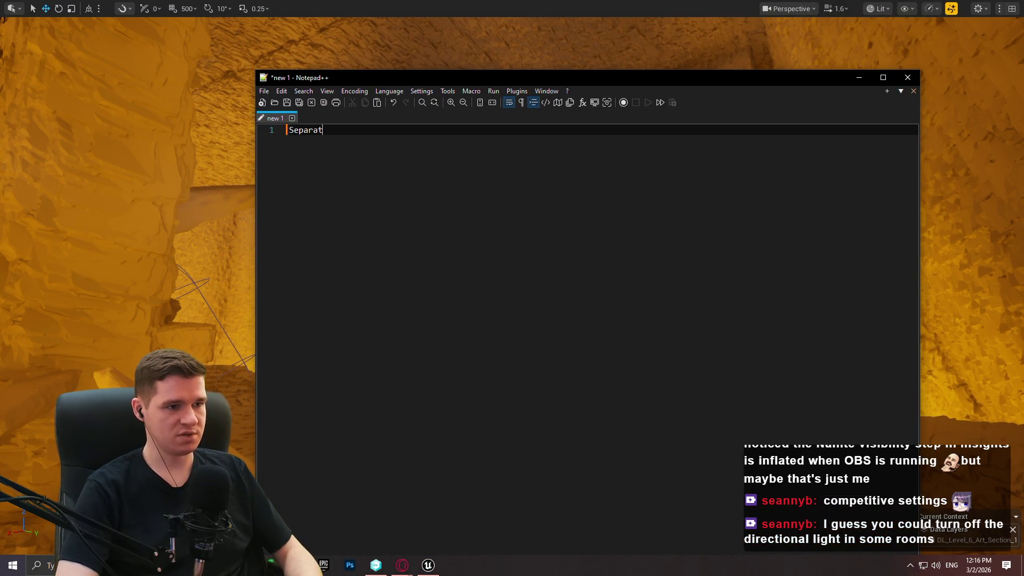
type("ll meshes b")
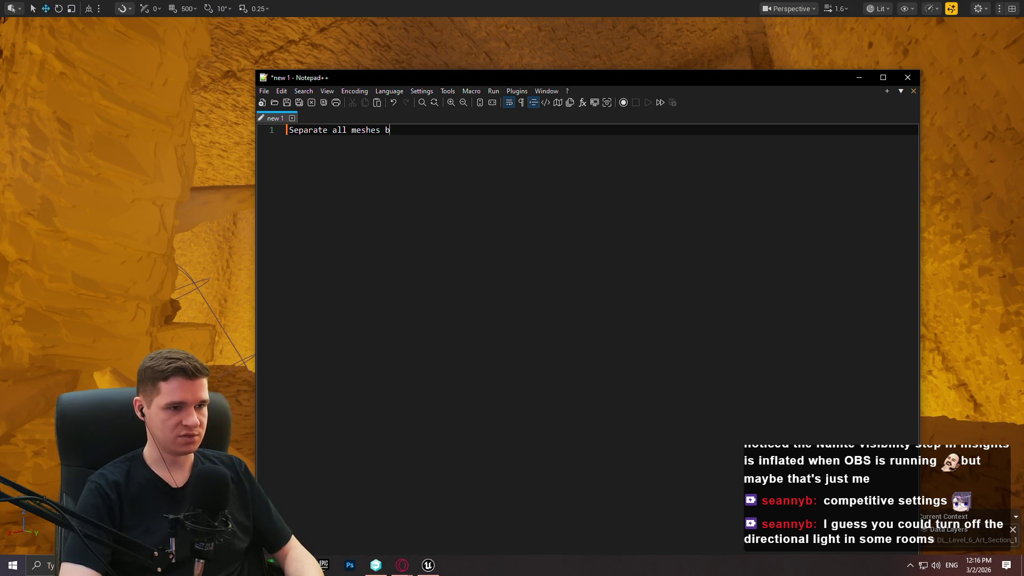
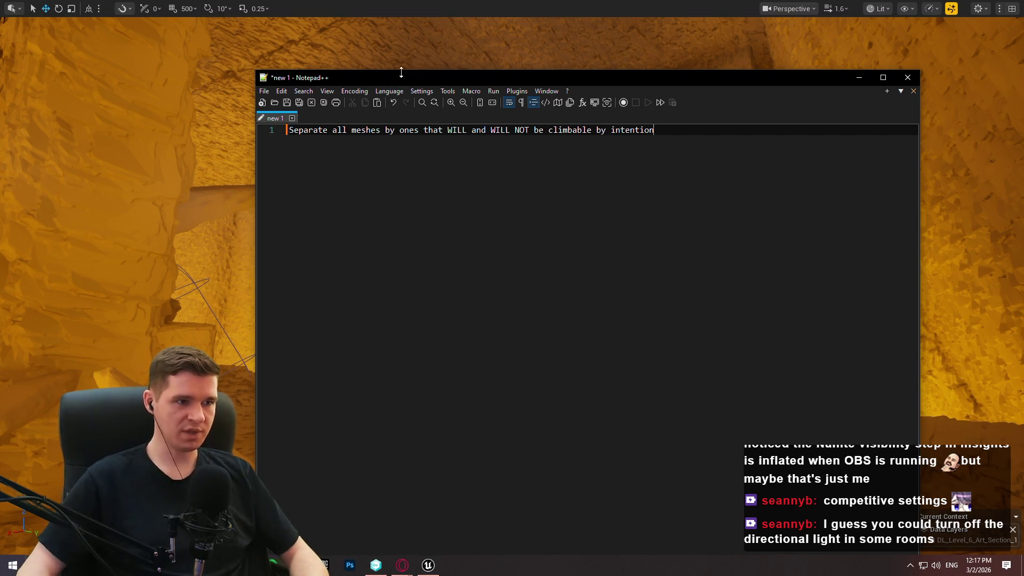
Step: Restore the full editor layout and open Manage Tags for SM_Cavern_Wall_4x4_VarA
key("alt+Tab")
key("F11")
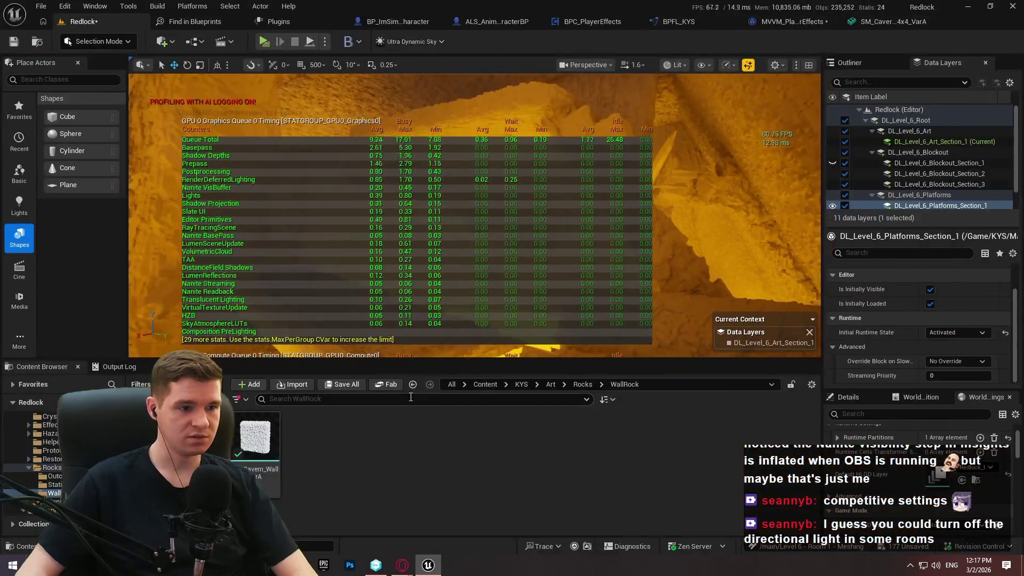
right_click(275, 456)
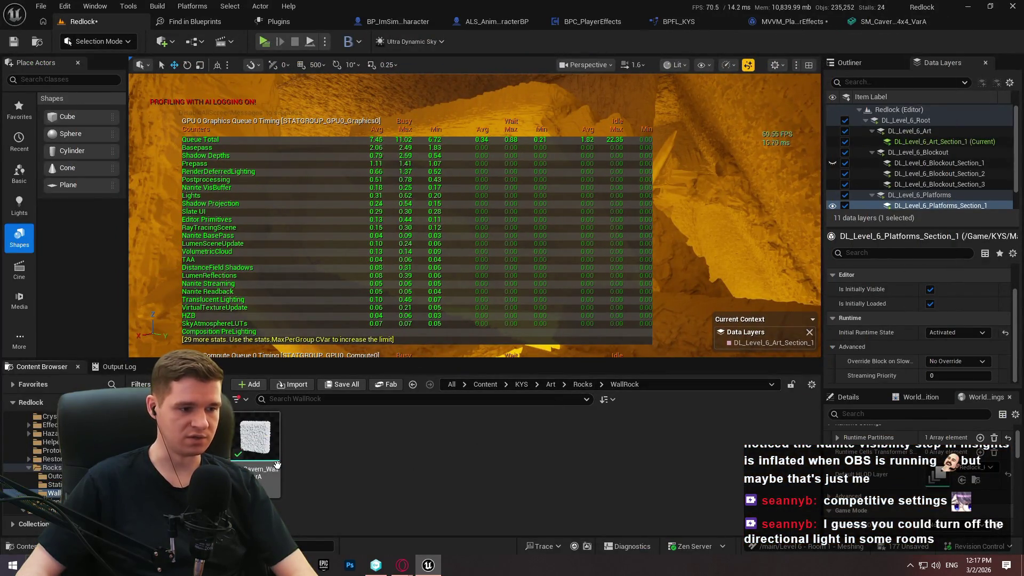
scroll(411, 388, "down", 2)
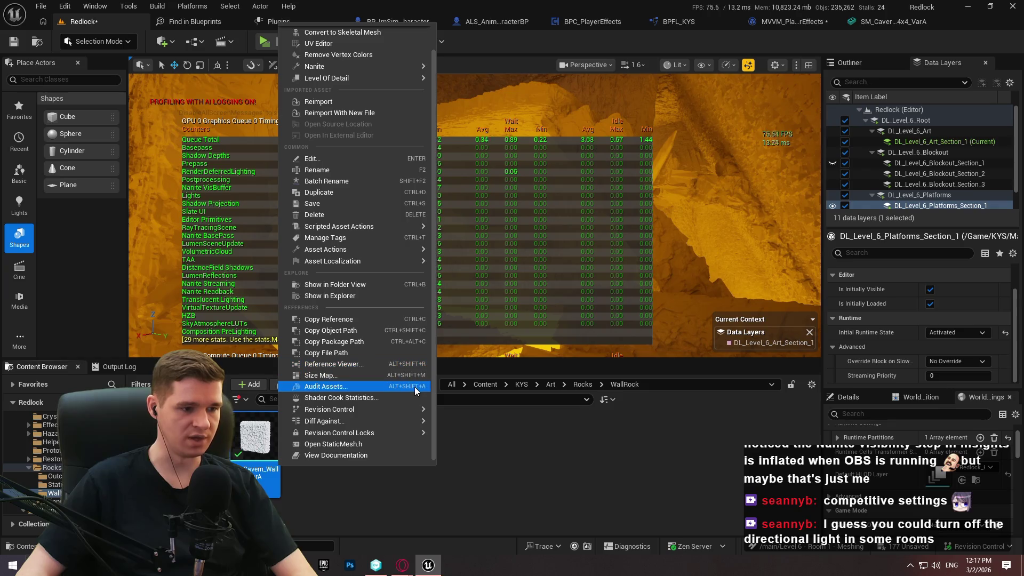
left_click(370, 239)
Step: Add the tag climbable_test to the wall mesh and move the tag window aside
left_click(439, 174)
left_click(431, 259)
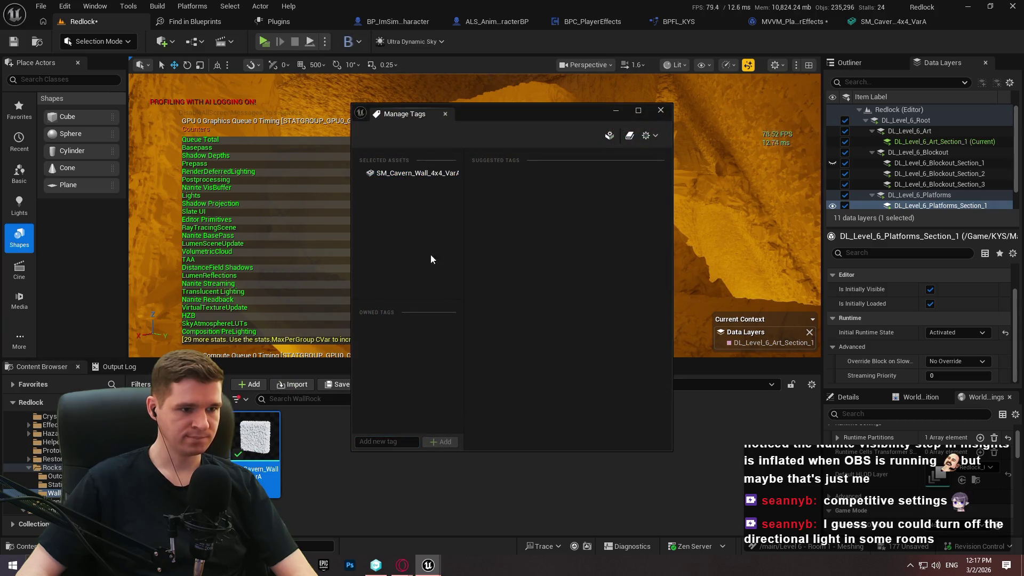
left_click(431, 171)
left_click(395, 436)
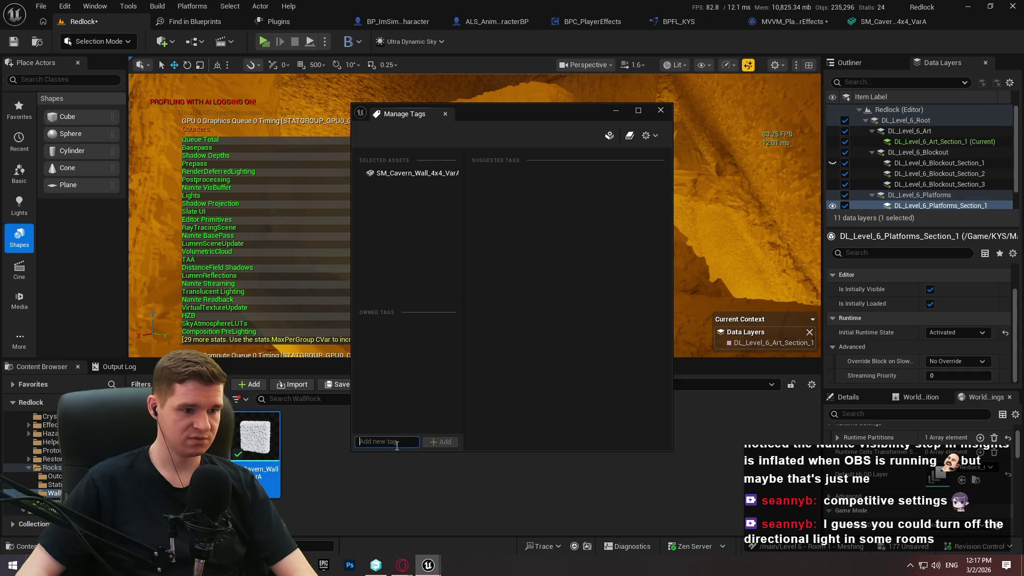
type("climbable_")
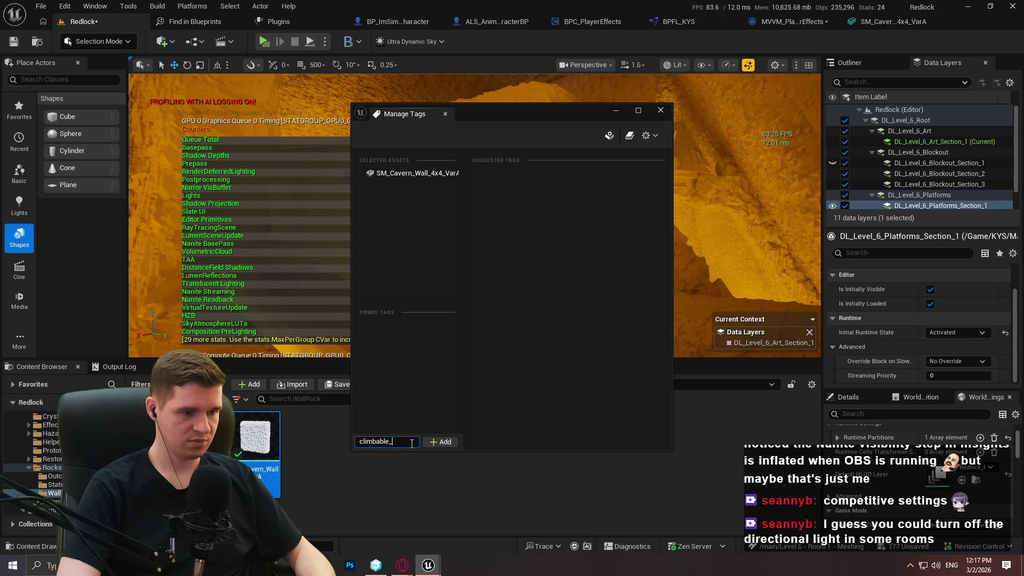
type("test")
left_click(437, 443)
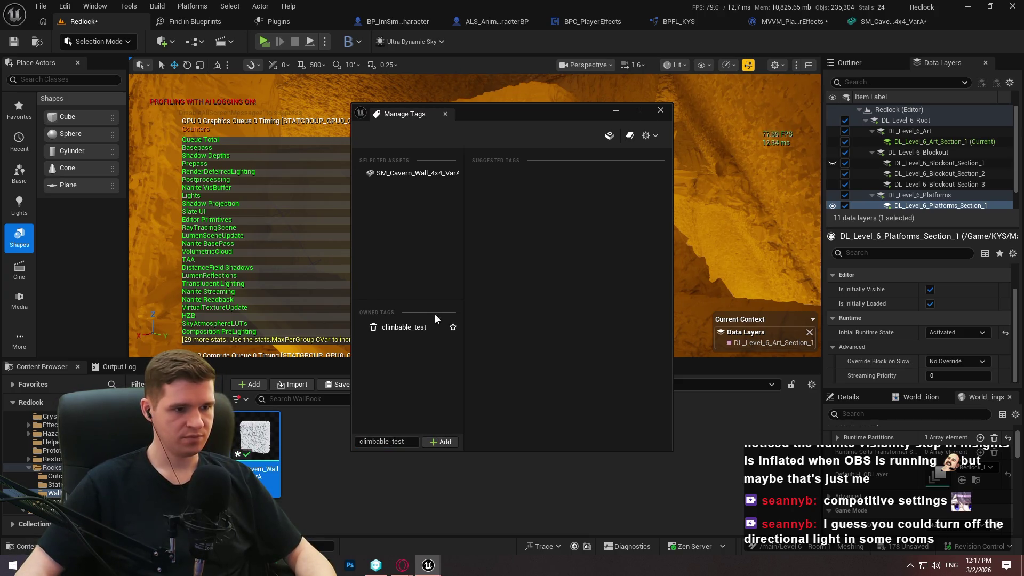
left_click(283, 501)
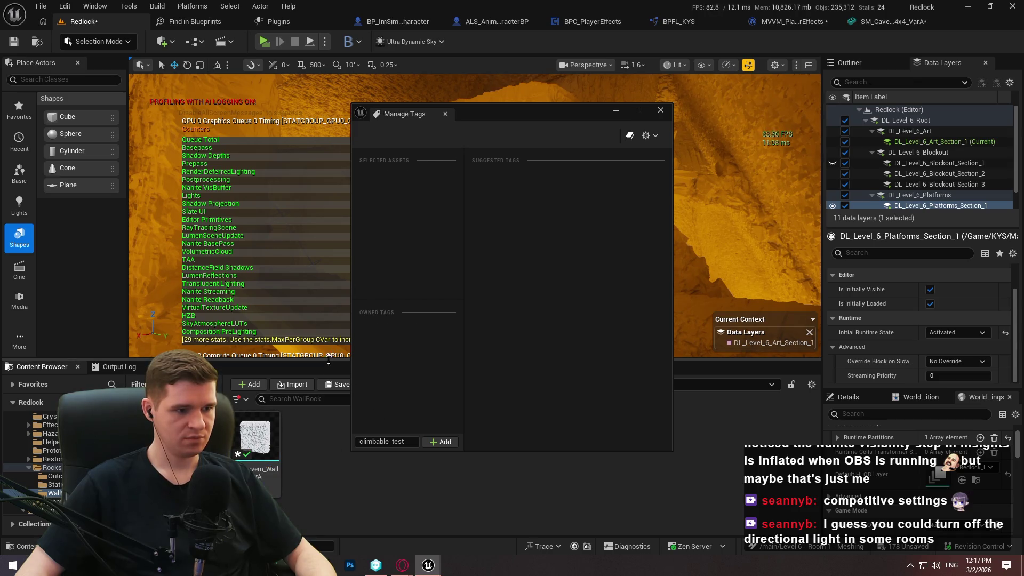
mouse_move(514, 114)
left_mouse_down()
mouse_move(529, 98)
mouse_move(761, 64)
mouse_move(831, 79)
left_mouse_up()
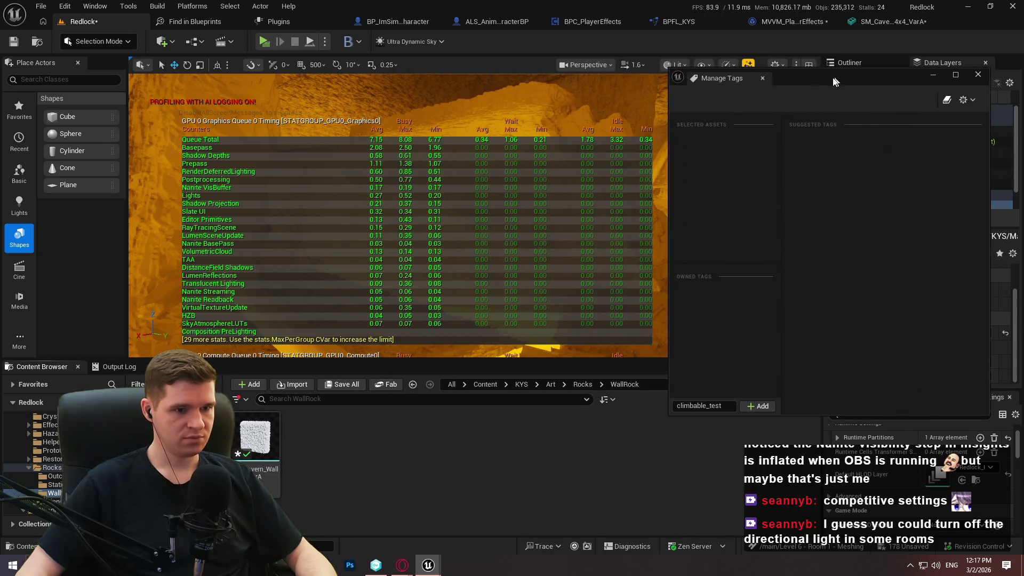
Step: Enlarge the Content Browser, then start and cancel a new custom filter
left_click_drag(414, 356, 424, 87)
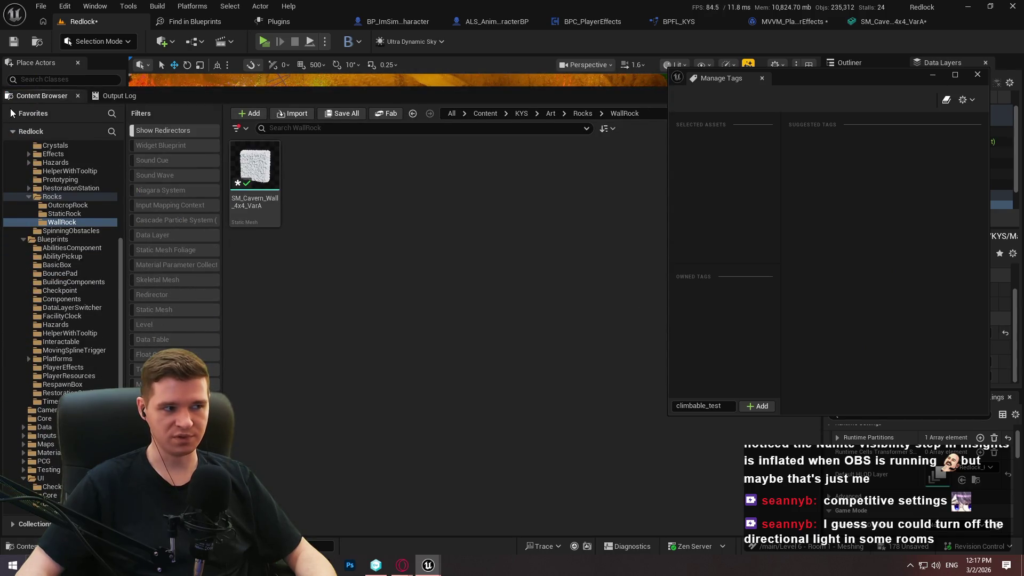
left_click(12, 114)
left_click(12, 114)
right_click(204, 190)
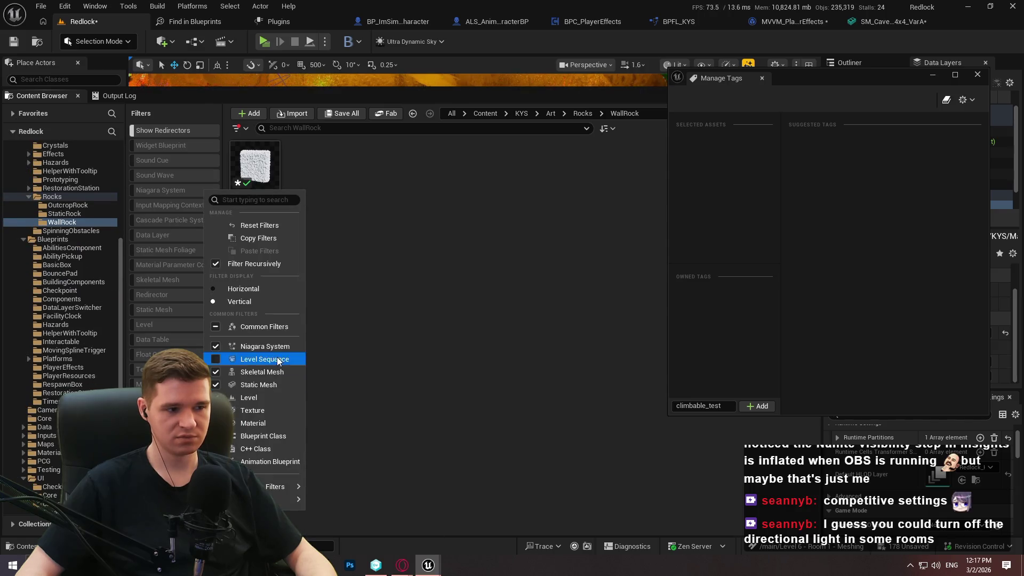
mouse_move(282, 486)
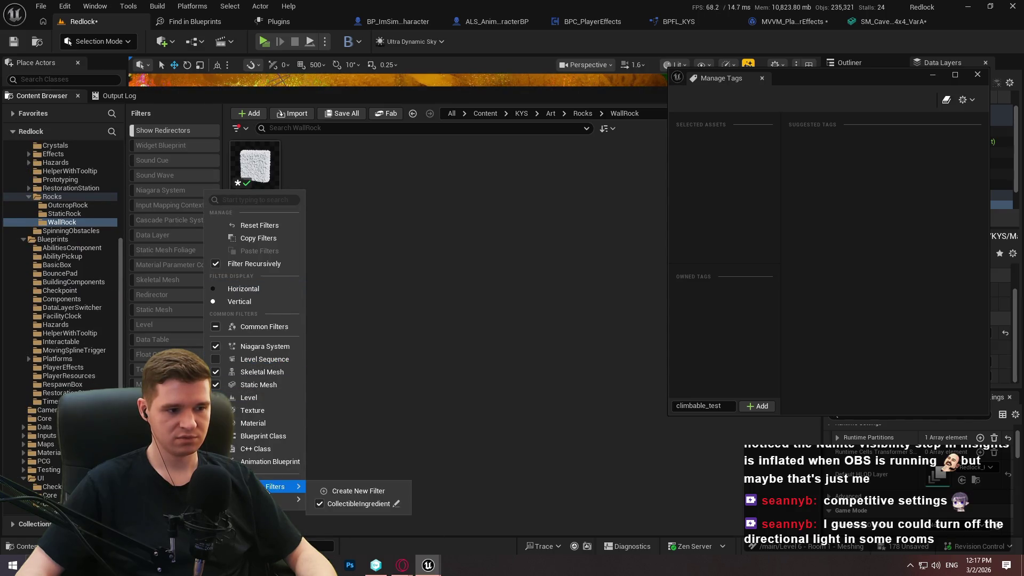
left_click(385, 491)
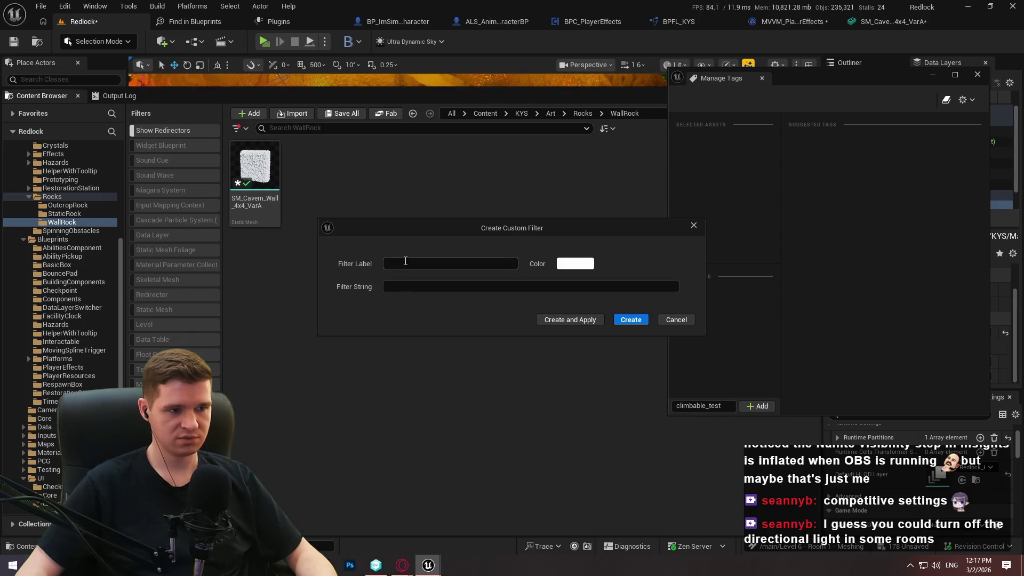
left_click(676, 319)
Step: Browse the filter and content menus, then select the wall mesh to show its tags
right_click(204, 173)
mouse_move(269, 480)
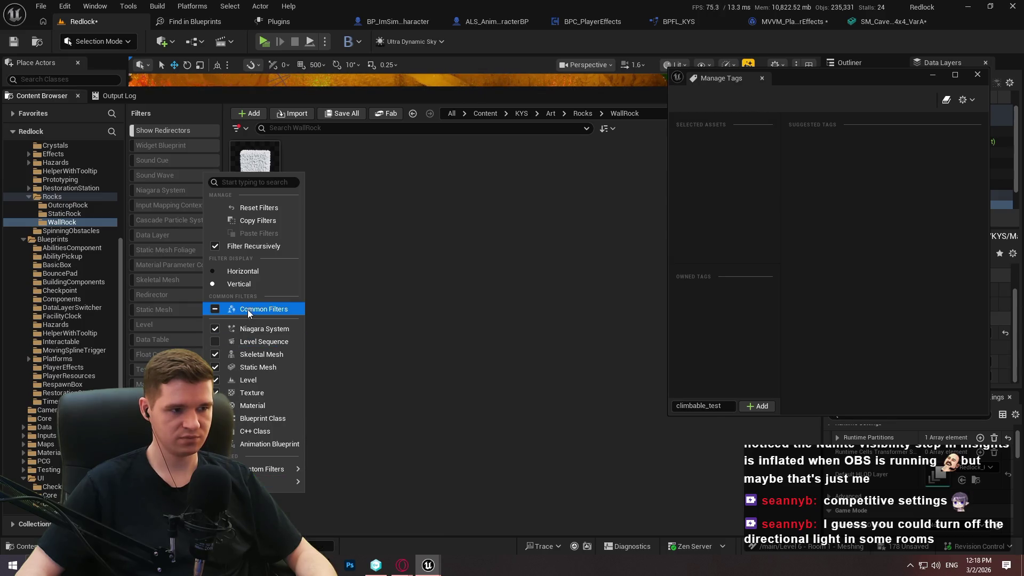
left_click(370, 229)
right_click(370, 224)
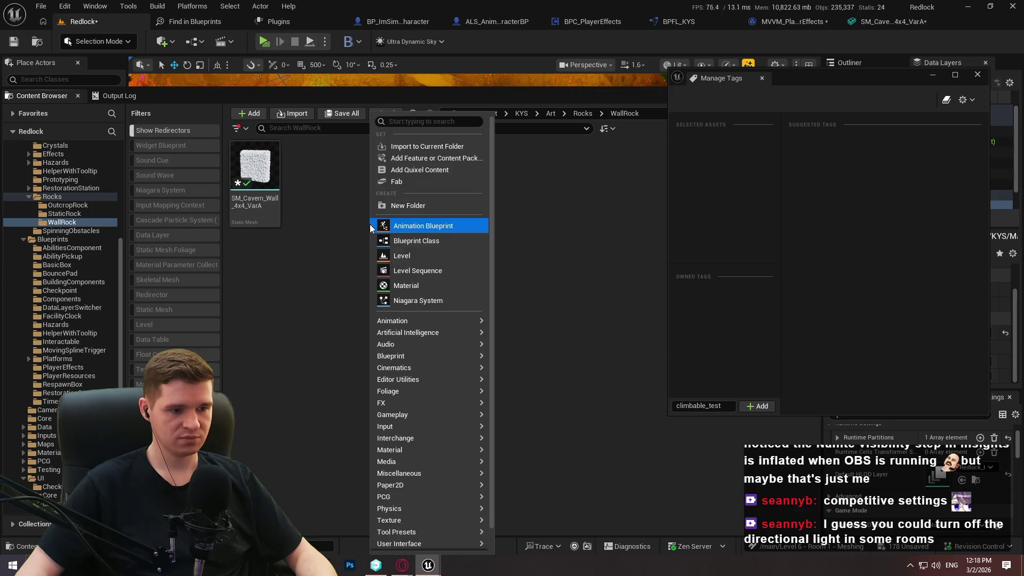
left_click(345, 306)
left_click(256, 207)
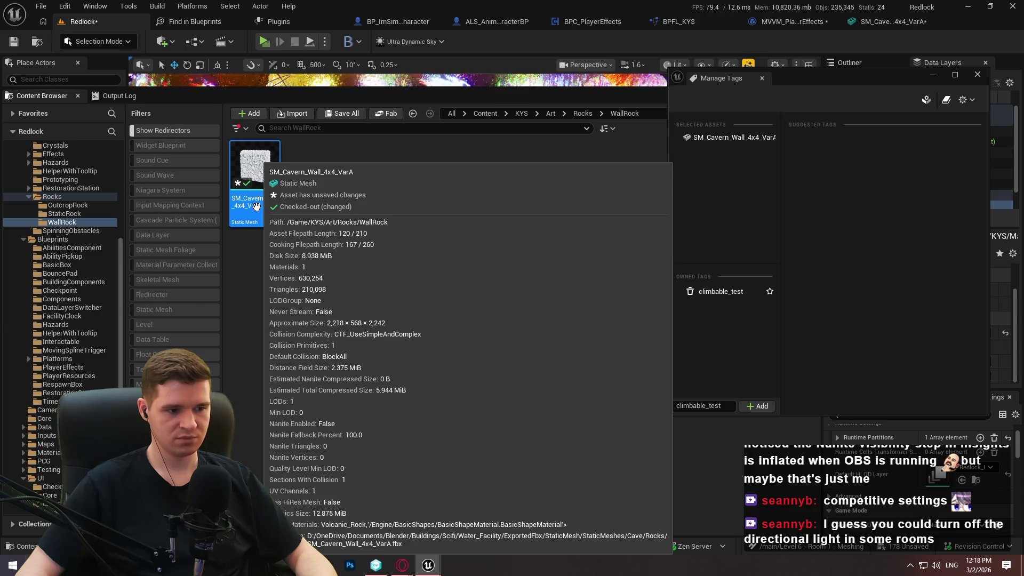
Step: Open the wall mesh in the mesh editor and expand its Level Of Detail settings
double_click(256, 206)
left_click_drag(1019, 256, 1019, 339)
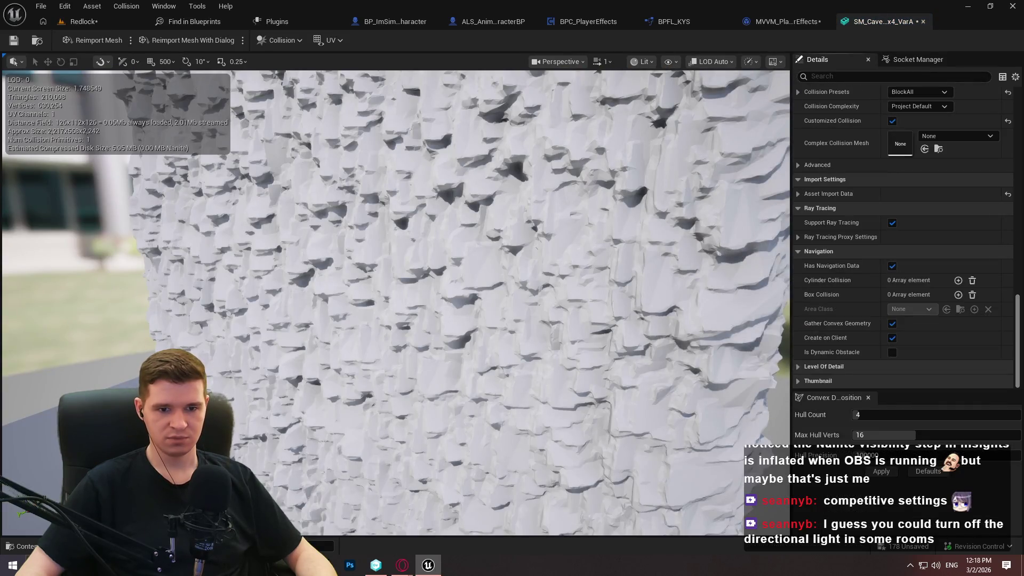
left_click(800, 366)
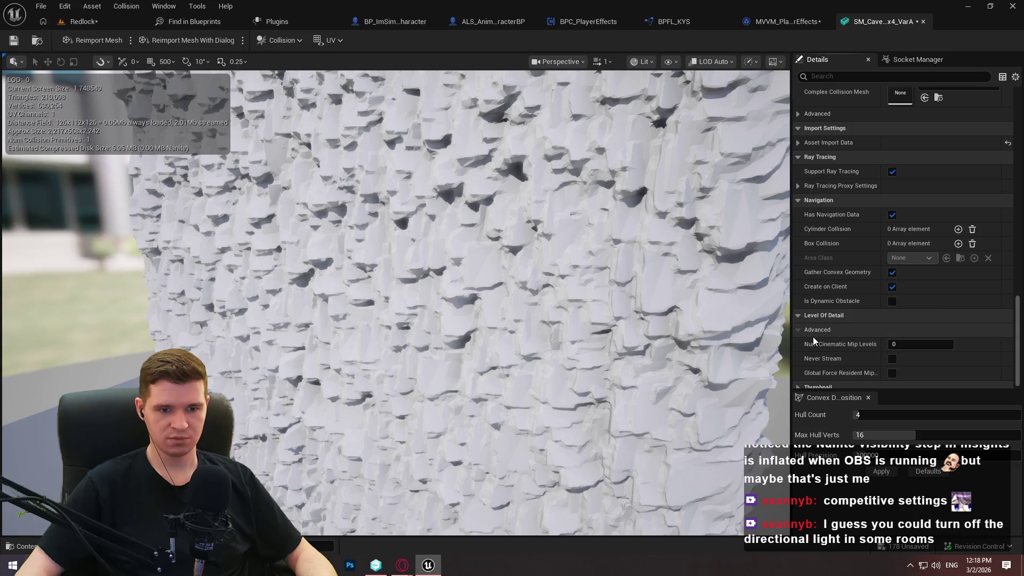
scroll(813, 337, "down", 3)
Step: From the Redlock editor's tag manager, open the project's User Asset Tags settings
left_click(85, 21)
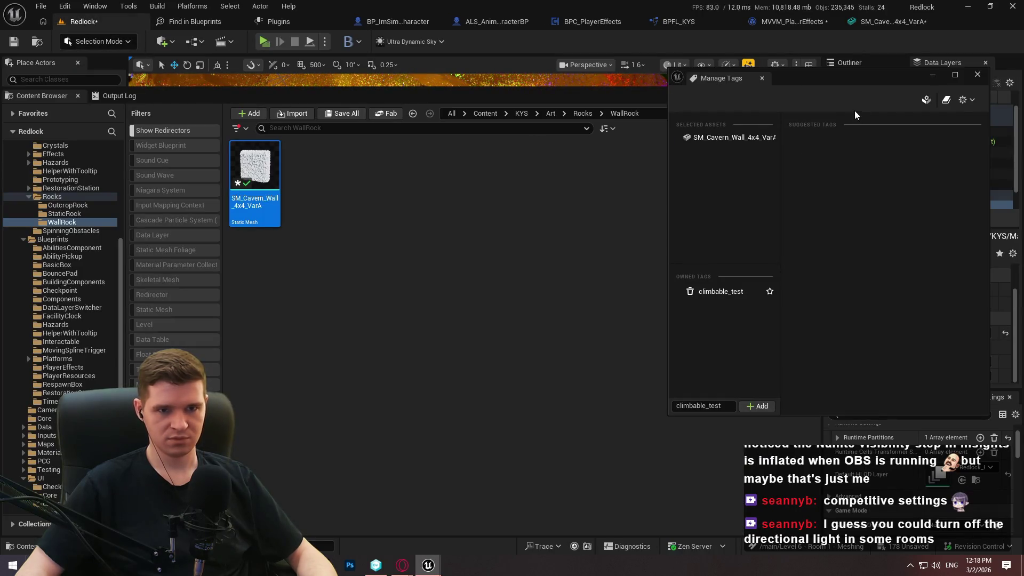
left_click(967, 102)
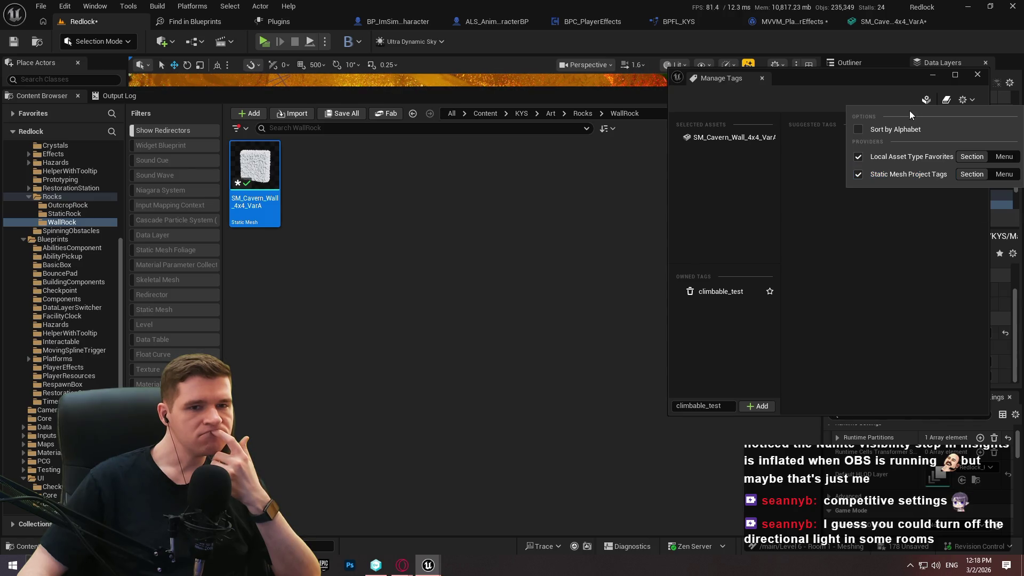
left_click(924, 102)
left_click(925, 102)
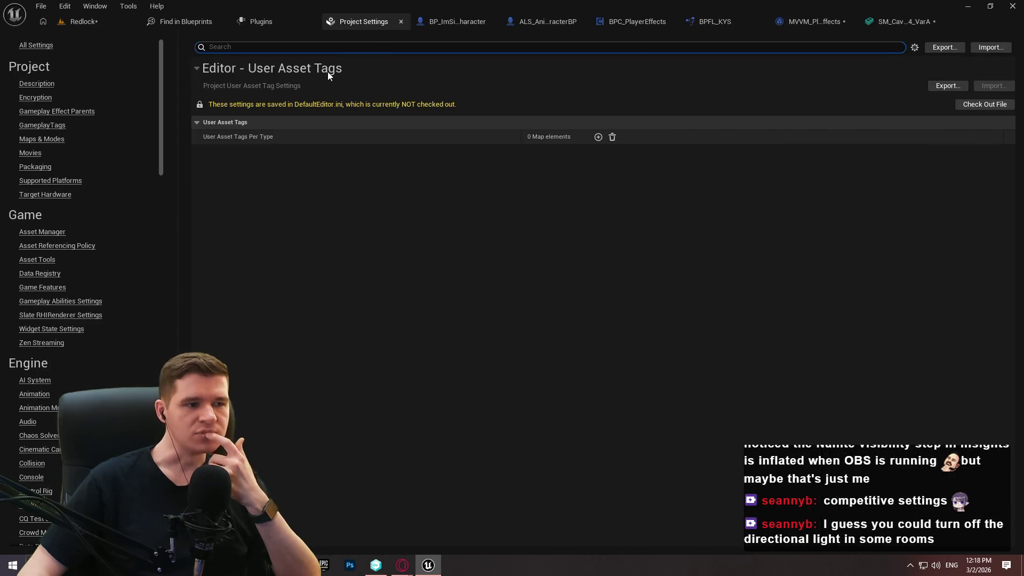
Step: Back in Redlock, remove and re-add the climbable_test tag, then deselect the mesh
left_click(83, 22)
left_click(717, 289)
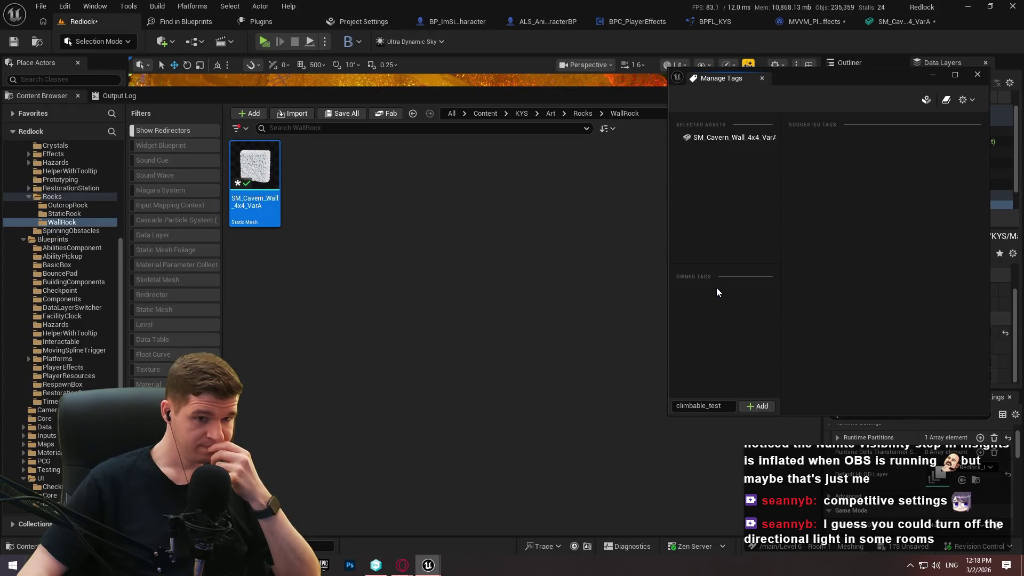
left_click(744, 406)
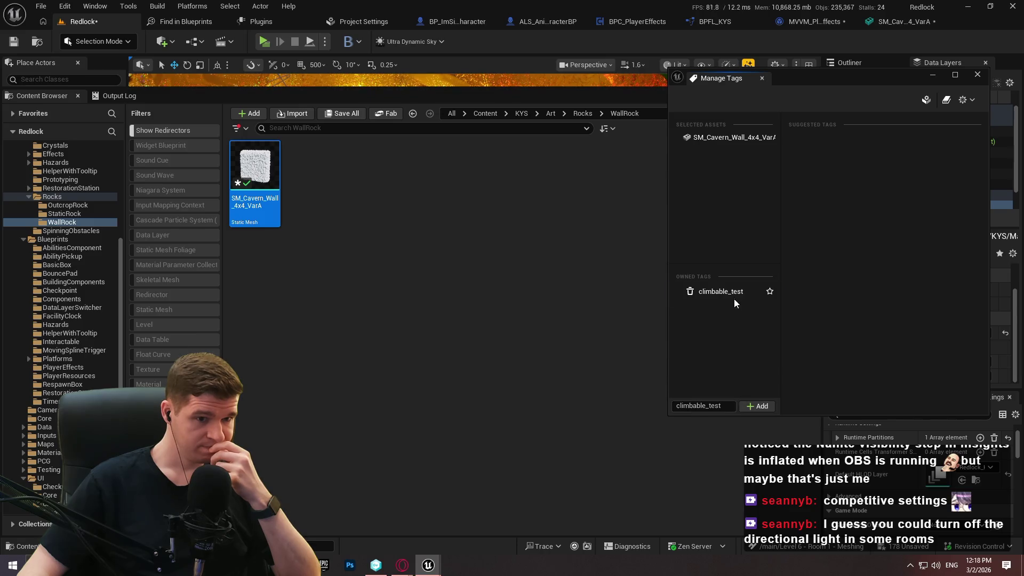
left_click(324, 222)
left_click(255, 171)
right_click(321, 293)
left_click(254, 403)
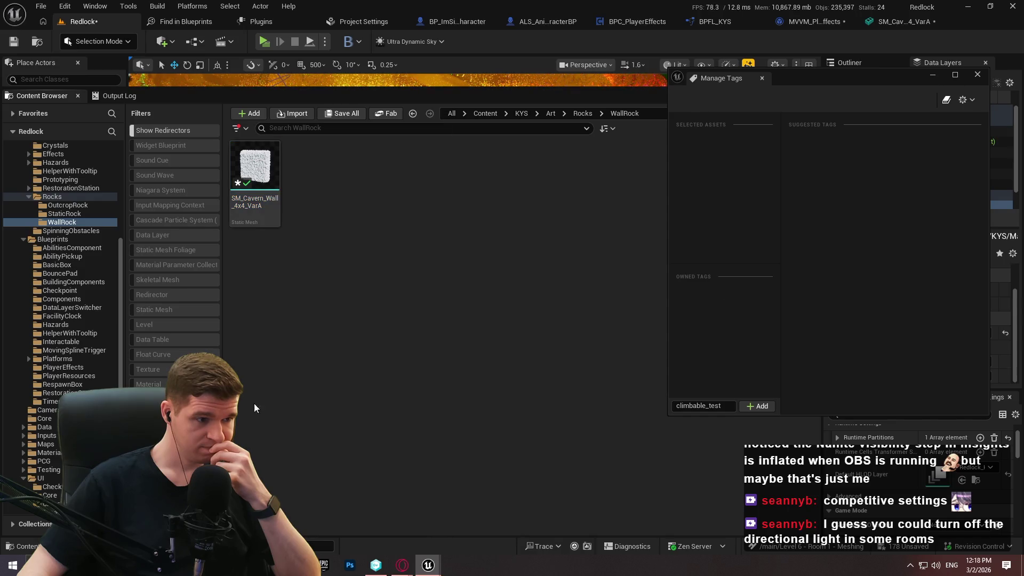
Step: Apply a Compare Tags filter to the Content Browser
right_click(179, 175)
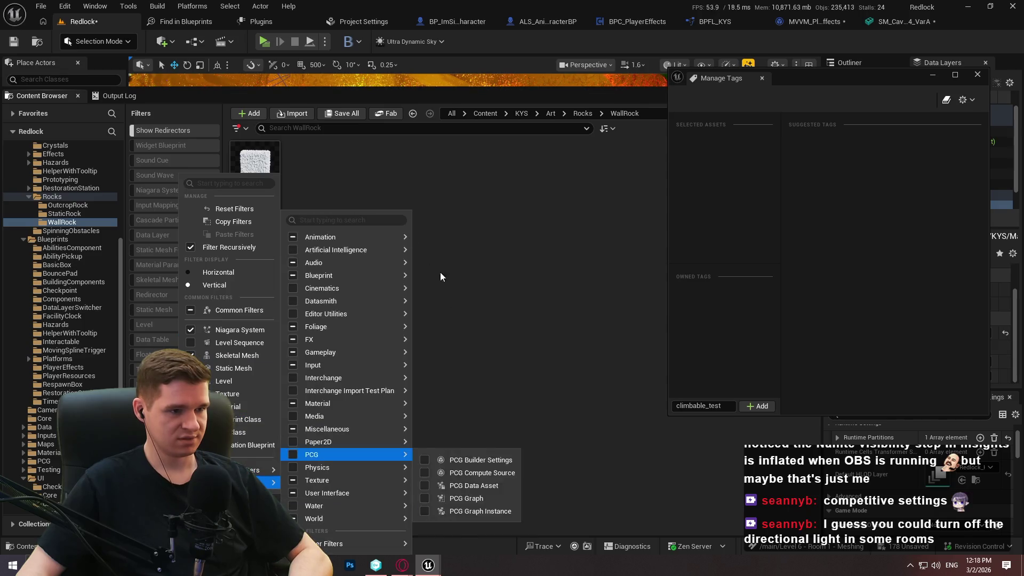
mouse_move(330, 263)
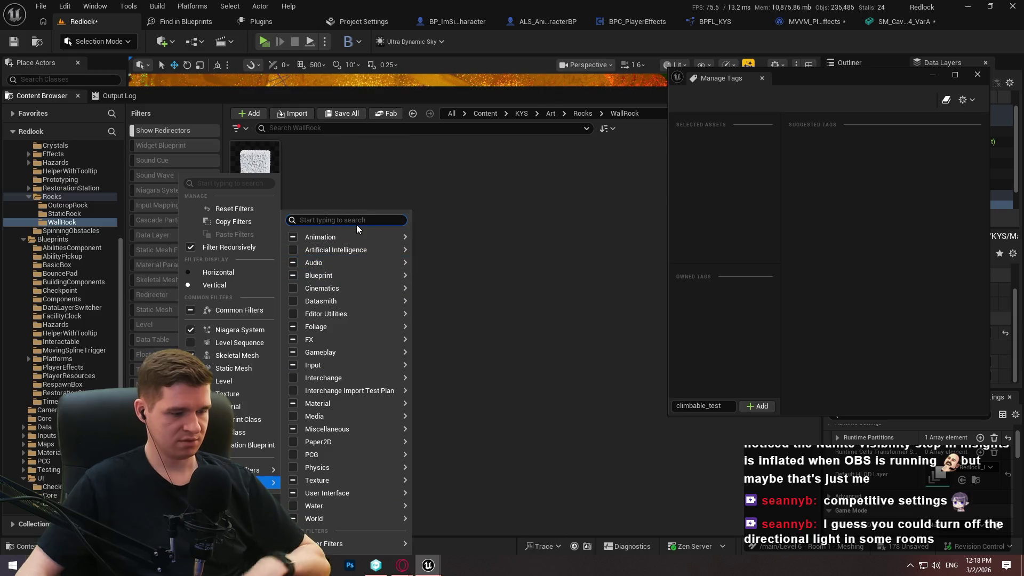
type("cli")
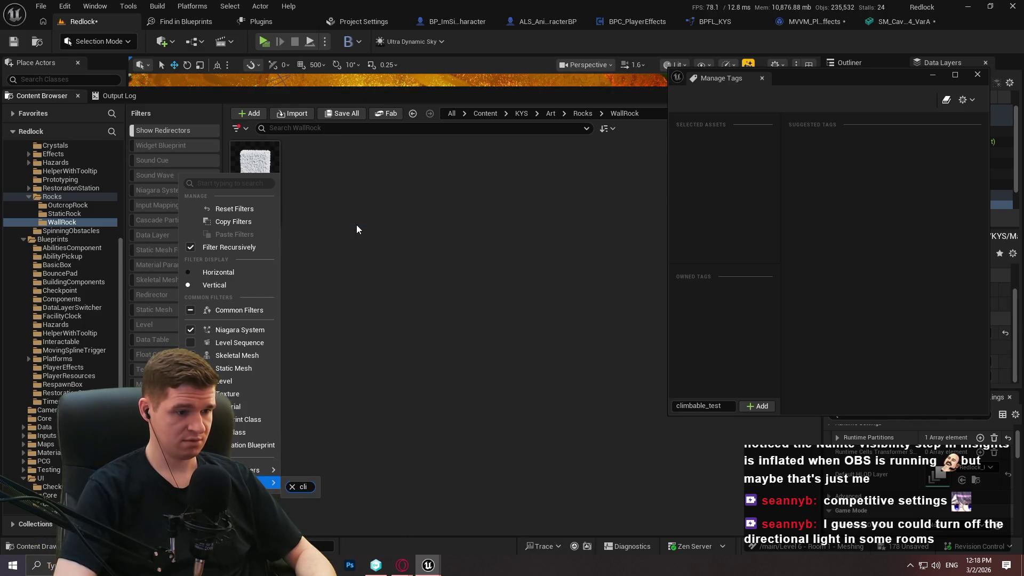
key("BackSpace")
key("BackSpace")
key("BackSpace")
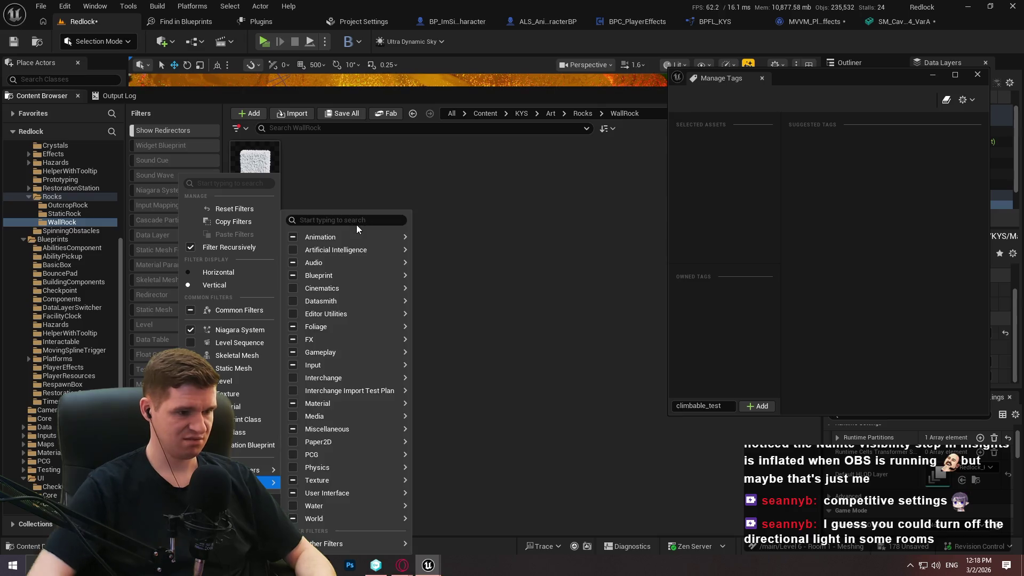
mouse_move(352, 544)
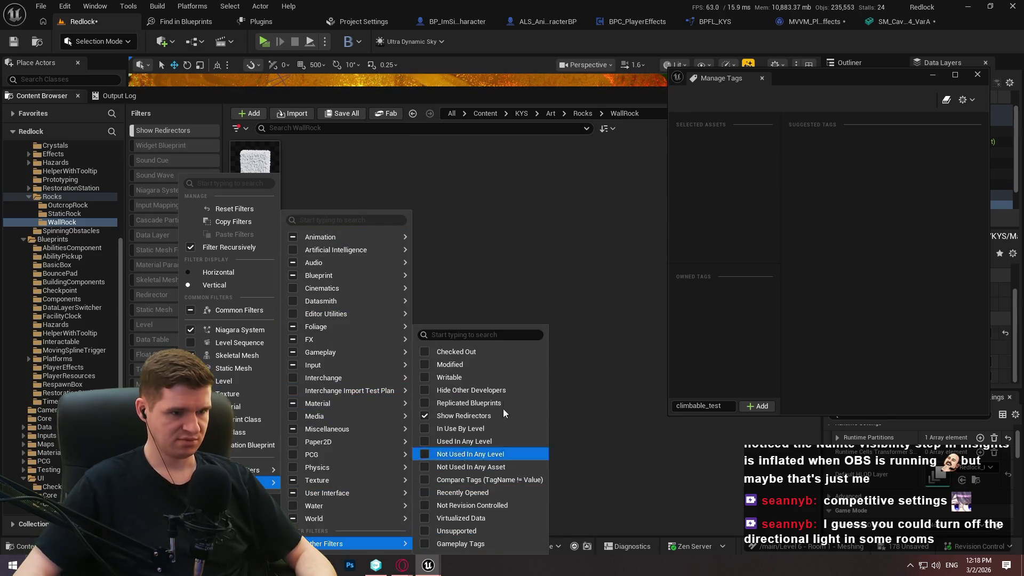
left_click(516, 480)
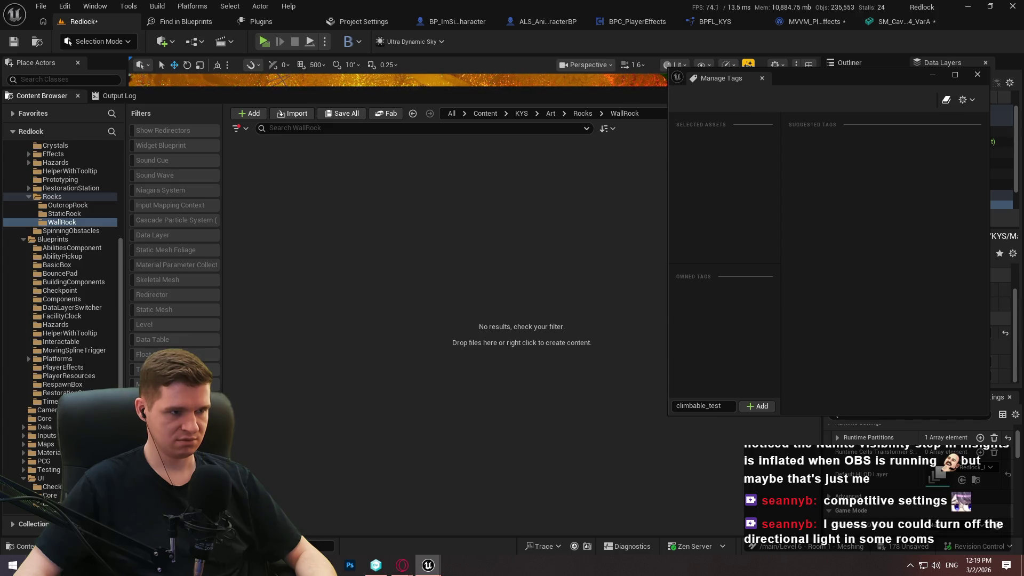
Step: Set the Compare Tags filter to == climbable_test
right_click(184, 476)
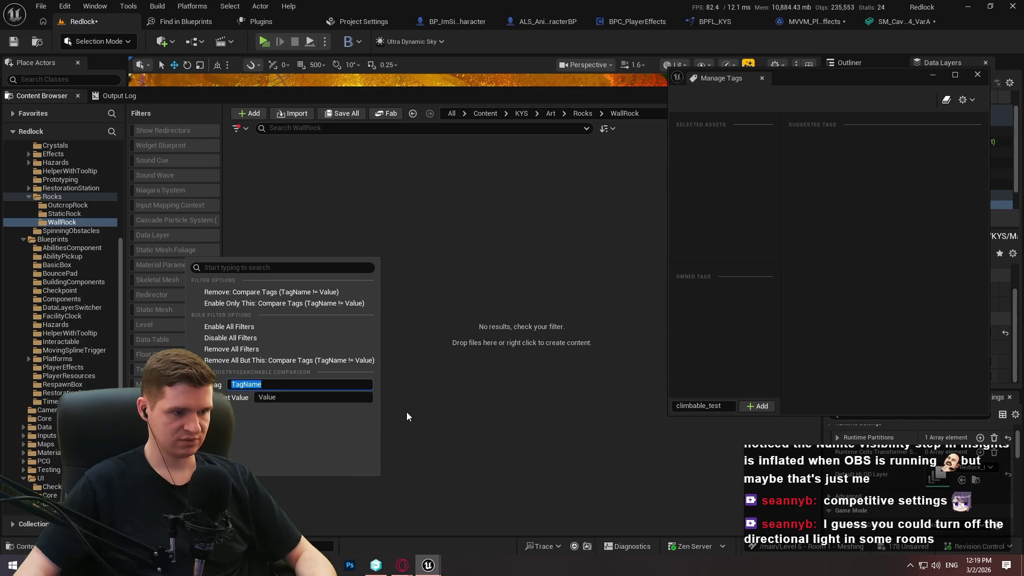
left_click(260, 392)
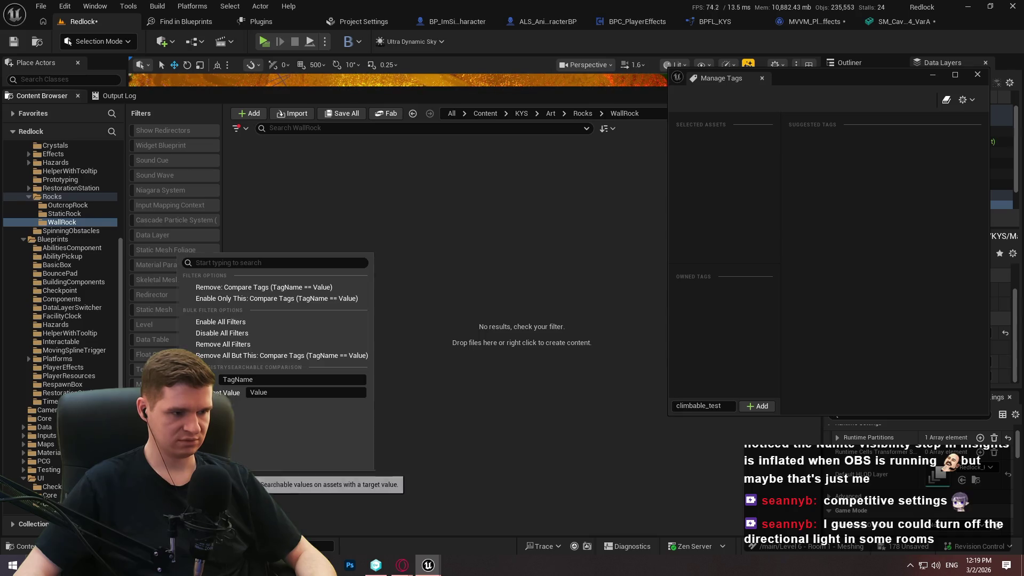
type("climbable_test")
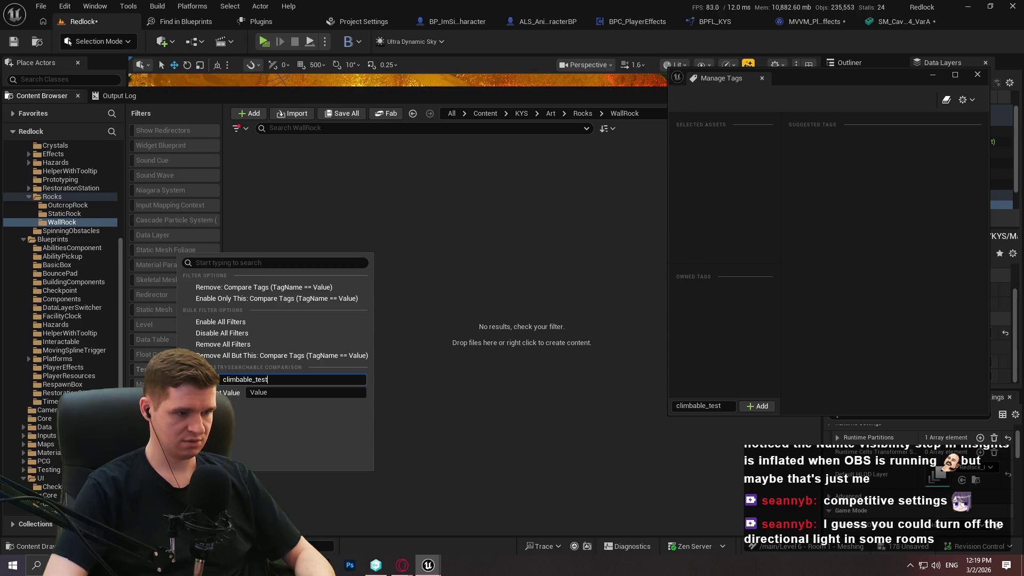
key("Return")
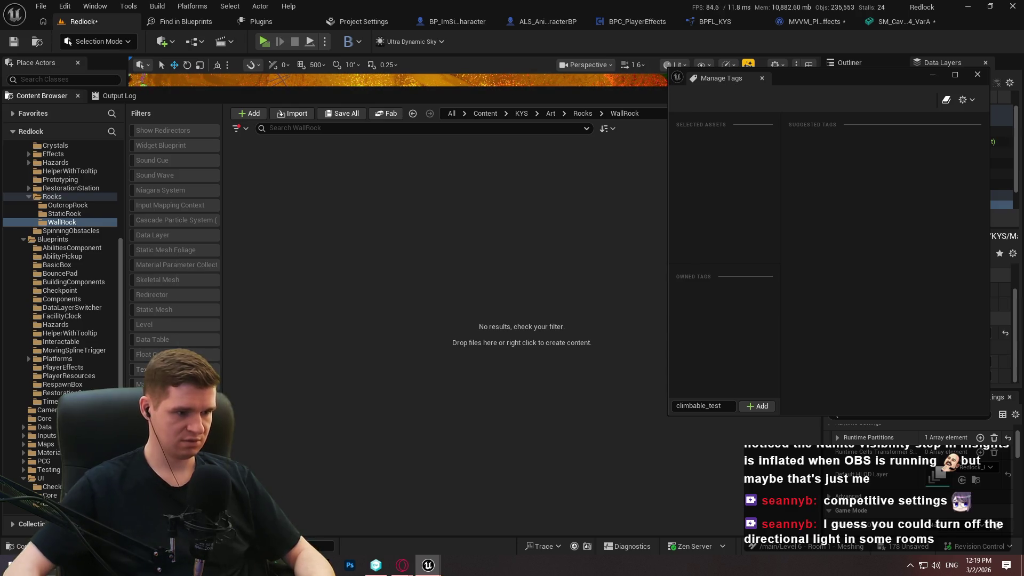
right_click(205, 473)
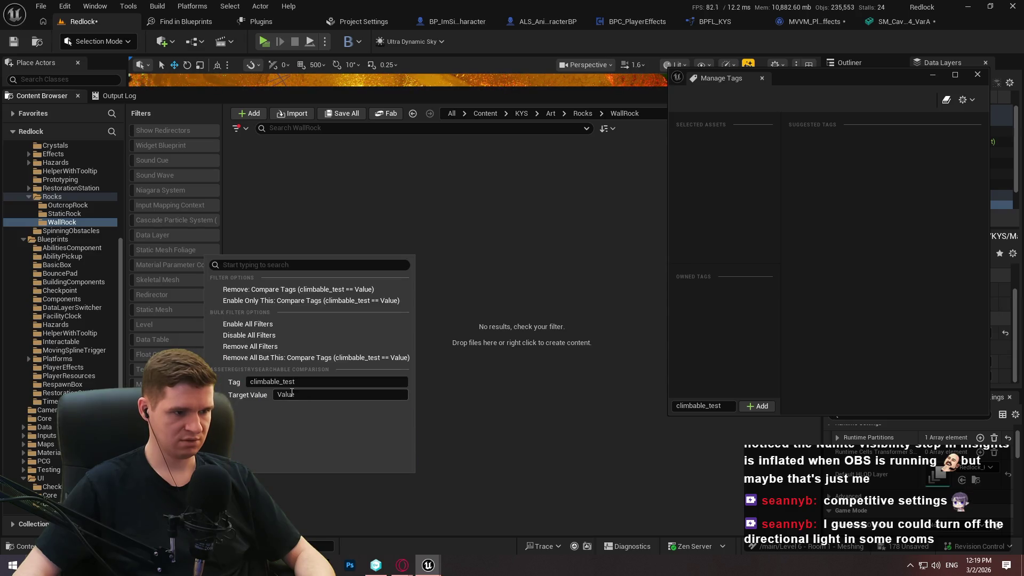
left_click(322, 384)
left_click(301, 397)
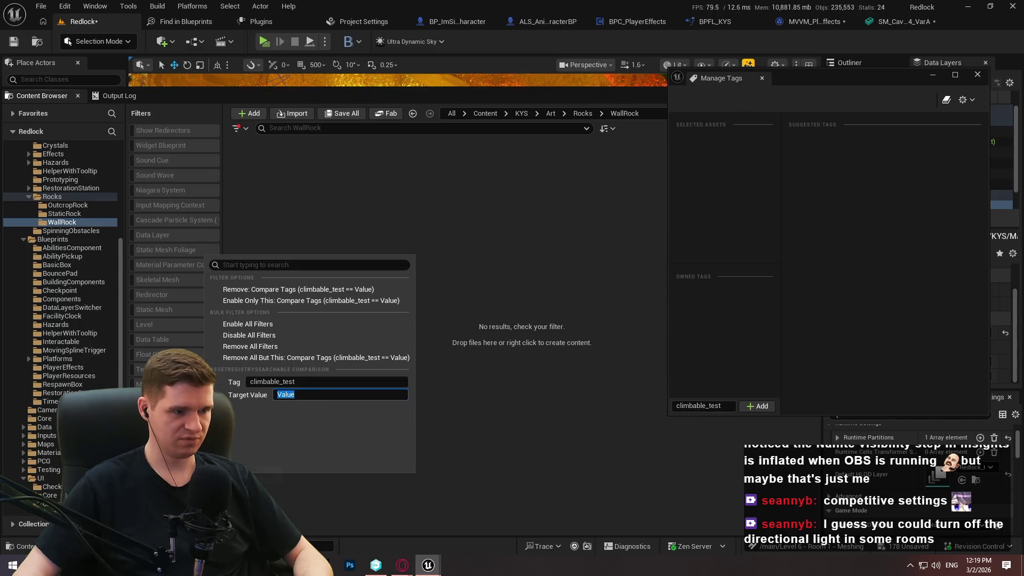
Step: Toggle the climbable_test filter off and remove it, revealing the wall mesh
right_click(176, 472)
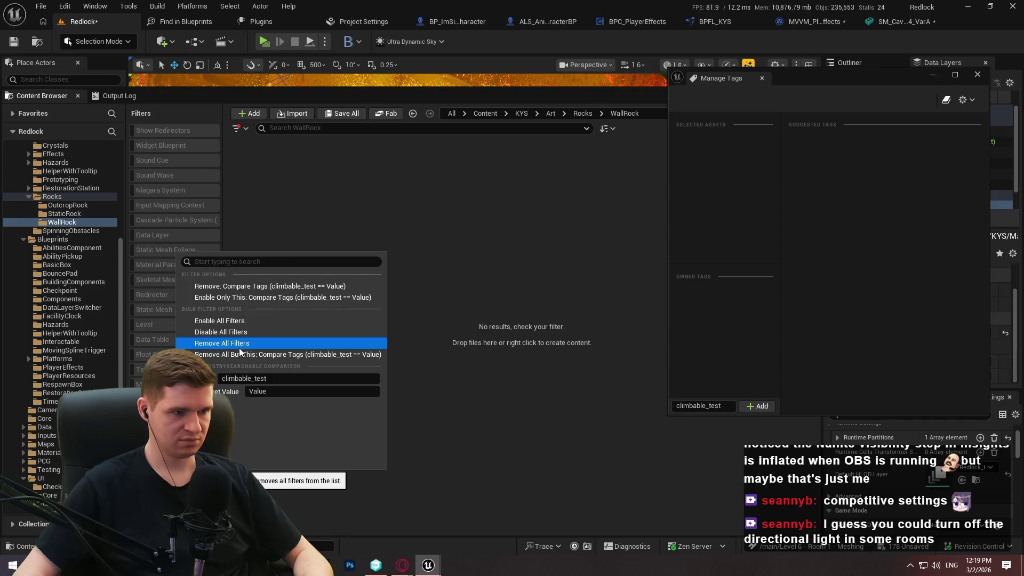
left_click(257, 299)
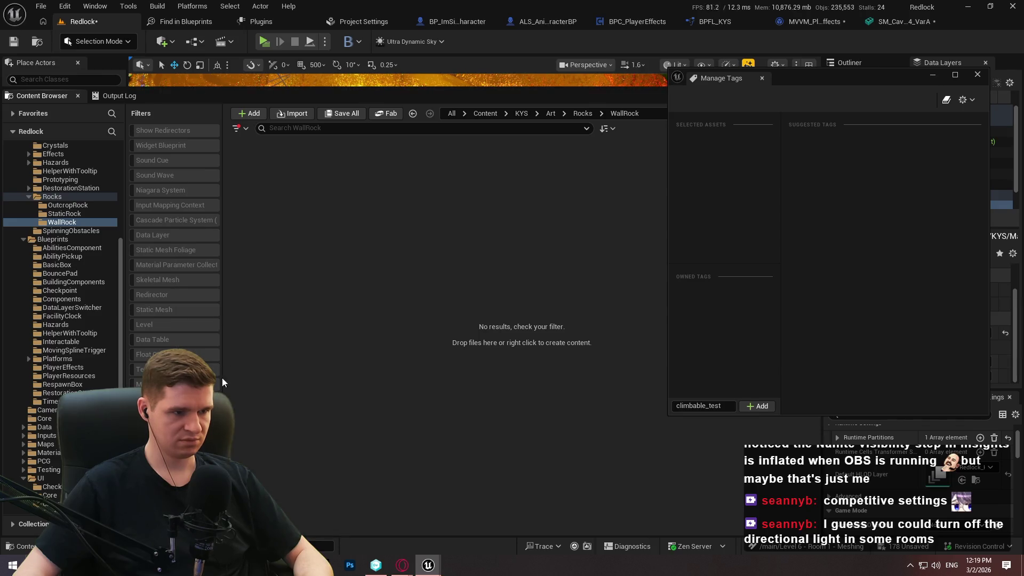
right_click(176, 474)
left_click(176, 474)
right_click(176, 474)
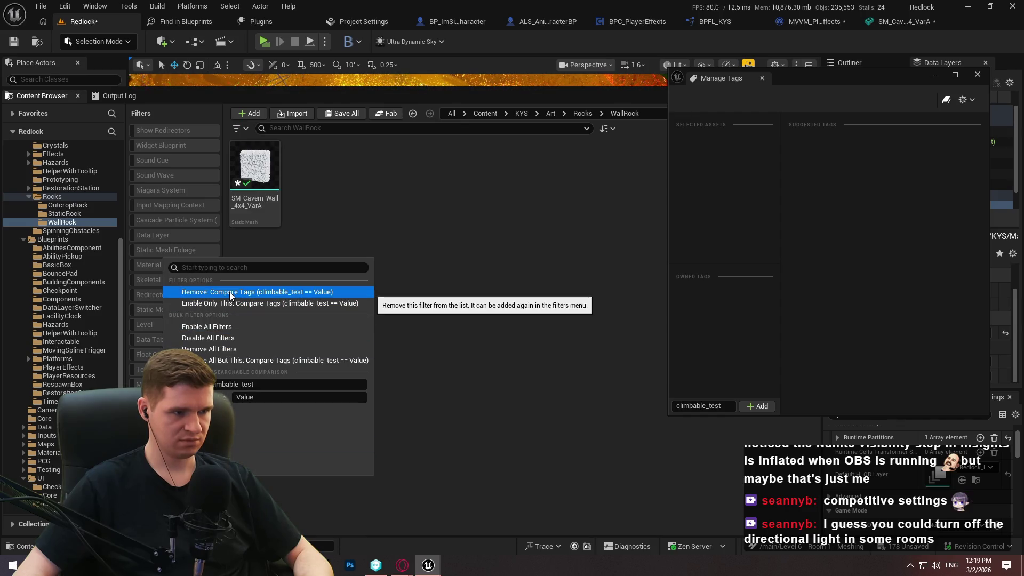
left_click(258, 292)
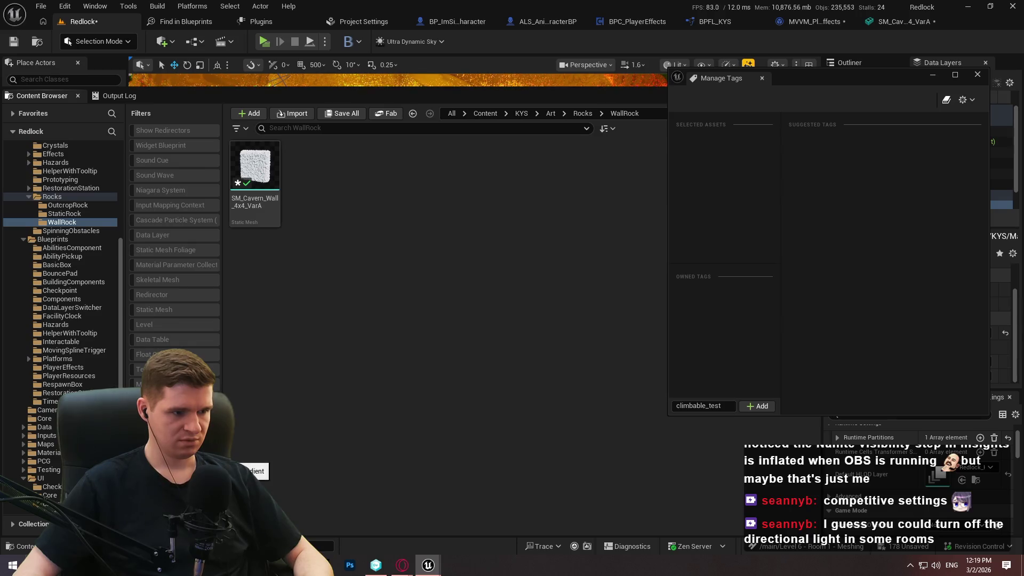
right_click(181, 483)
mouse_move(261, 480)
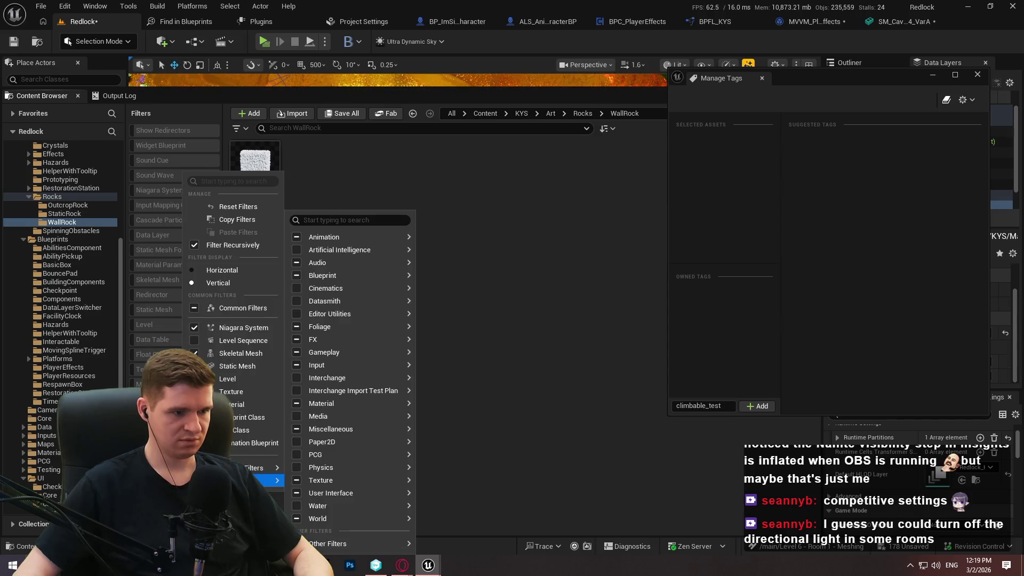
Step: Create a custom filter labelled climbable, then toggle CollectibleIngredient on and off
left_click(351, 479)
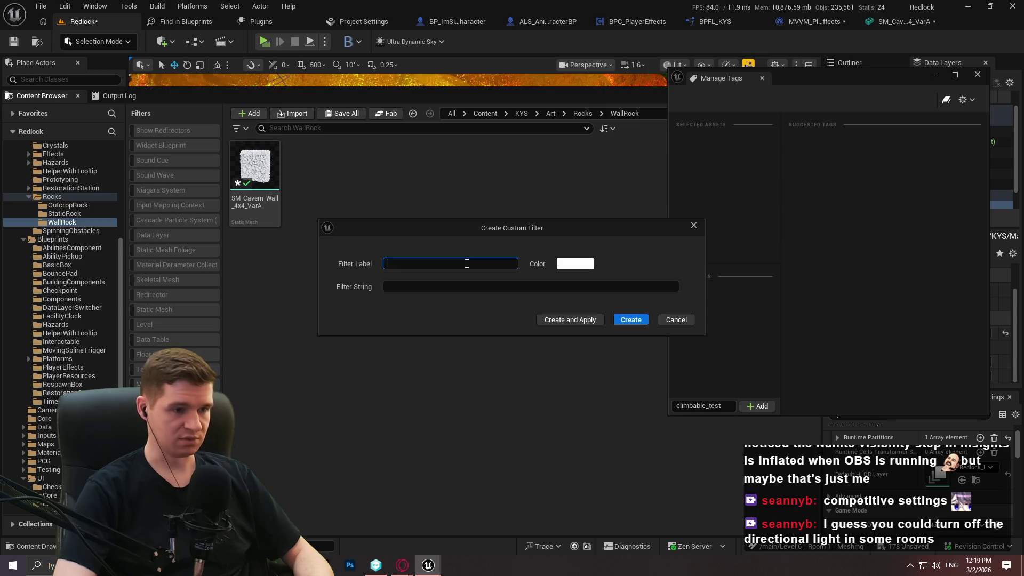
type("S")
key("BackSpace")
type("climbable")
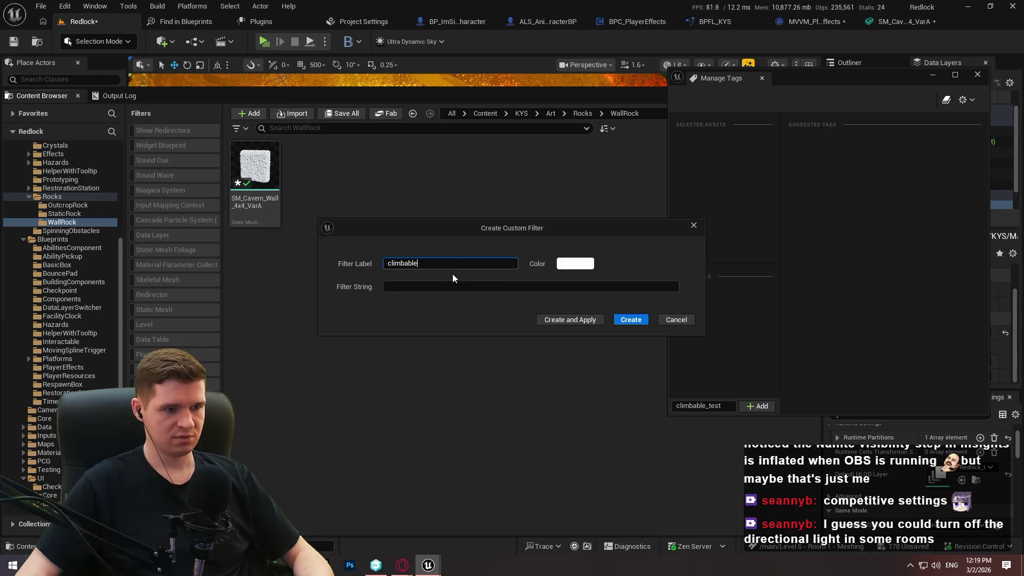
left_click(515, 285)
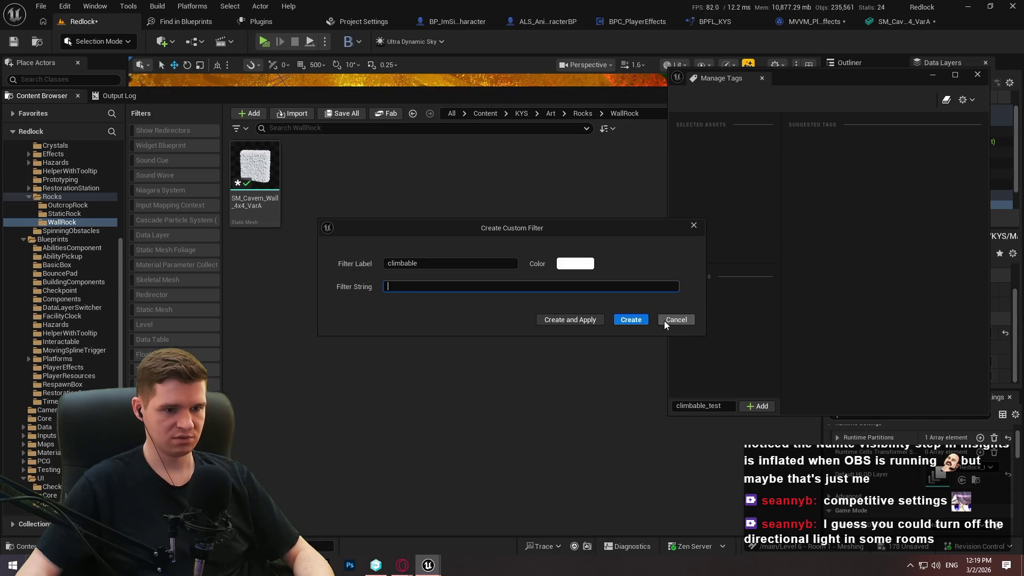
left_click(639, 321)
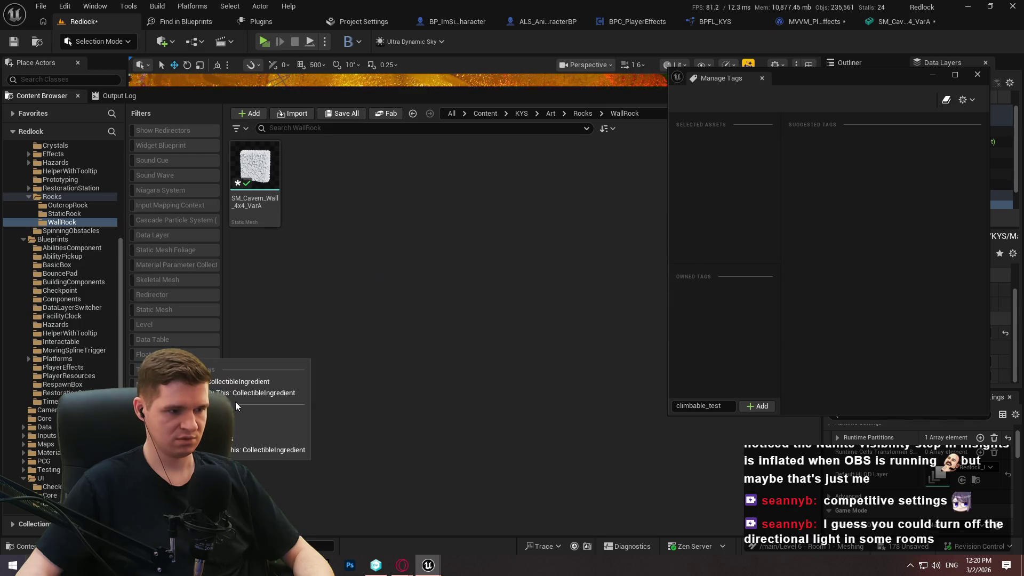
left_click(256, 393)
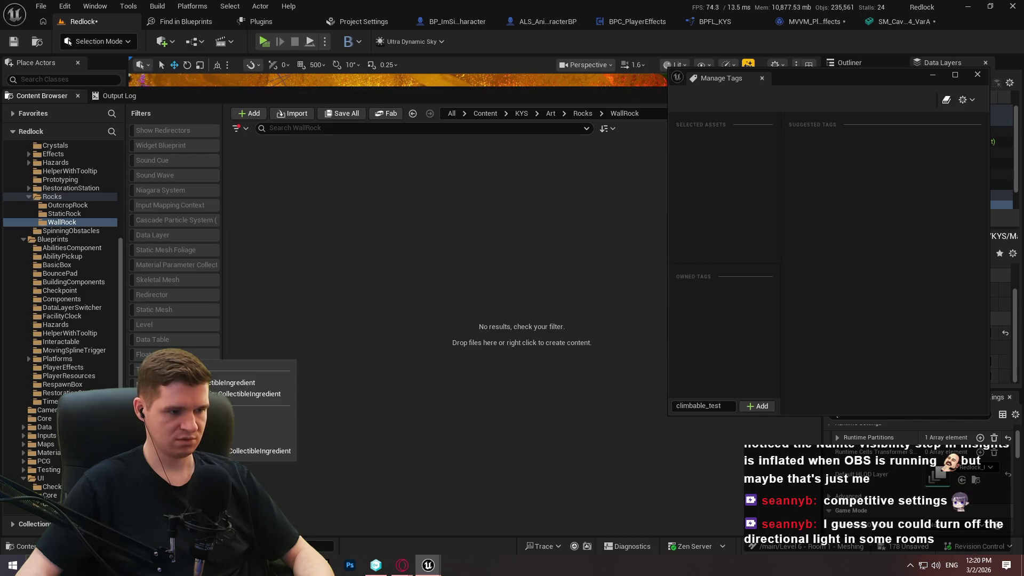
left_click(250, 382)
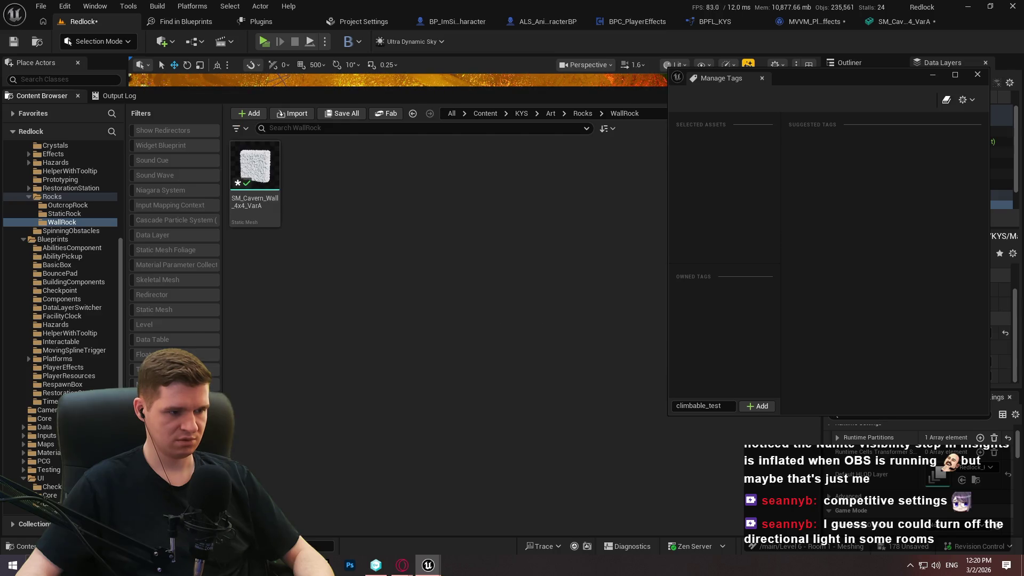
Step: Inspect the CollectibleIngredient filter string and cancel the Modify dialog unchanged
right_click(181, 172)
mouse_move(256, 467)
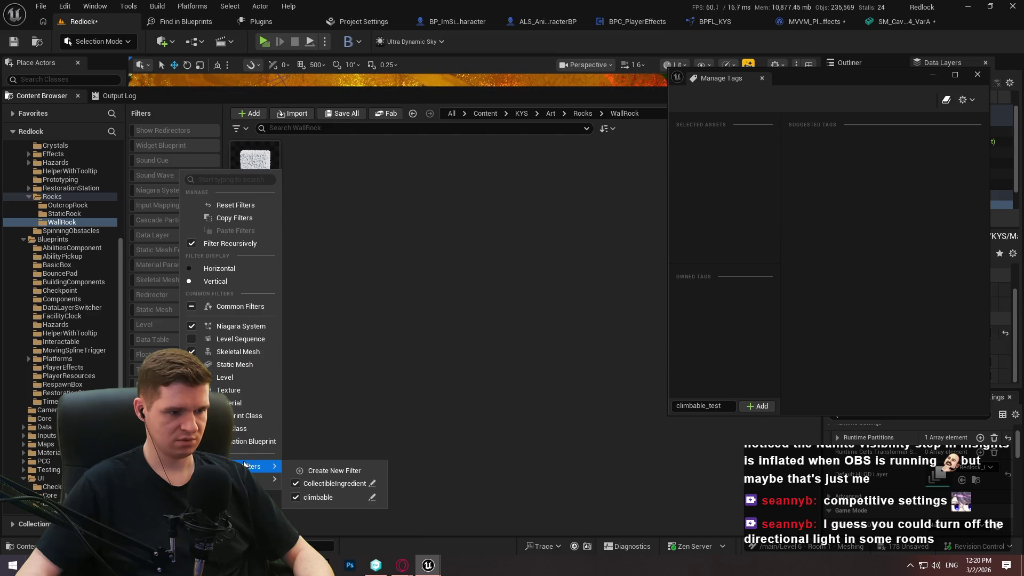
left_click(372, 484)
left_click(480, 287)
key("ctrl+a")
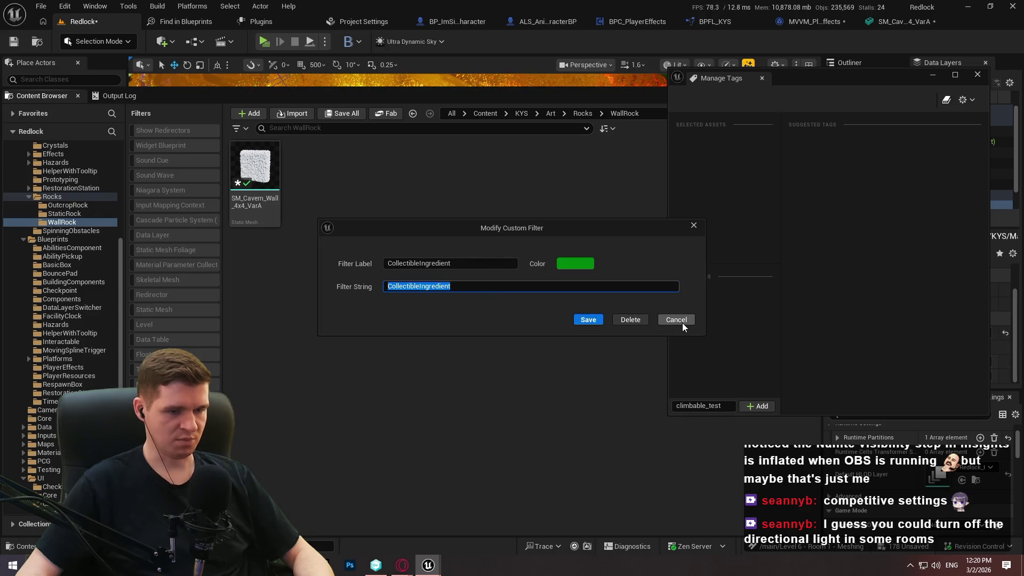
left_click(687, 321)
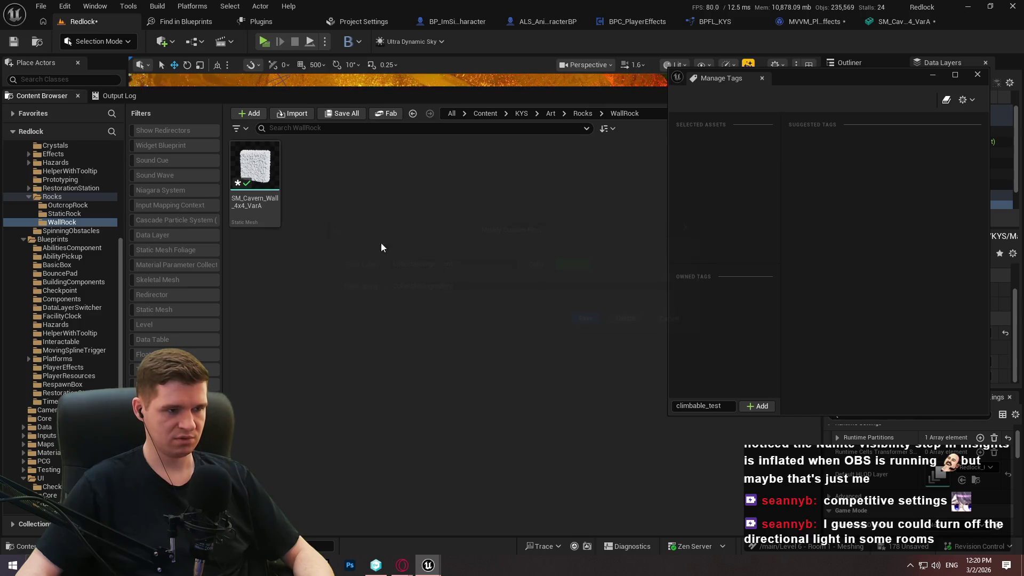
Step: Check the wall mesh's tags, then enable the climbable filter, which hides it
left_click(265, 217)
left_click(176, 384)
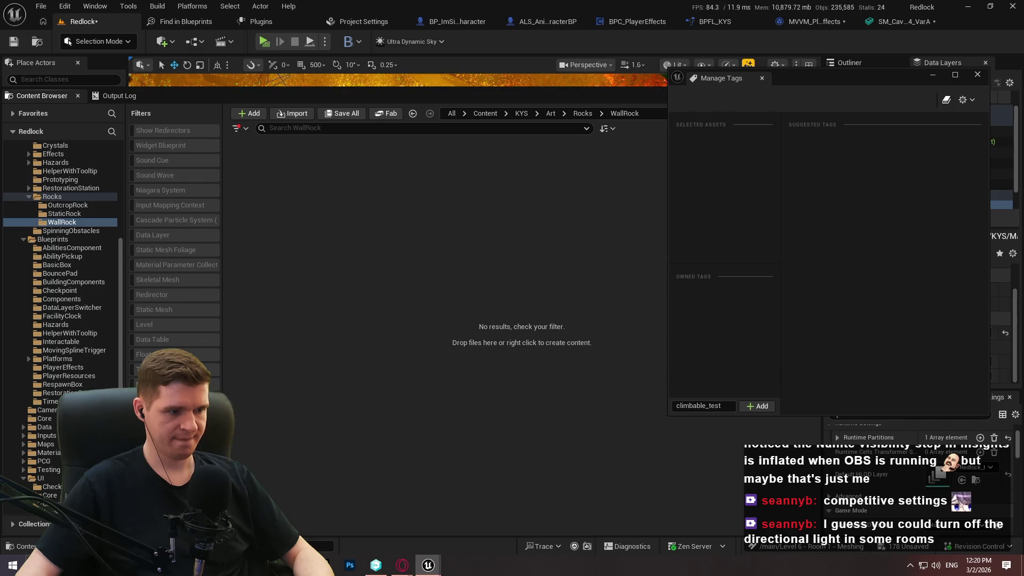
left_click(402, 565)
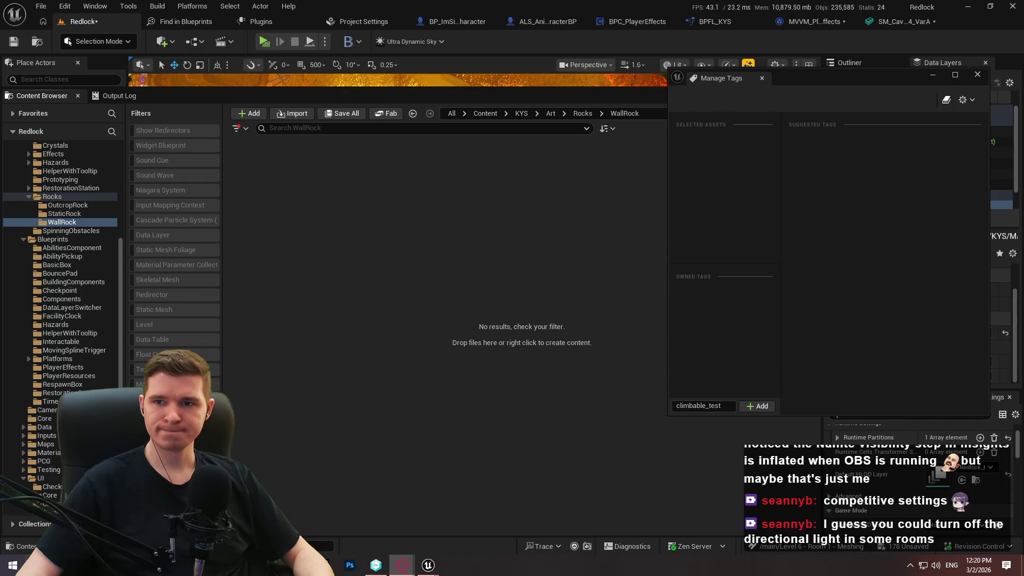
Step: Search Google for 'ue5 custom filter', skim the Epic custom filters tutorial, and return to the results
type("ue5 f")
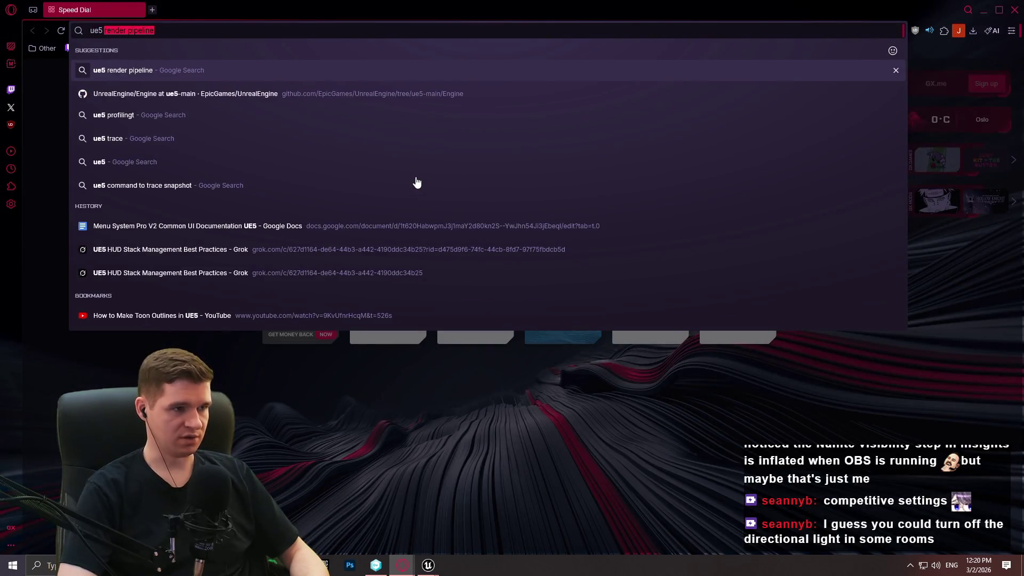
type("ilter t")
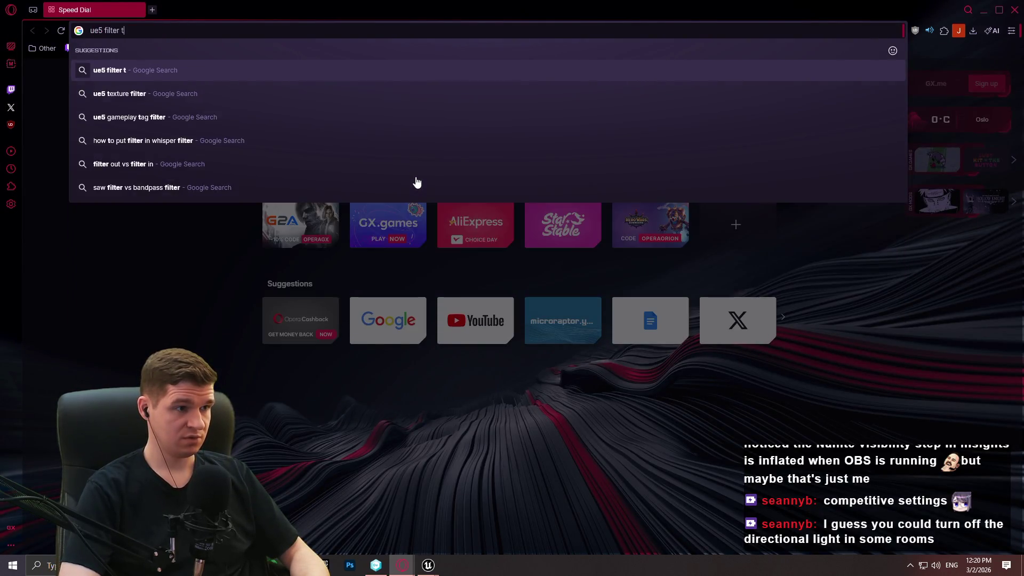
key("BackSpace")
key("BackSpace")
key("BackSpace")
key("BackSpace")
key("BackSpace")
key("BackSpace")
key("BackSpace")
key("BackSpace")
type("customf ilter")
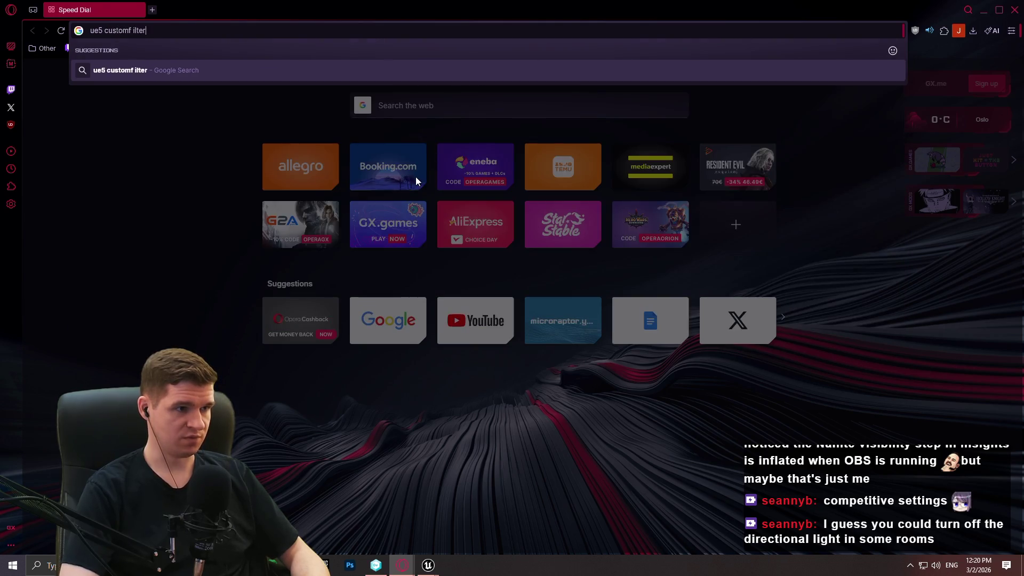
key("BackSpace")
key("BackSpace")
key("BackSpace")
type("filter")
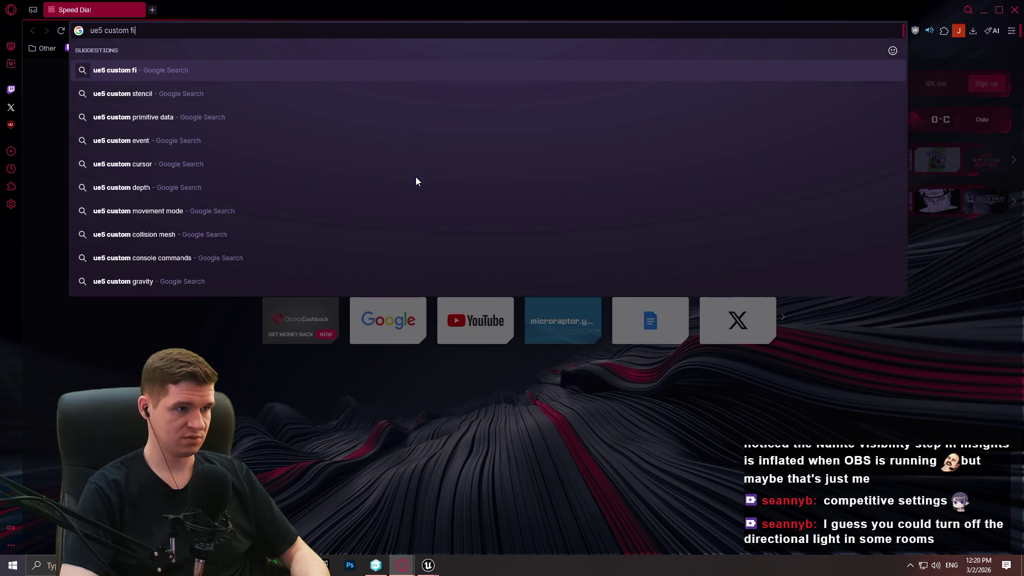
key("Return")
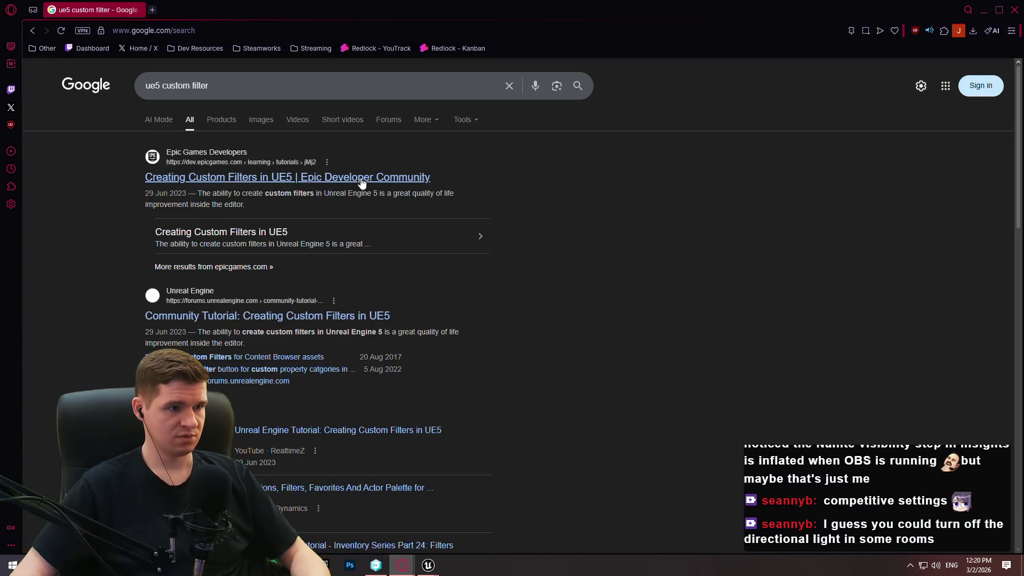
scroll(472, 220, "down", 5)
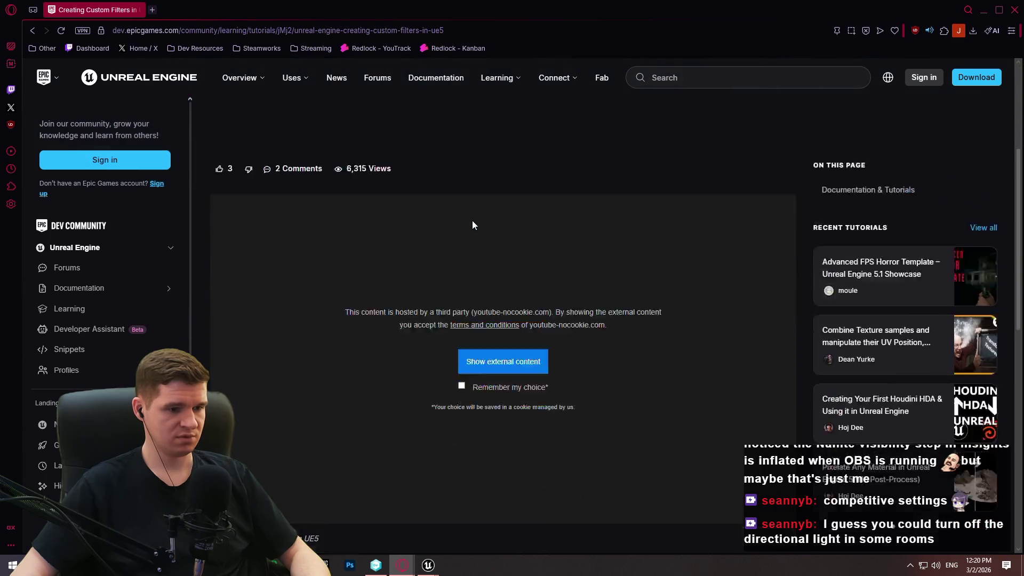
scroll(494, 227, "down", 5)
scroll(497, 220, "up", 6)
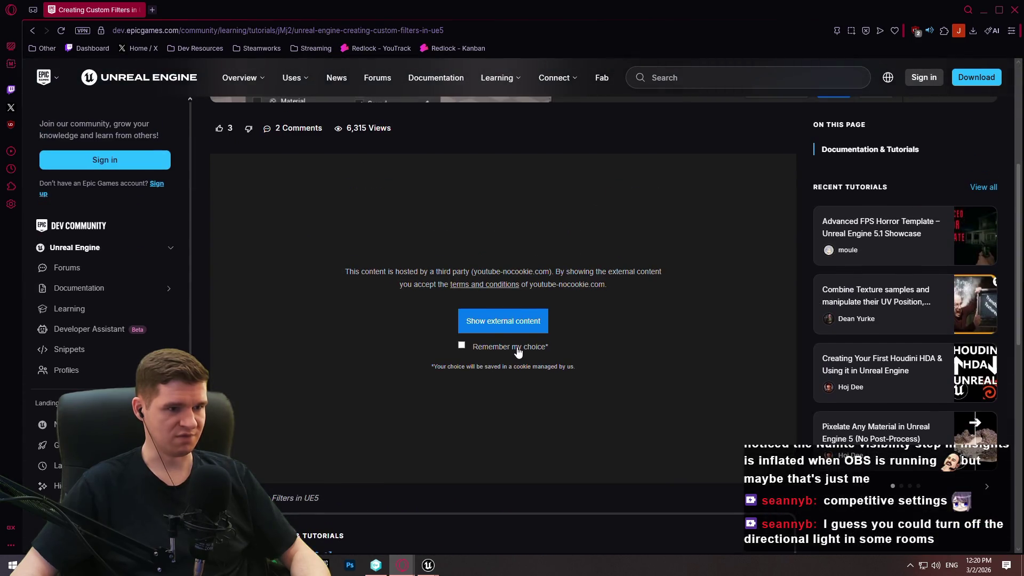
scroll(464, 310, "up", 4)
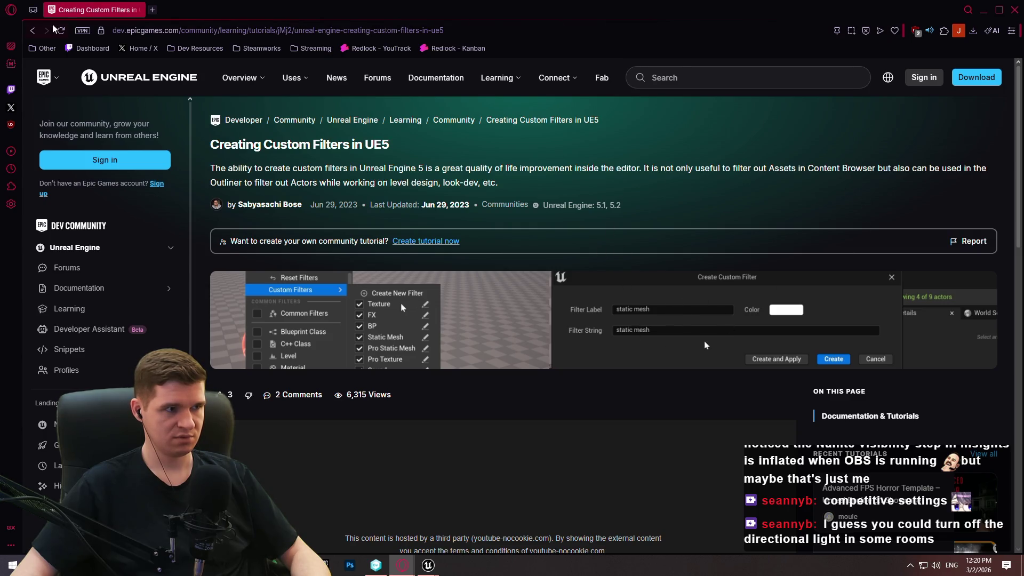
left_click(33, 30)
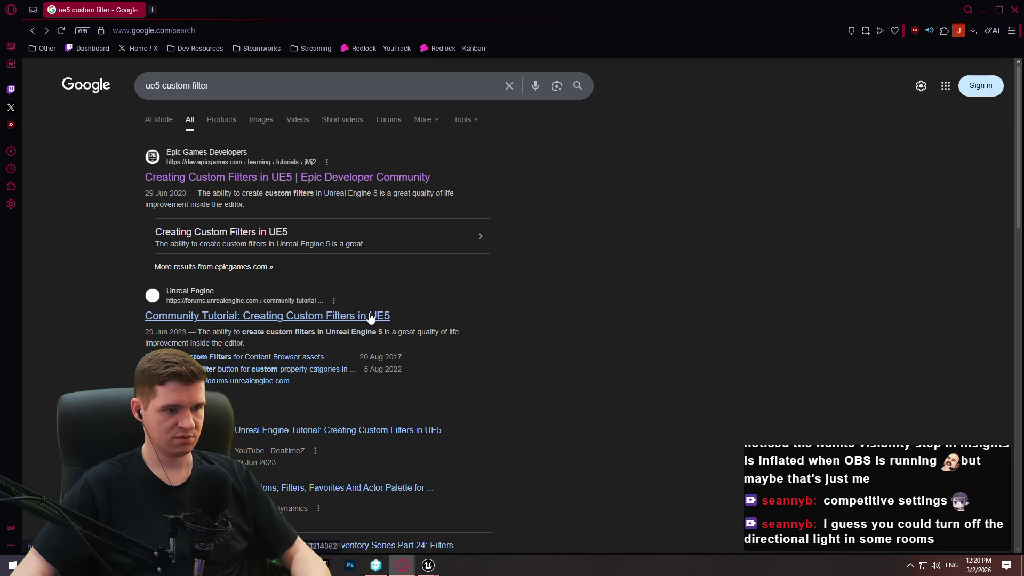
Step: Open the tutorial and filter-button thread results in new tabs and read the filter-button thread
middle_click(369, 316)
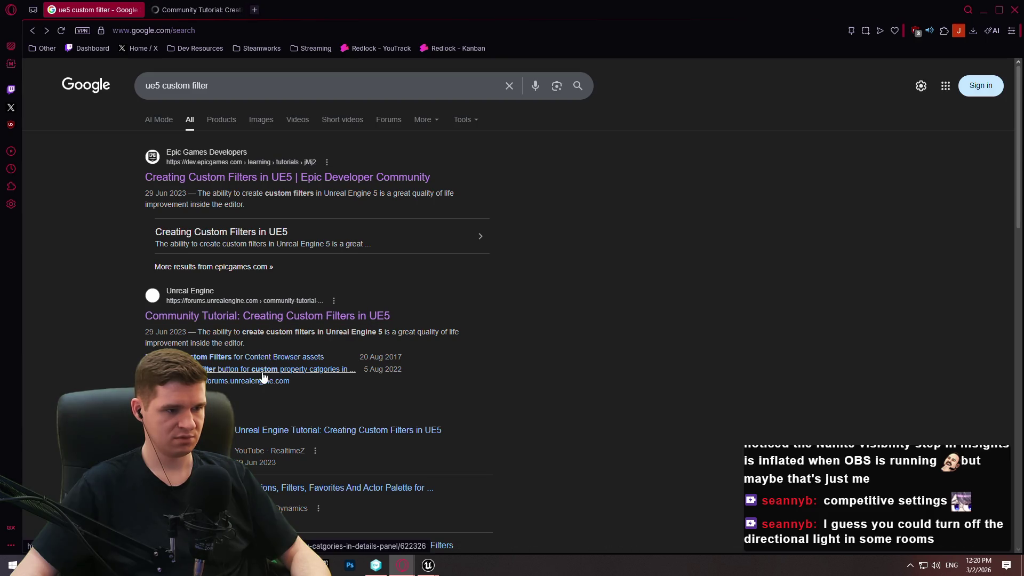
middle_click(262, 372)
left_click(308, 3)
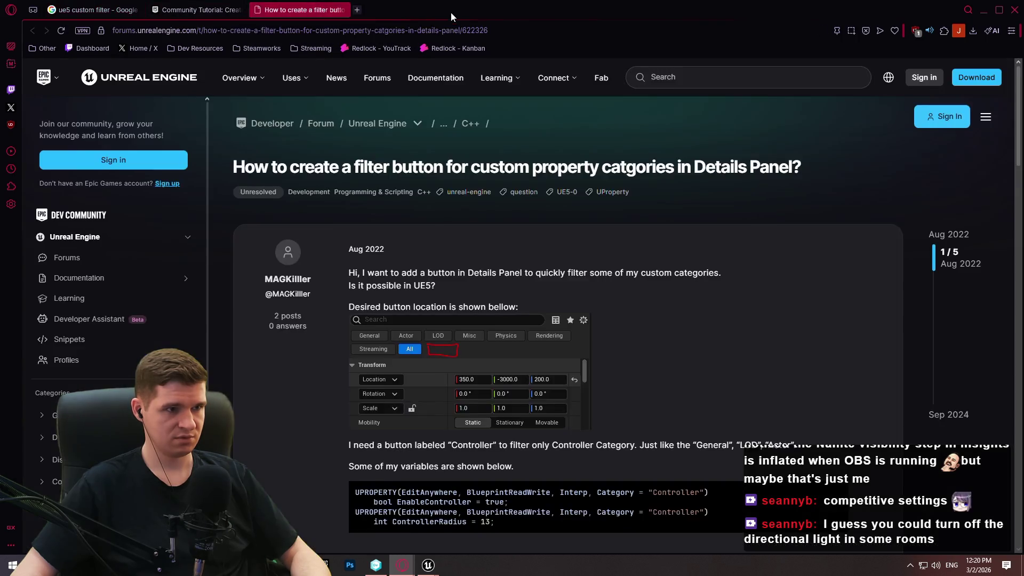
scroll(536, 293, "down", 5)
scroll(543, 290, "up", 2)
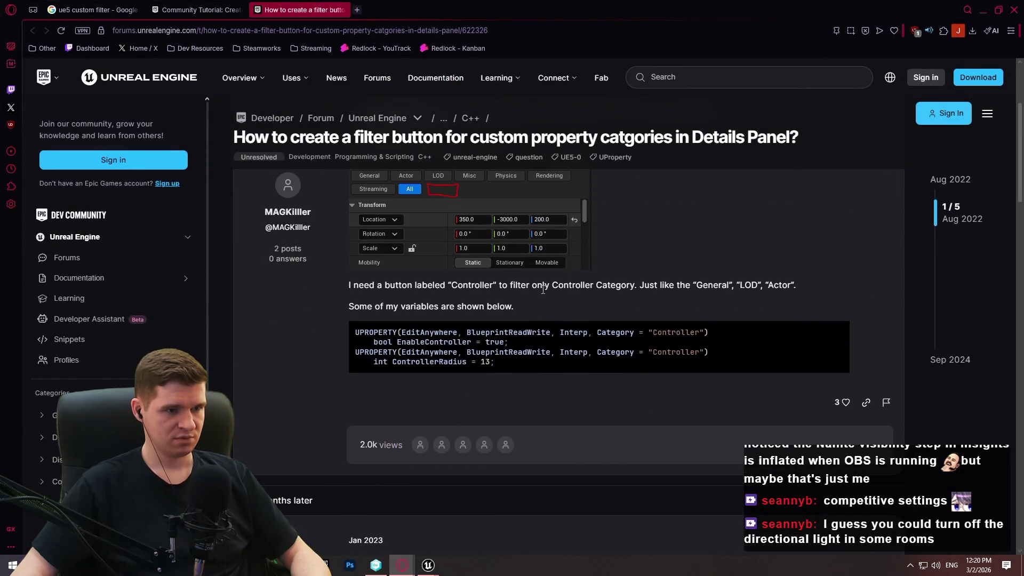
scroll(520, 319, "down", 6)
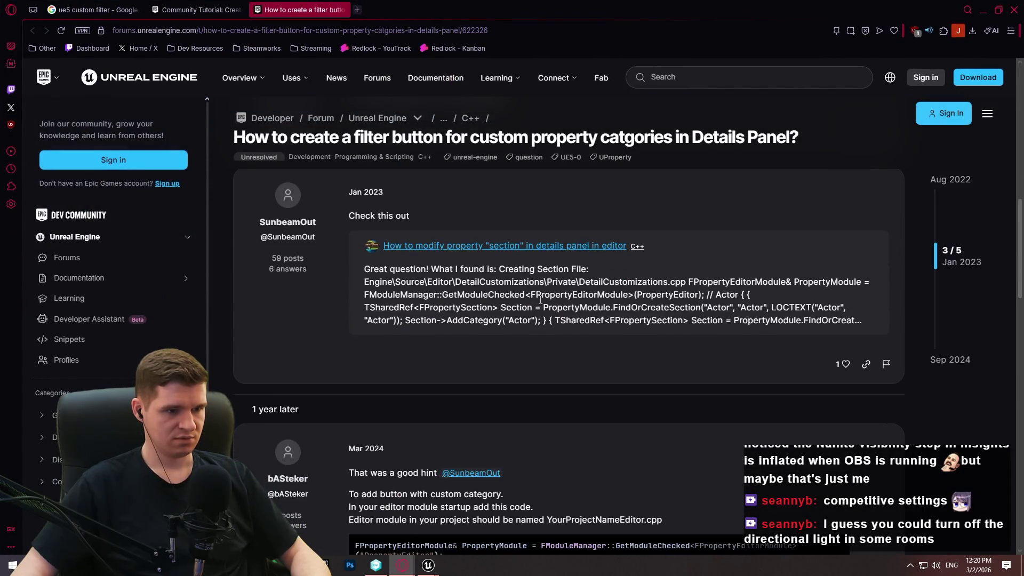
scroll(532, 300, "down", 4)
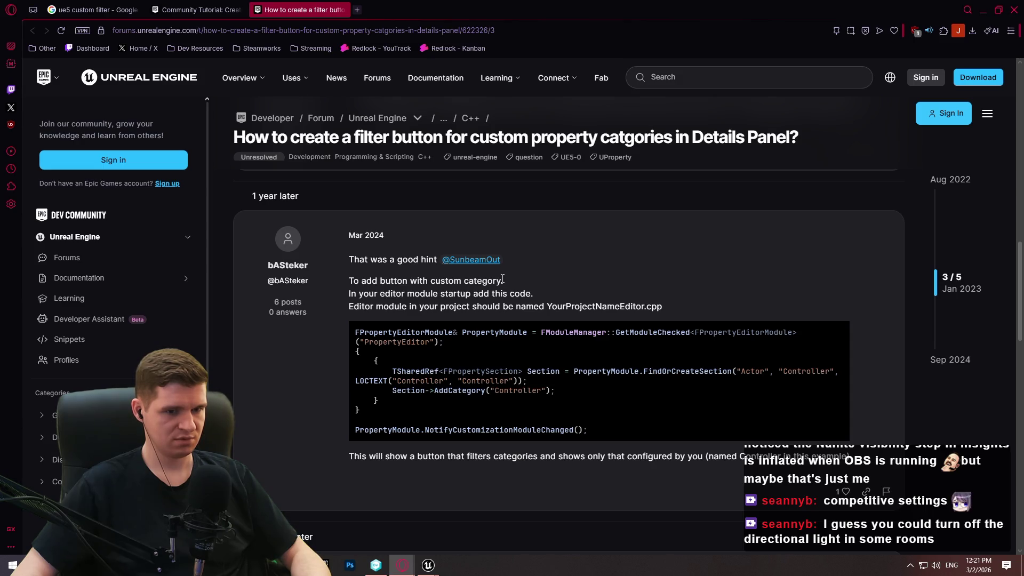
scroll(503, 278, "down", 3)
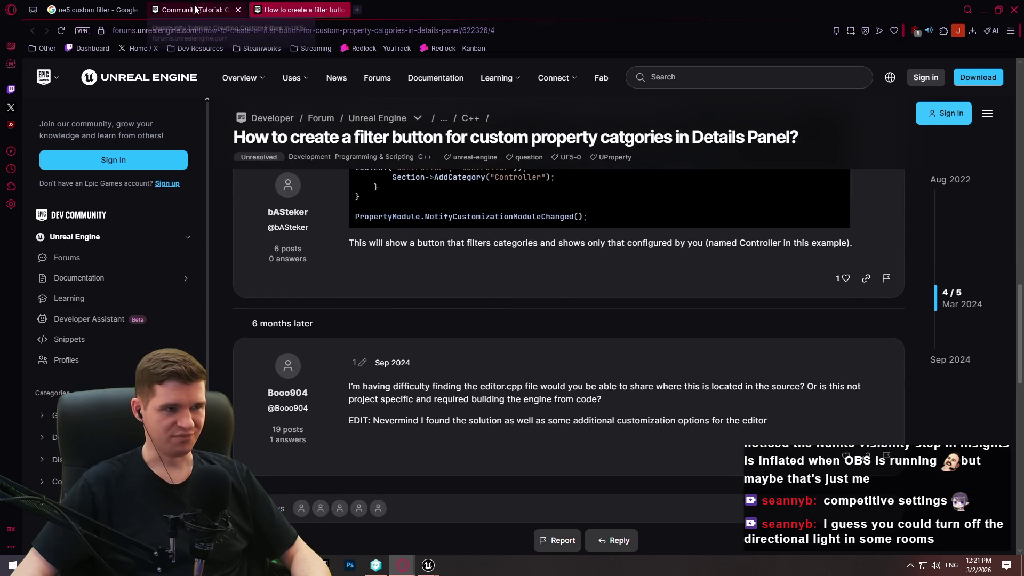
Step: Read the Creating Custom Filters in UE5 thread, then return to Unreal Editor
left_click(192, 10)
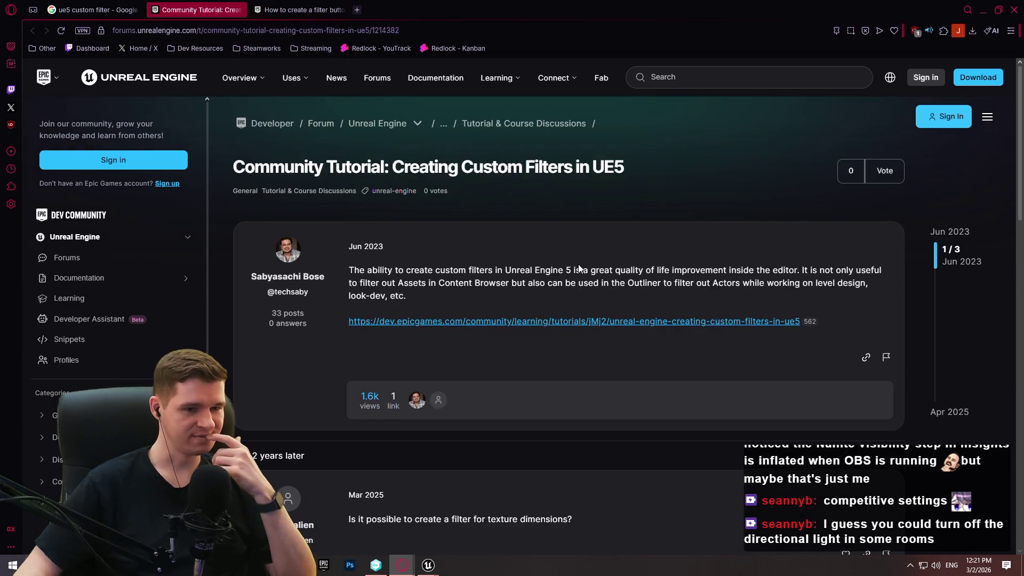
scroll(790, 340, "down", 1)
scroll(791, 341, "down", 6)
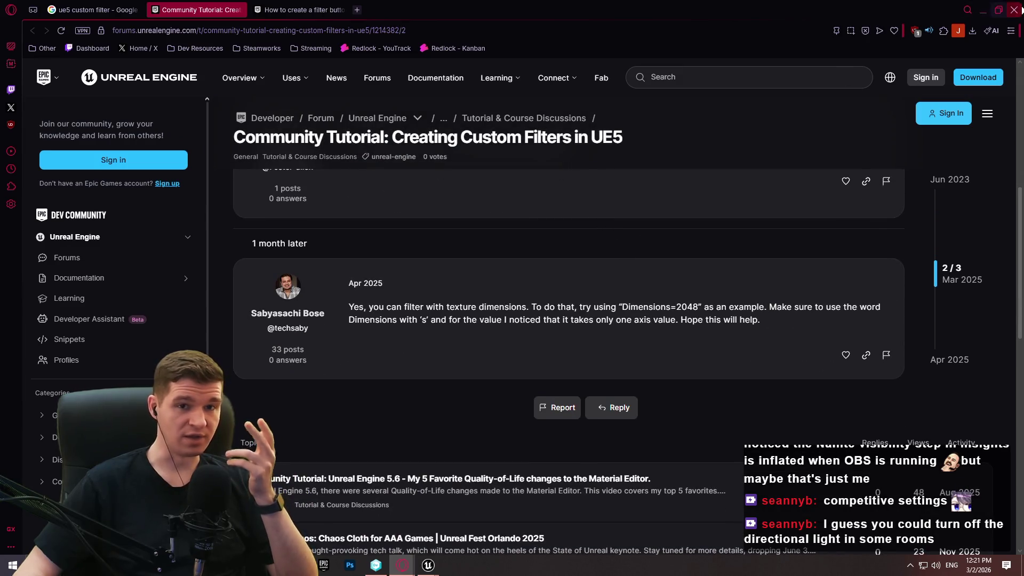
key("alt+Tab")
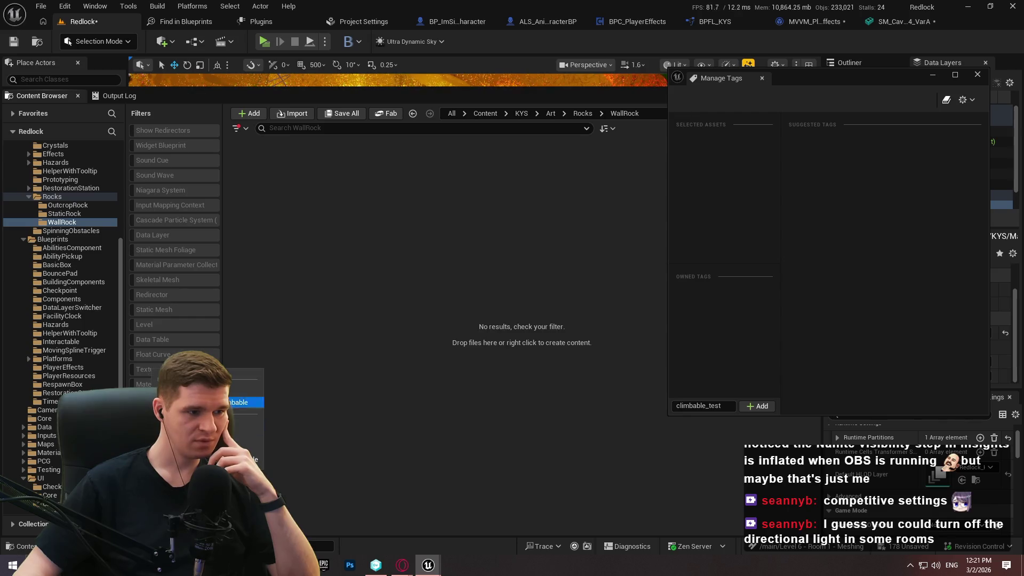
Step: Delete the climbable_test tag from SM_Cavern_Wall_4x4_VarA and close Manage Tags
left_click(246, 391)
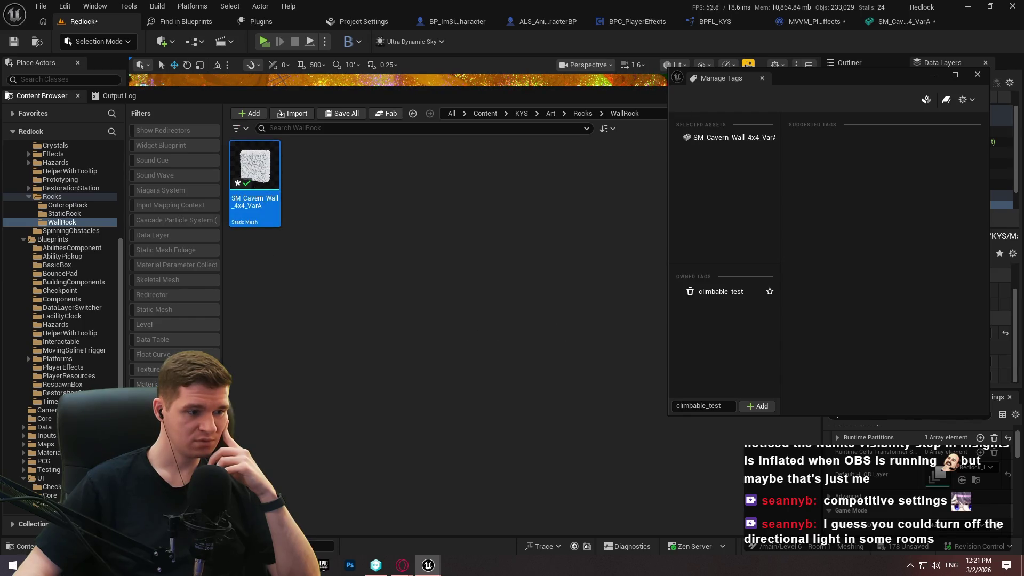
right_click(221, 356)
key("Escape")
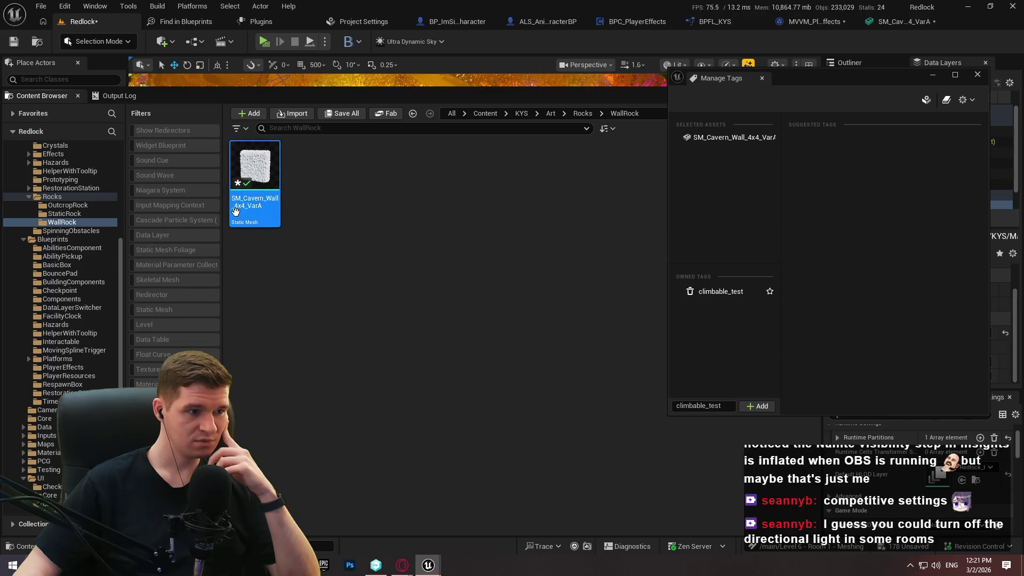
left_click(761, 294)
key("Delete")
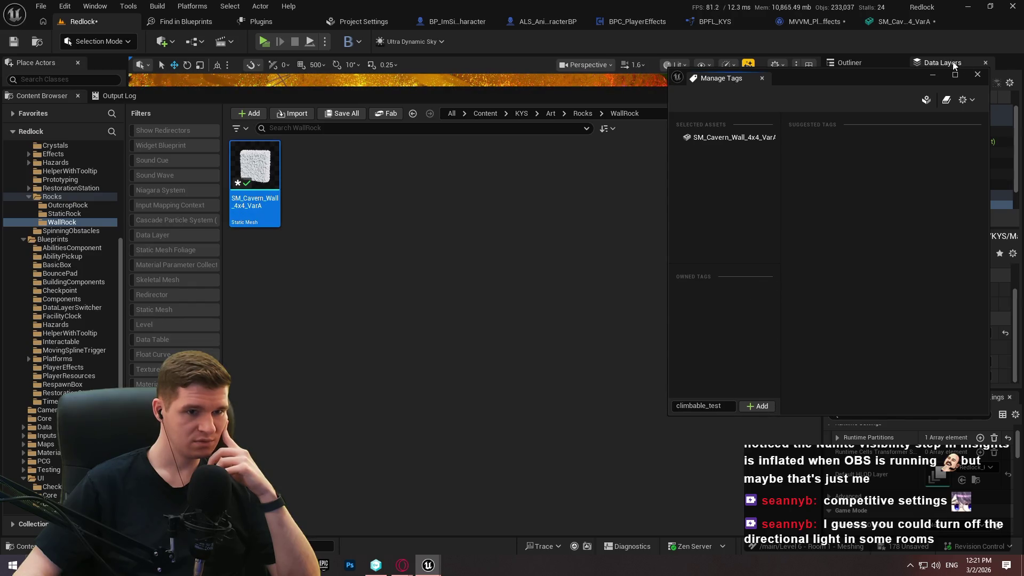
left_click(981, 76)
Step: Browse the wall mesh's asset actions menu, then expand the Collections panel
right_click(264, 199)
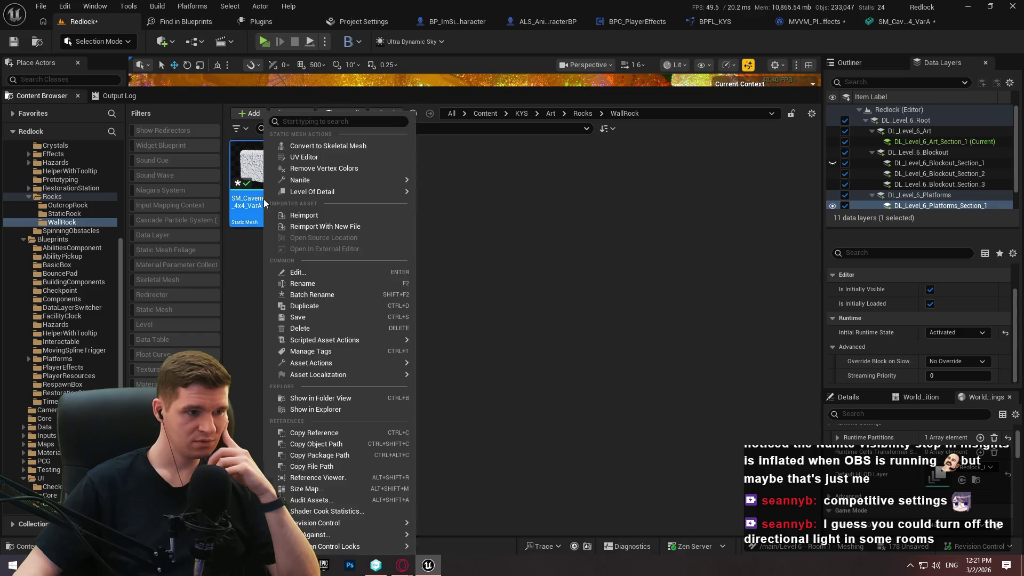
mouse_move(372, 359)
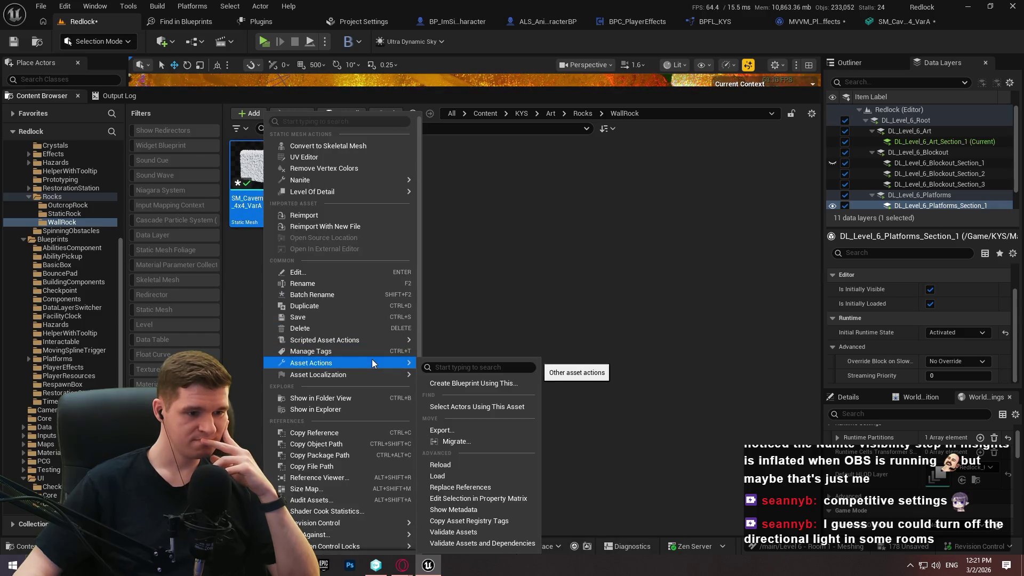
mouse_move(371, 340)
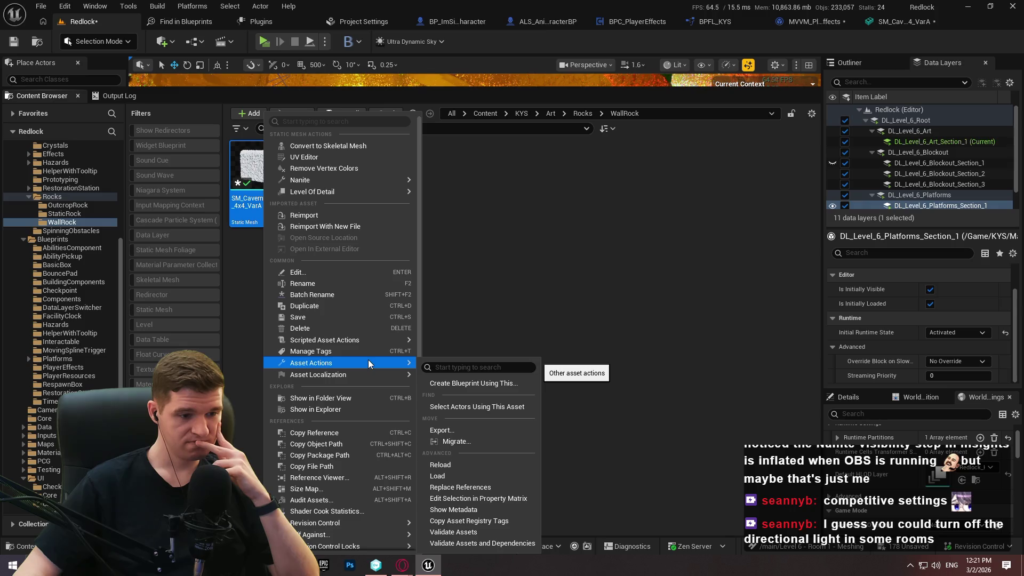
scroll(353, 469, "down", 1)
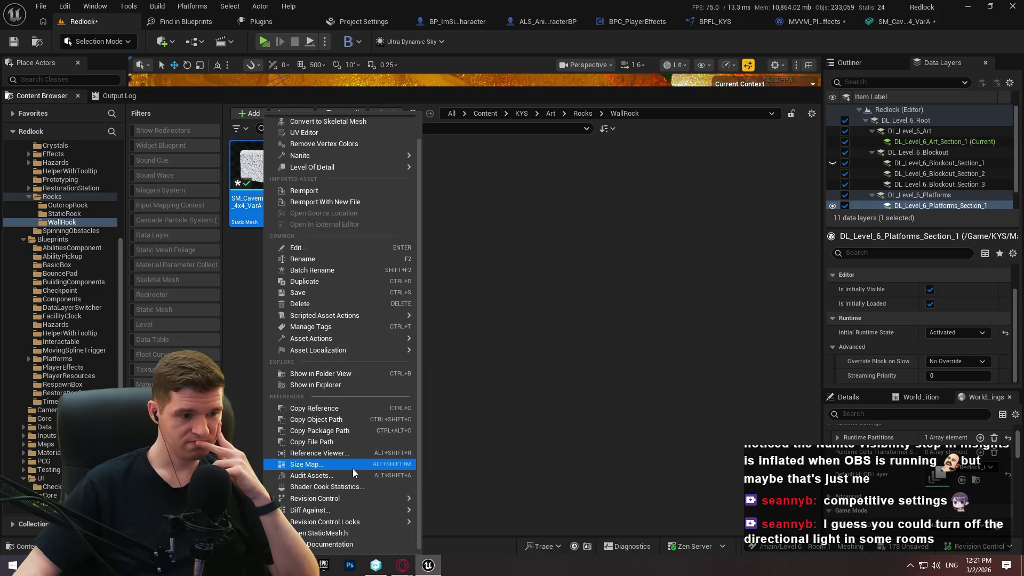
mouse_move(341, 512)
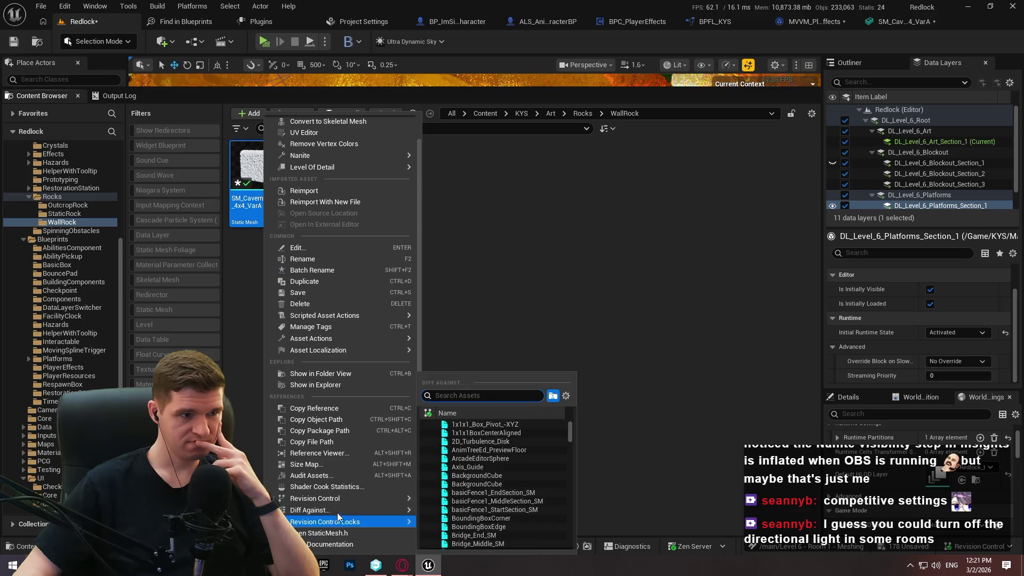
scroll(326, 301, "up", 1)
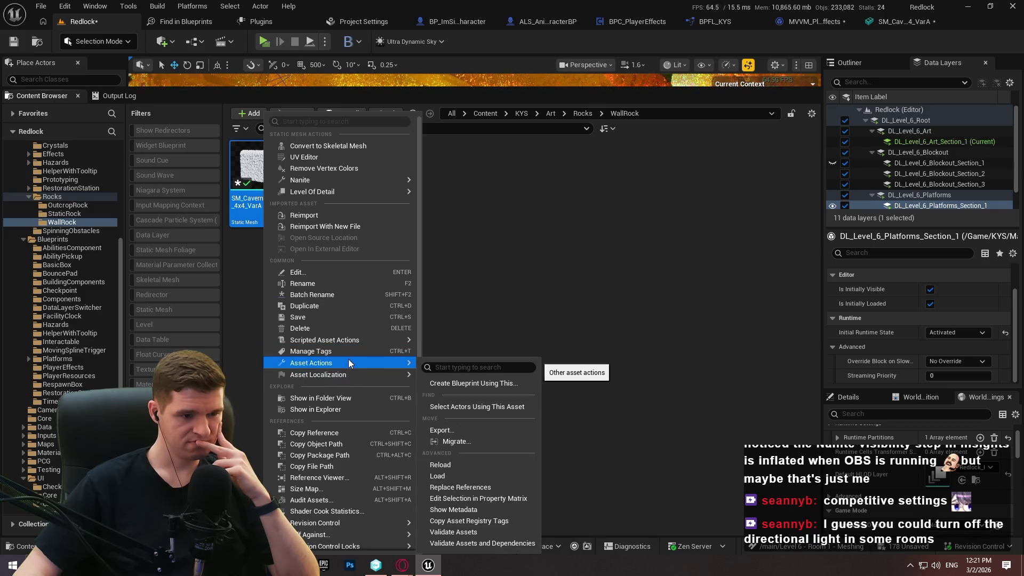
scroll(349, 365, "down", 1)
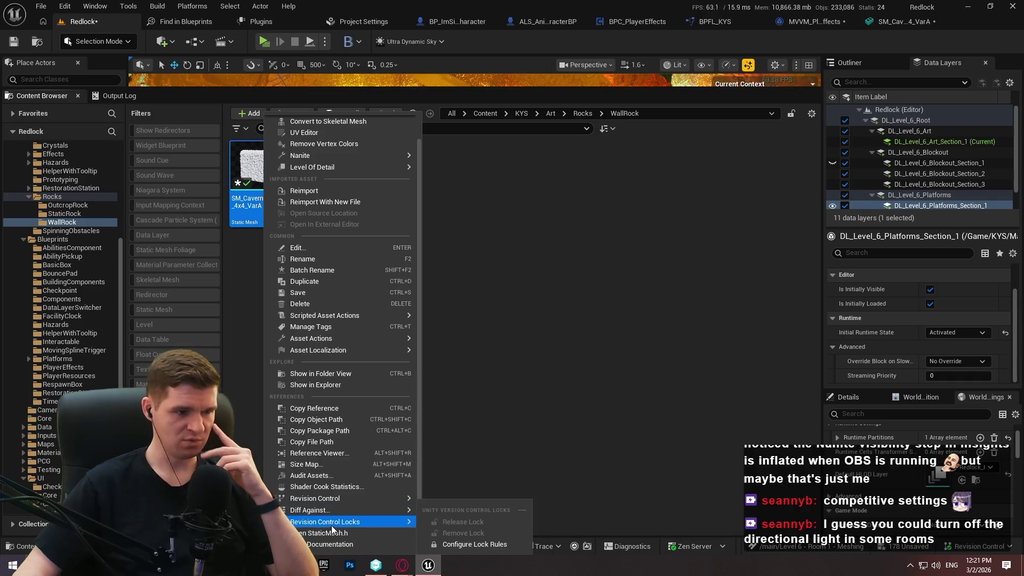
key("Escape")
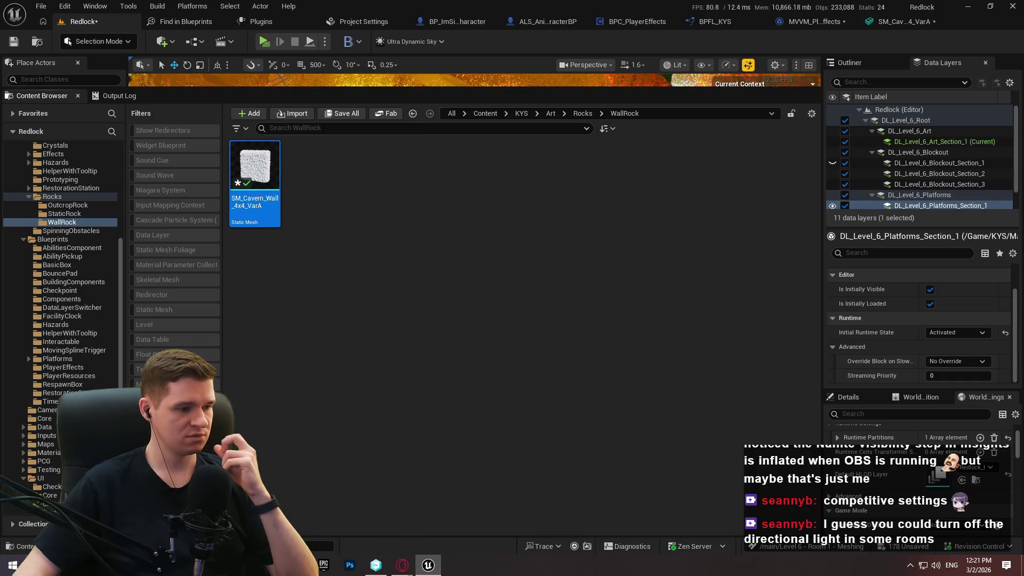
left_click(13, 522)
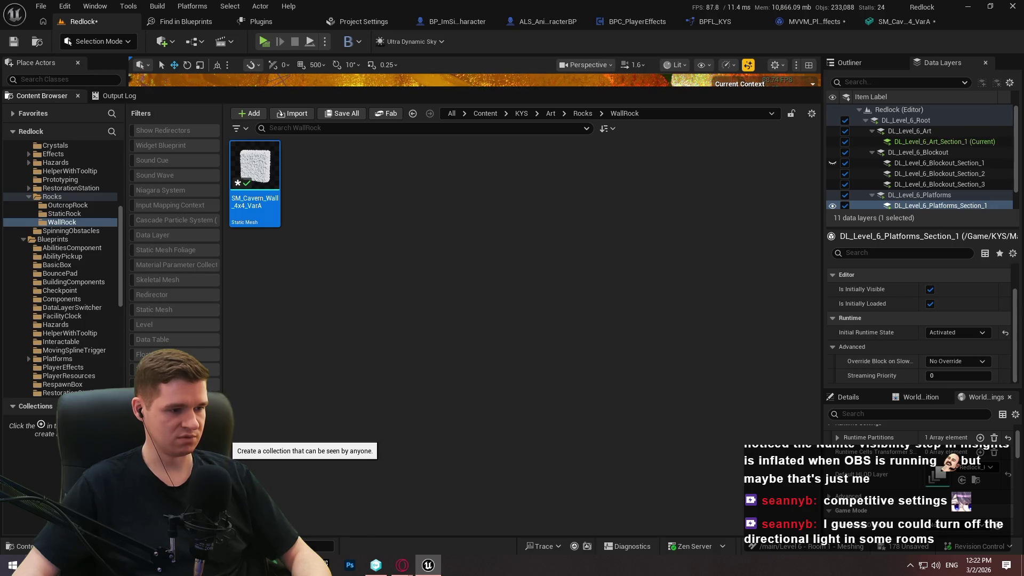
Step: Add a new shared collection named ClimbableMeshes in the Collections panel
left_click(224, 436)
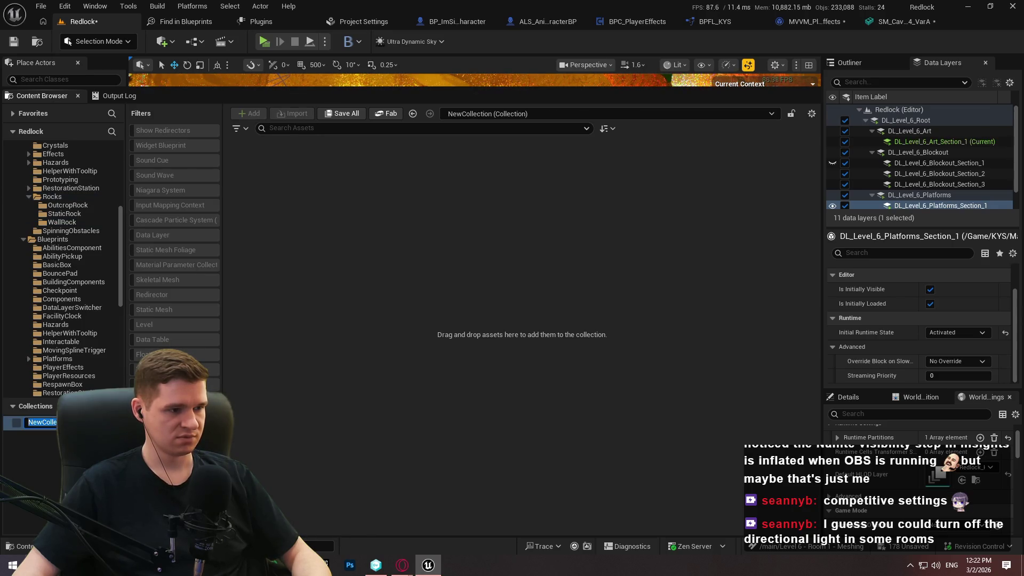
type("Climbab")
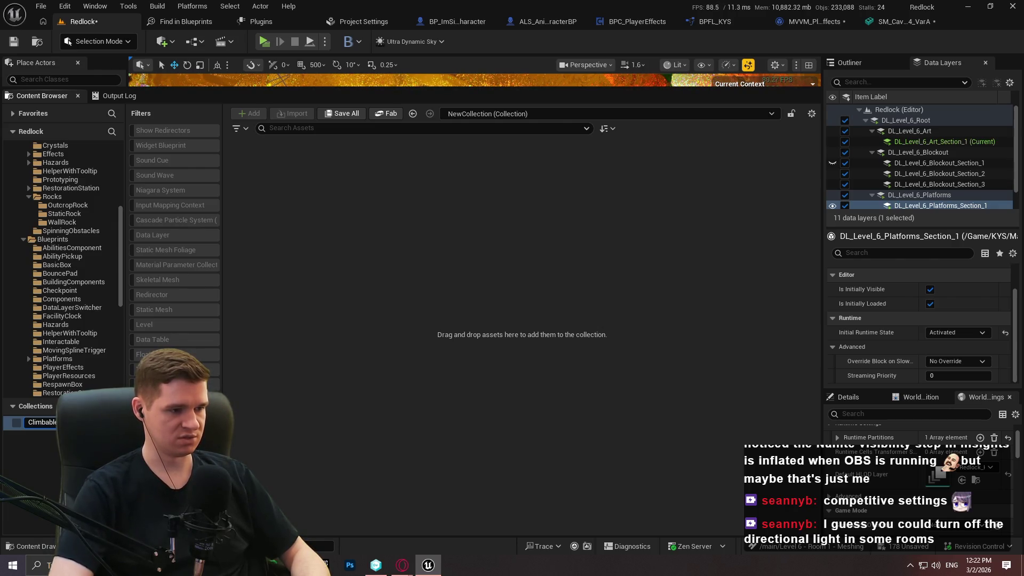
key("Return")
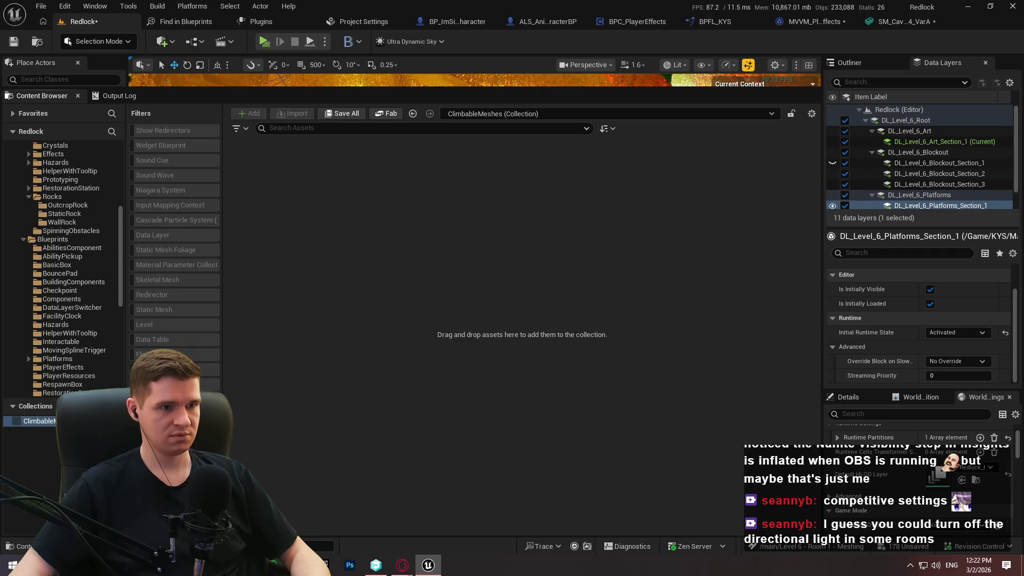
scroll(47, 271, "up", 5)
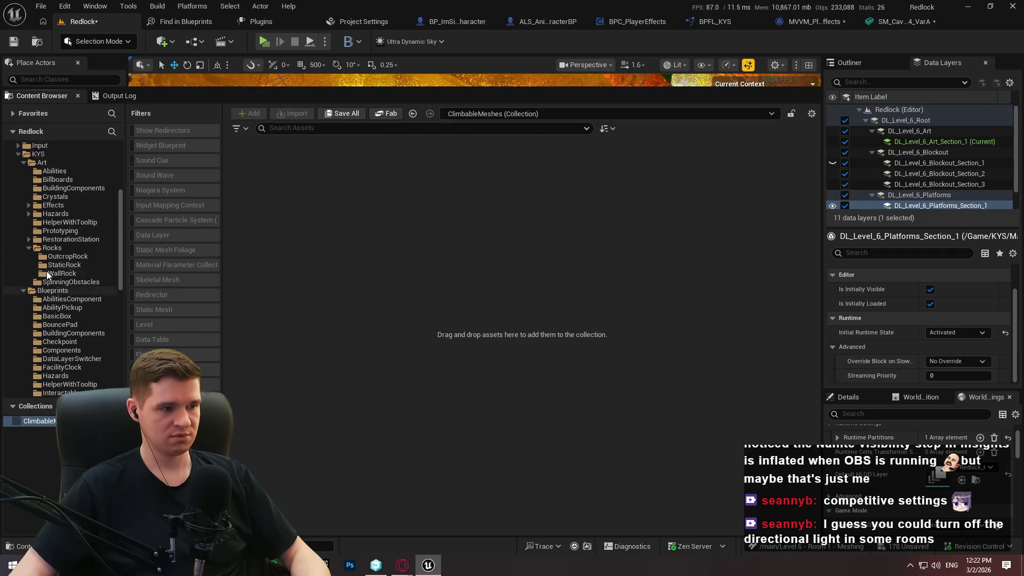
scroll(78, 205, "down", 9)
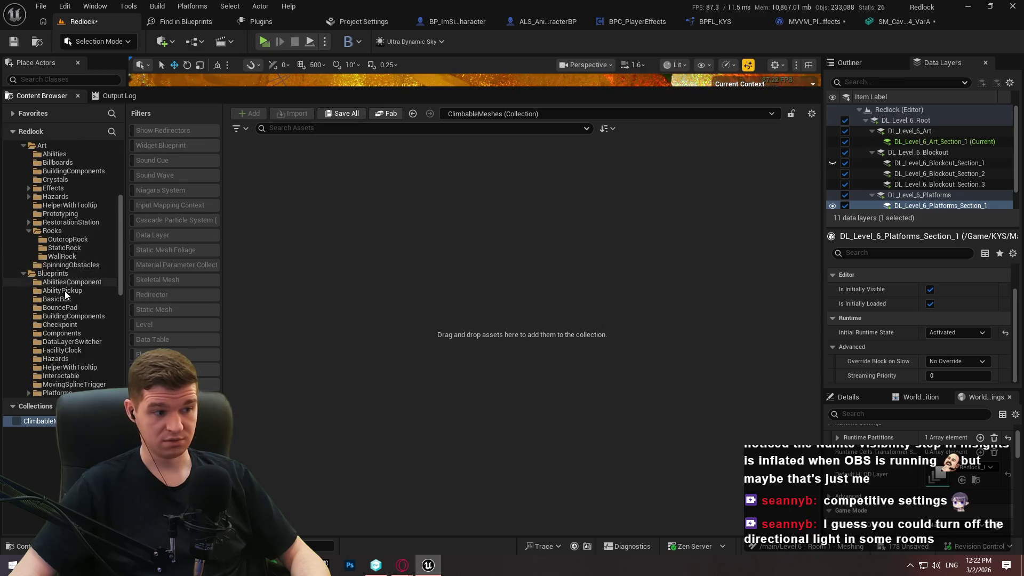
left_click_drag(123, 284, 123, 207)
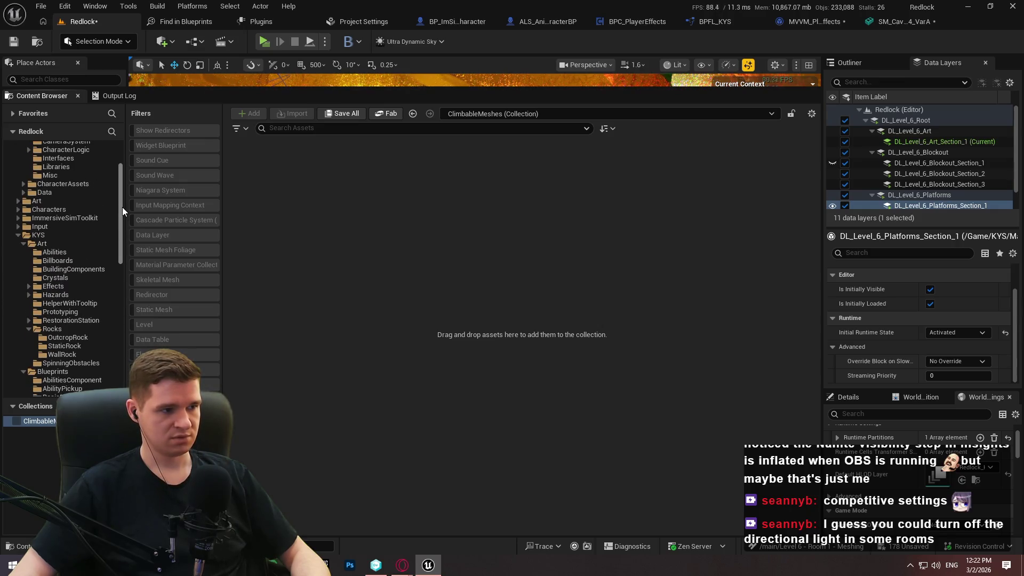
Step: Add the SM_Volcanic_Outcrop_4x1 mesh from the Rocks/OutcropRock folder to the ClimbableMeshes collection
left_click(57, 328)
double_click(254, 181)
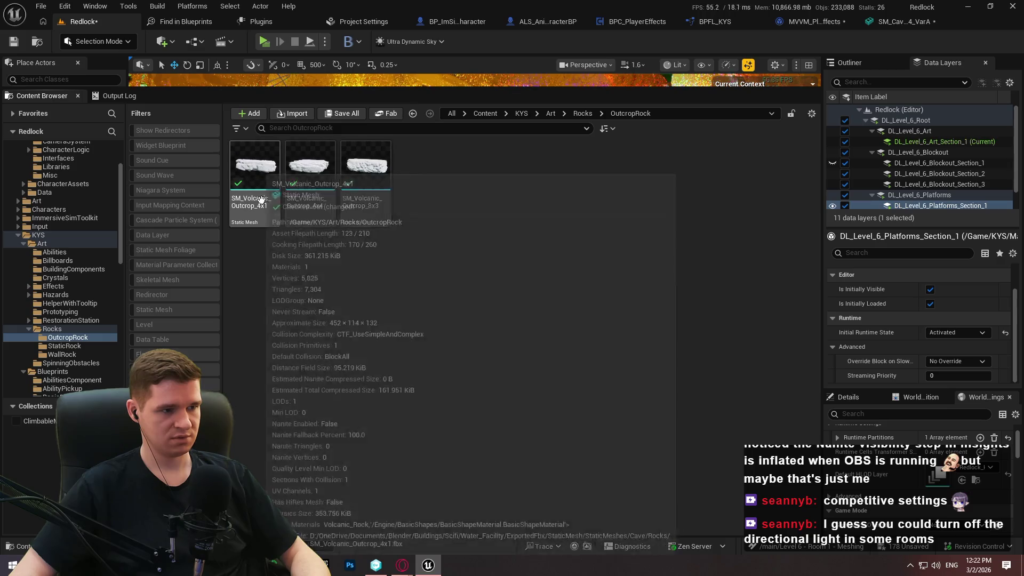
right_click(253, 183)
mouse_move(254, 184)
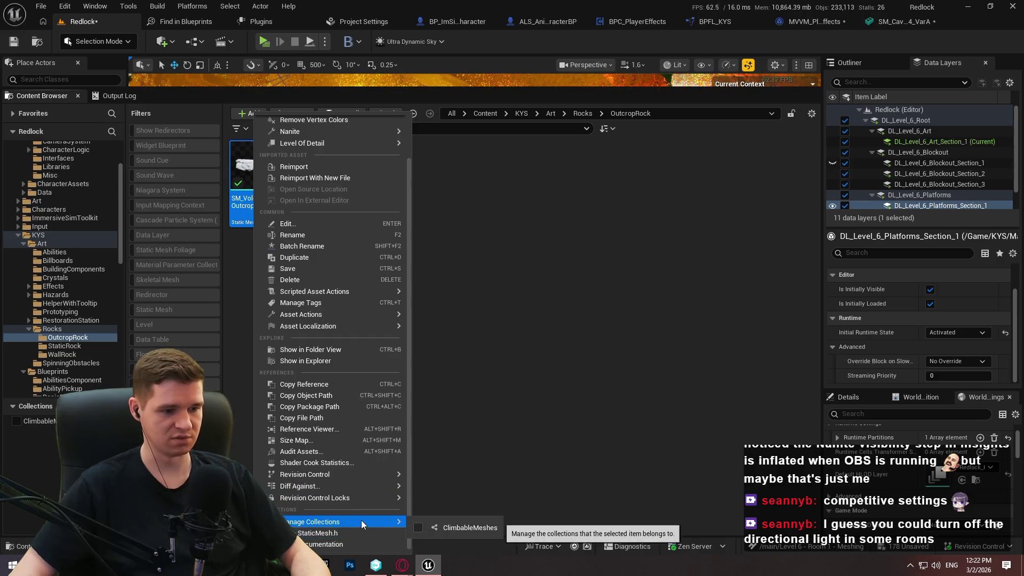
left_click(418, 527)
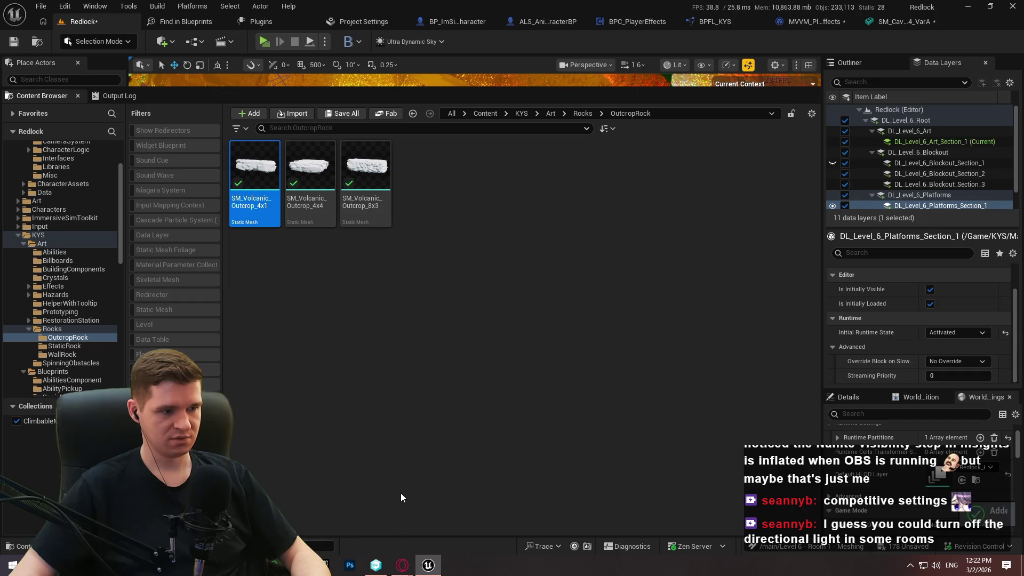
left_click(320, 332)
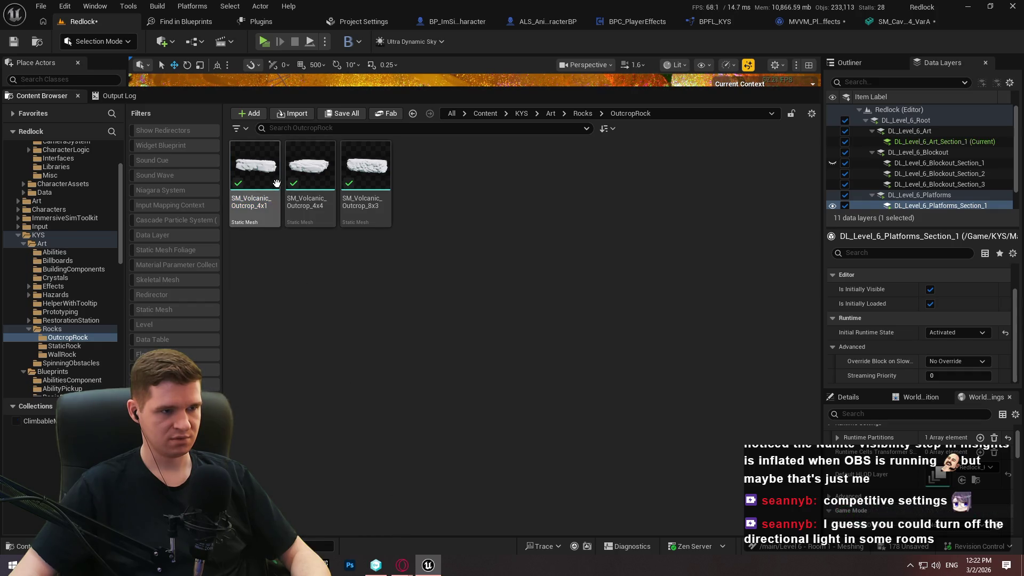
Step: Confirm that ClimbableMeshes now contains SM_Volcanic_Outcrop_4x1, then return to the Notepad++ note
left_click(52, 424)
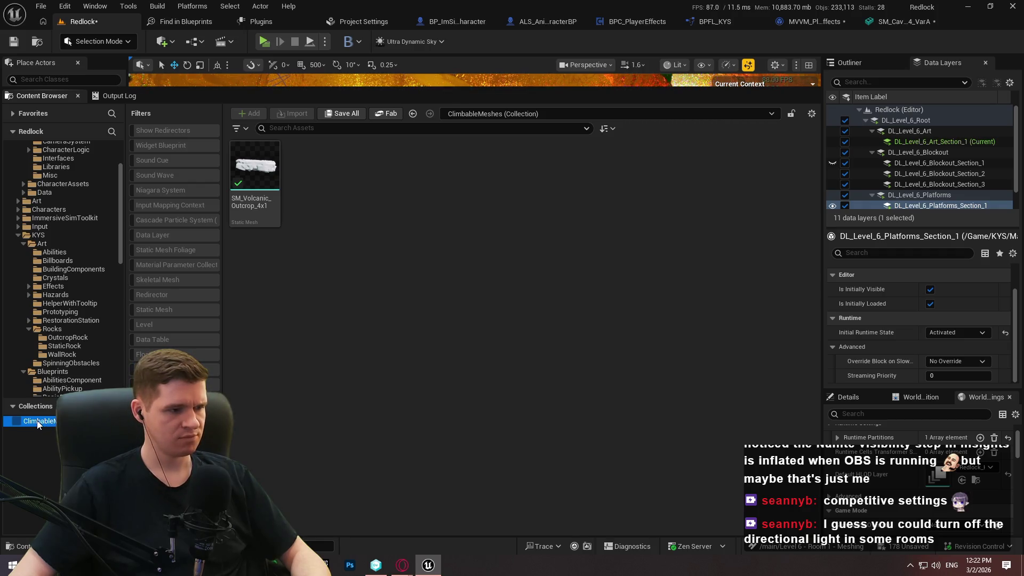
left_click(384, 219)
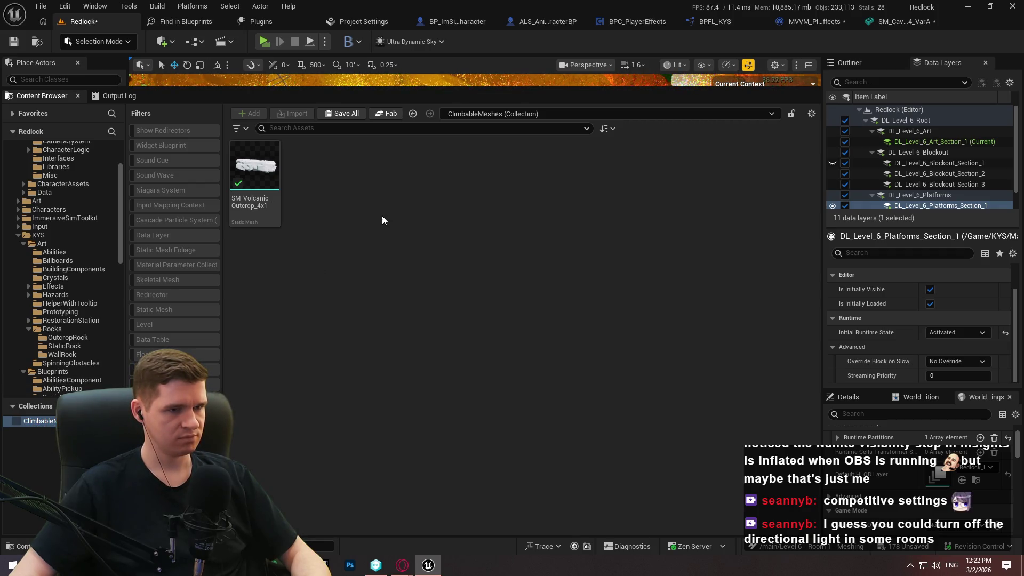
left_click(730, 114)
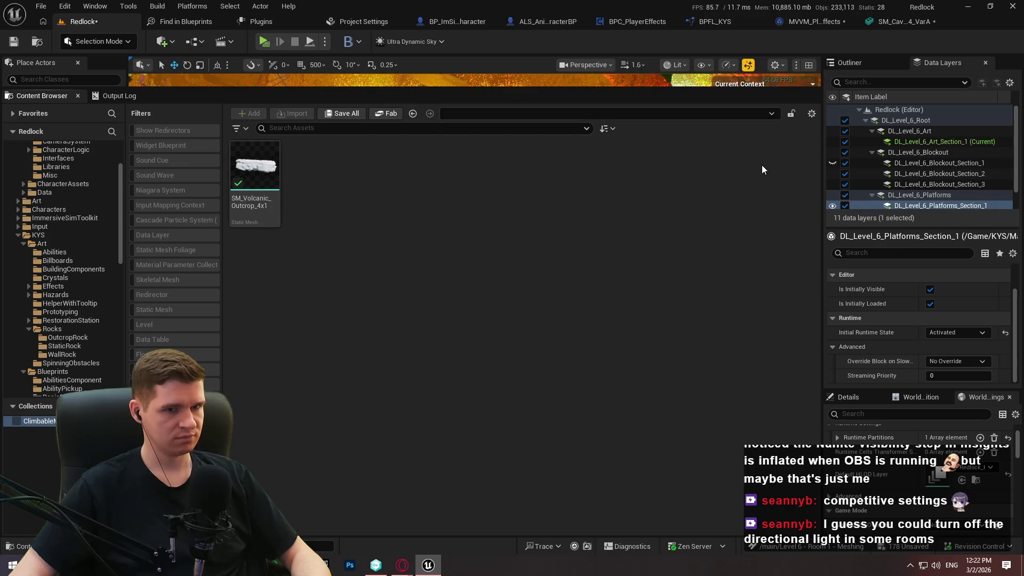
left_click(72, 380)
scroll(82, 268, "up", 3)
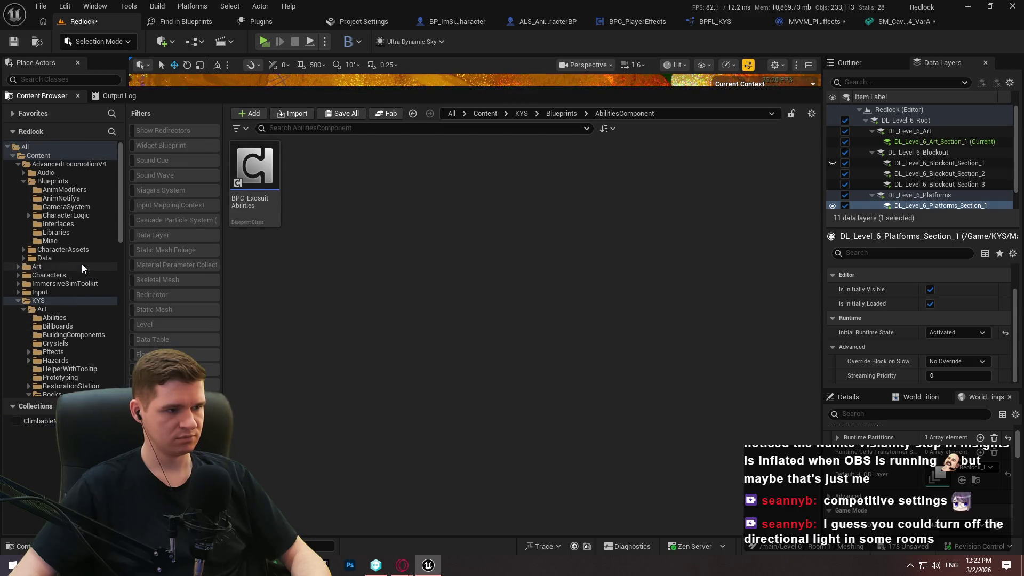
left_click(48, 422)
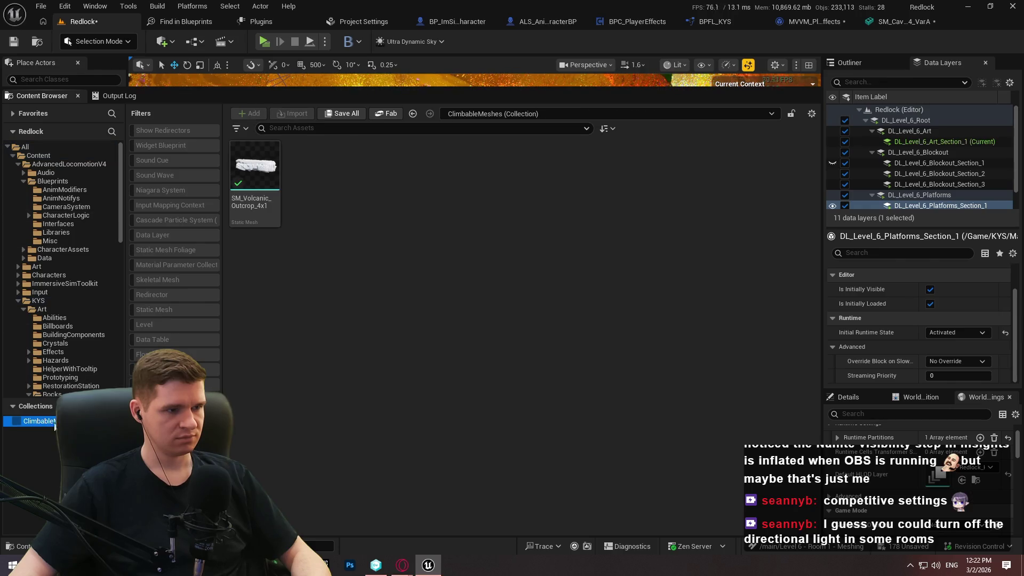
left_click(245, 191)
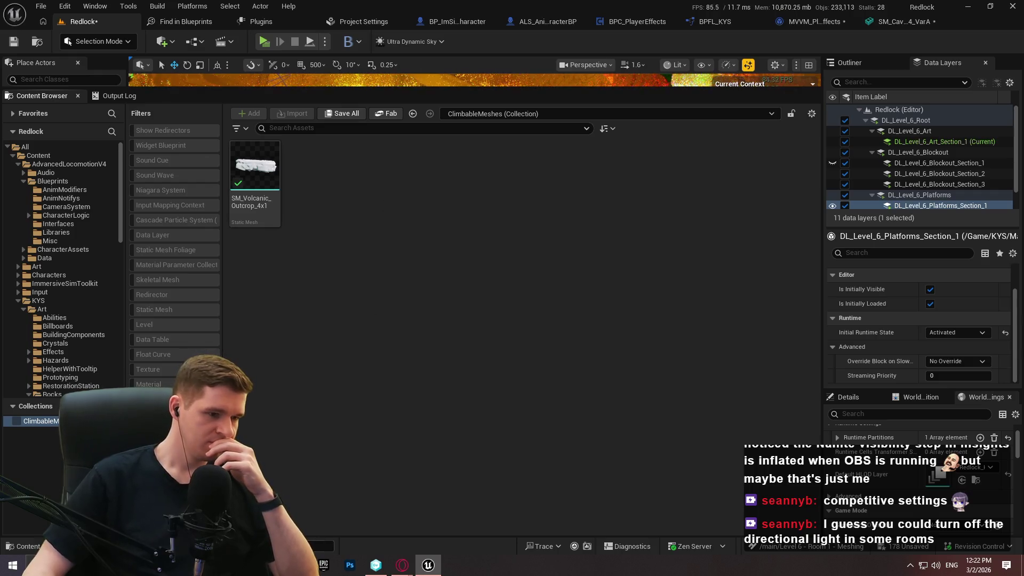
left_click(298, 566)
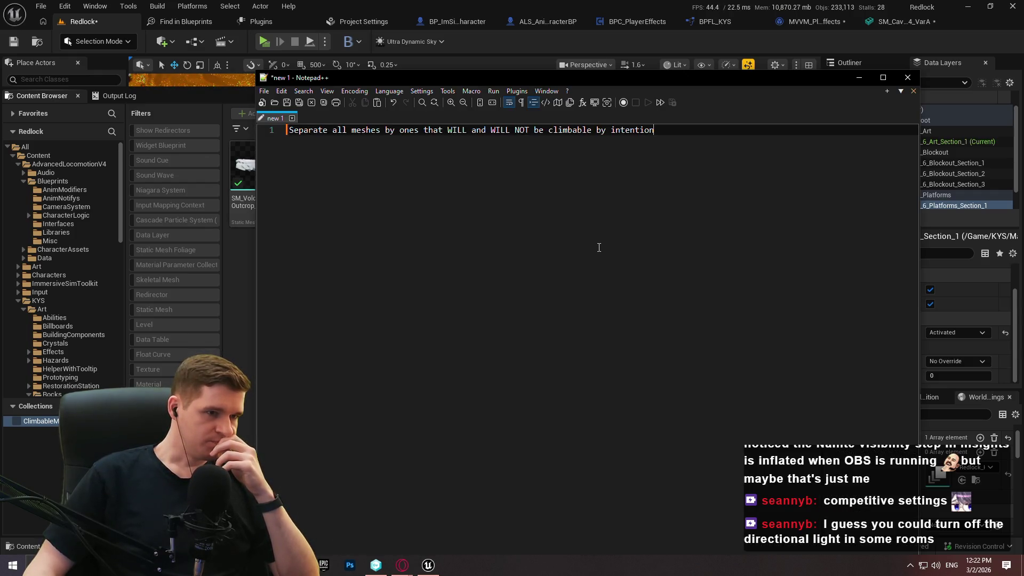
Step: Add an indented second line reading 'Use collections' under the climbable-meshes note
key("Return")
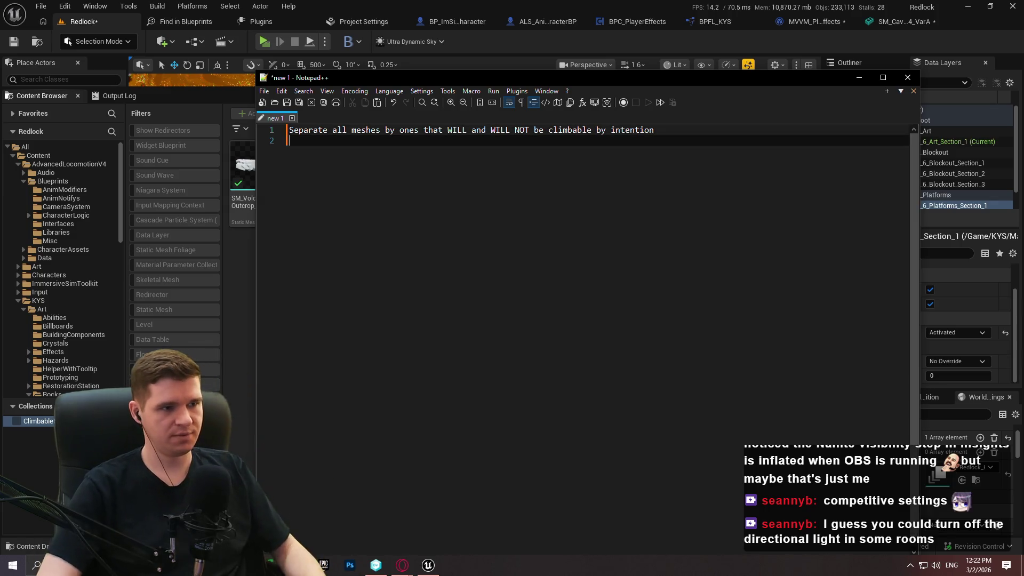
key("Tab")
type("use col")
key("BackSpace")
key("BackSpace")
key("BackSpace")
type("Us")
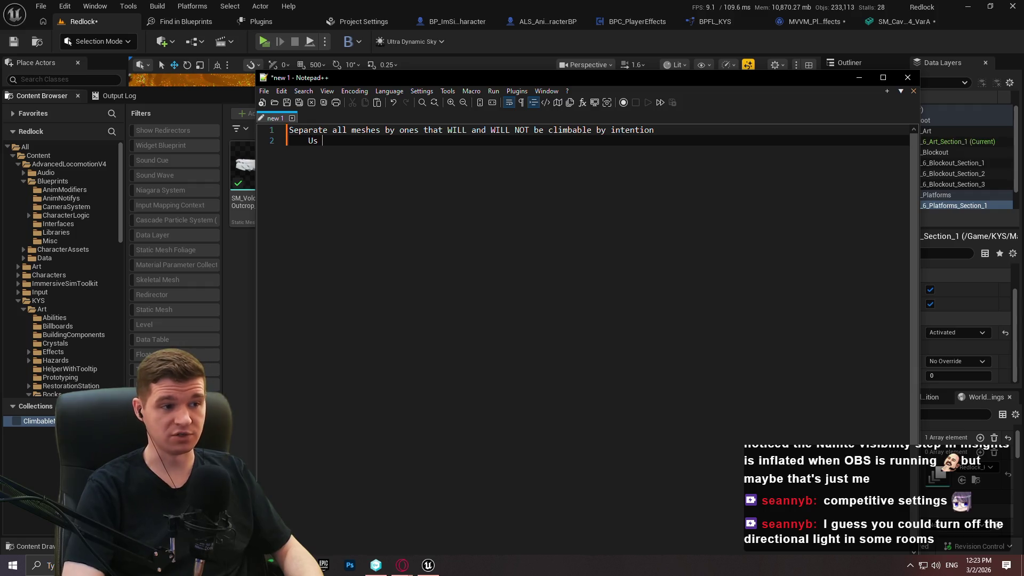
type("e collections")
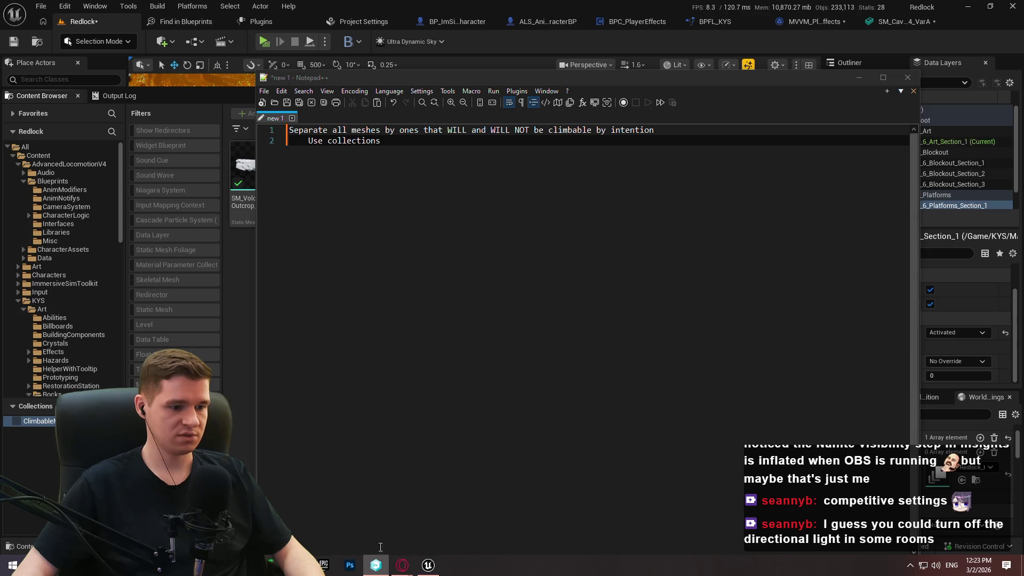
left_click(376, 565)
Step: Open Pending Changes and resize its panes to review the changed files
left_click(24, 64)
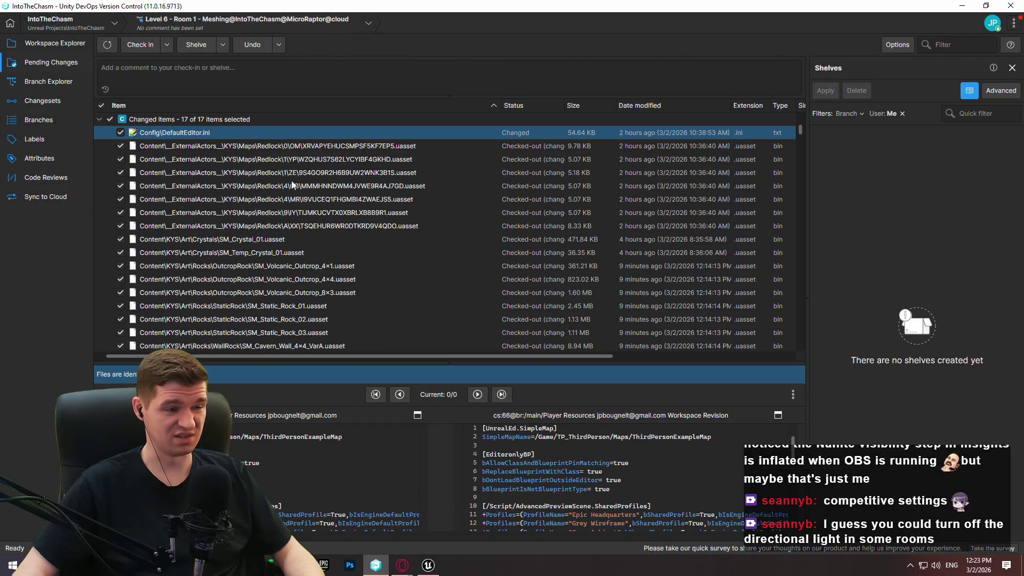
left_click_drag(358, 361, 363, 464)
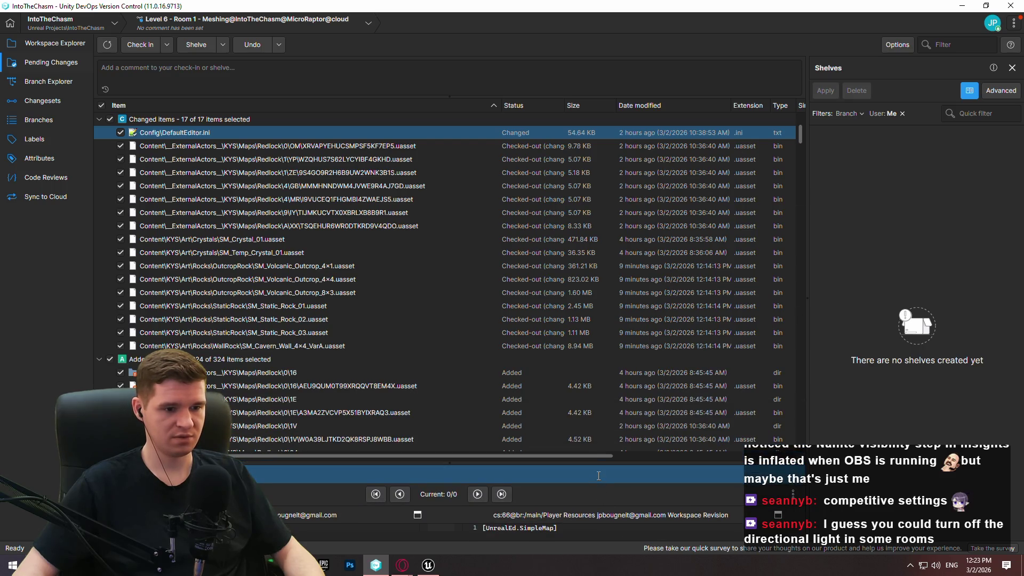
mouse_move(595, 464)
left_mouse_down()
mouse_move(558, 104)
mouse_move(544, 507)
left_mouse_up()
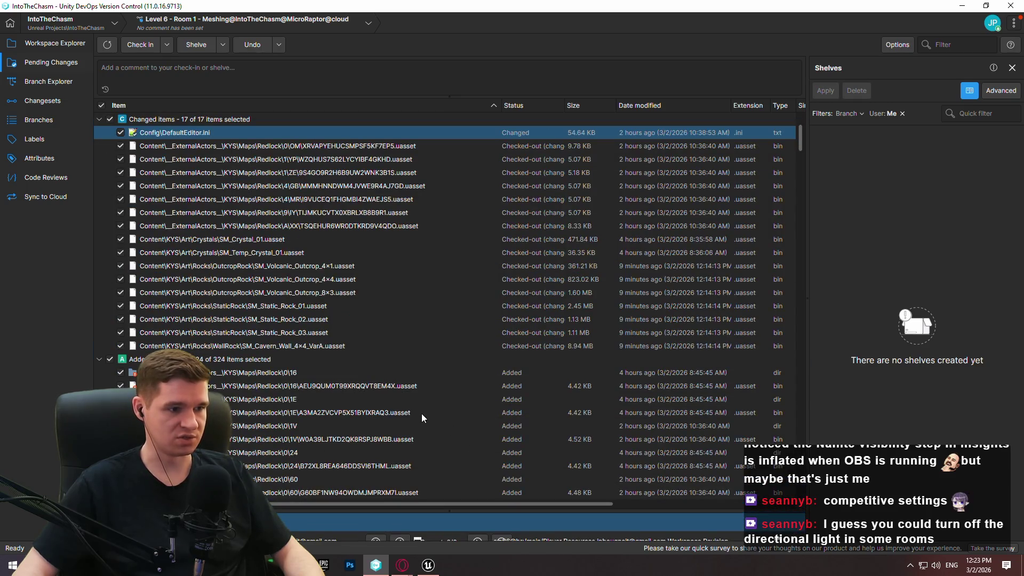
scroll(319, 309, "down", 5)
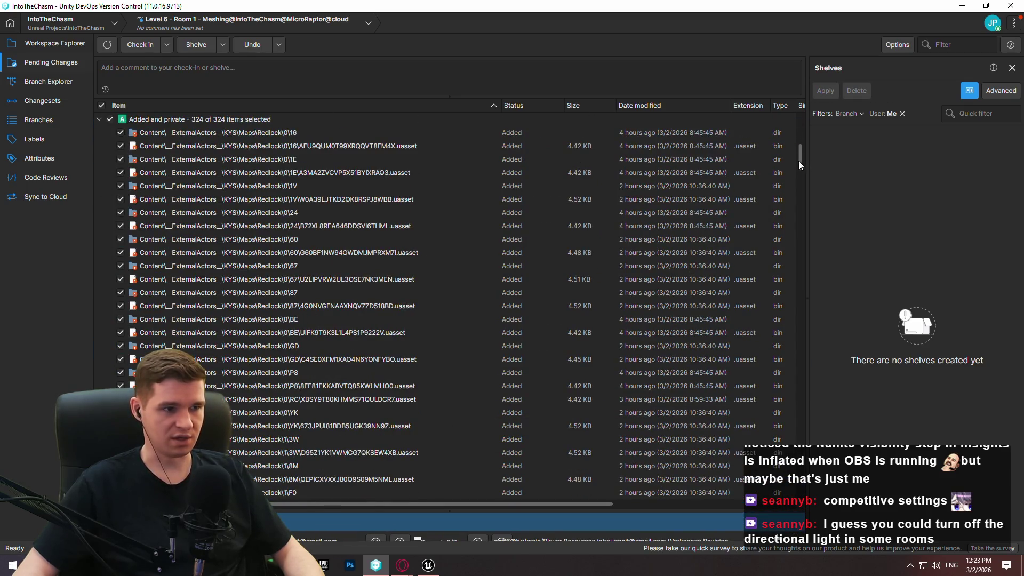
left_click_drag(802, 149, 801, 488)
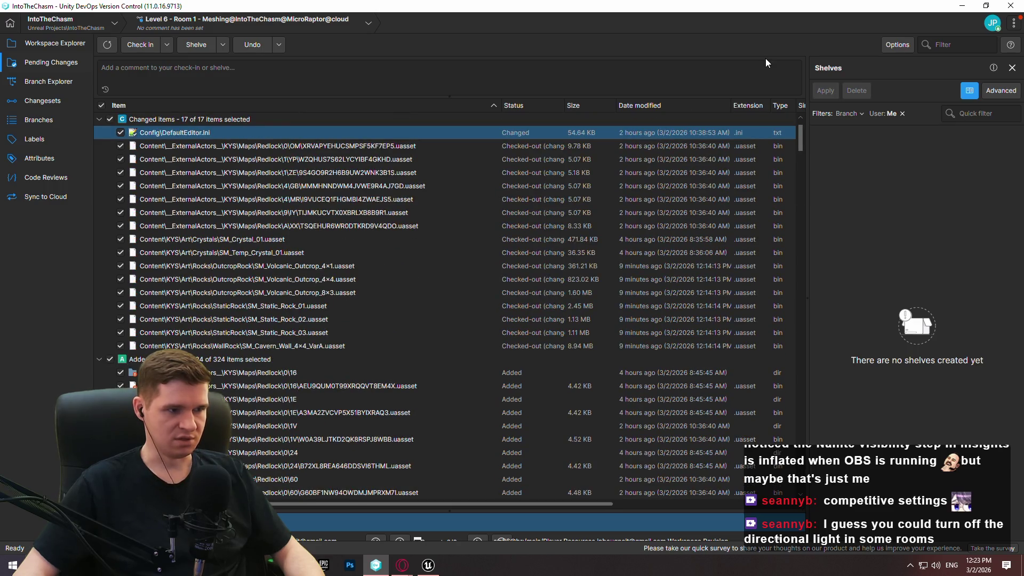
scroll(803, 291, "down", 8)
mouse_move(804, 291)
left_mouse_down()
mouse_move(801, 499)
mouse_move(800, 56)
mouse_move(801, 143)
mouse_move(799, 76)
left_mouse_up()
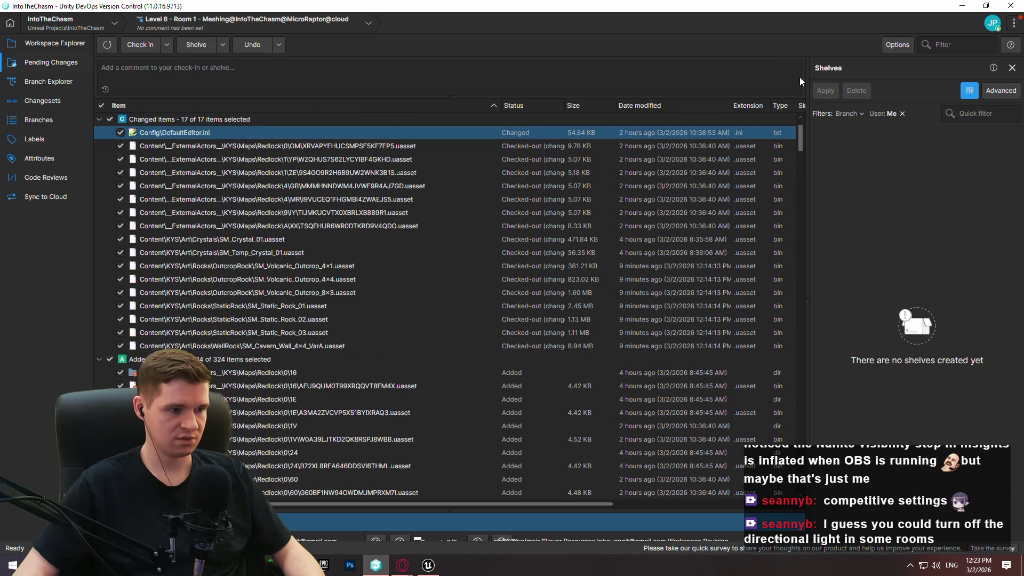
Step: Collapse and re-expand the Changed and Added groups, then switch to Workspace Explorer
left_click(98, 119)
left_click(99, 131)
left_click(99, 132)
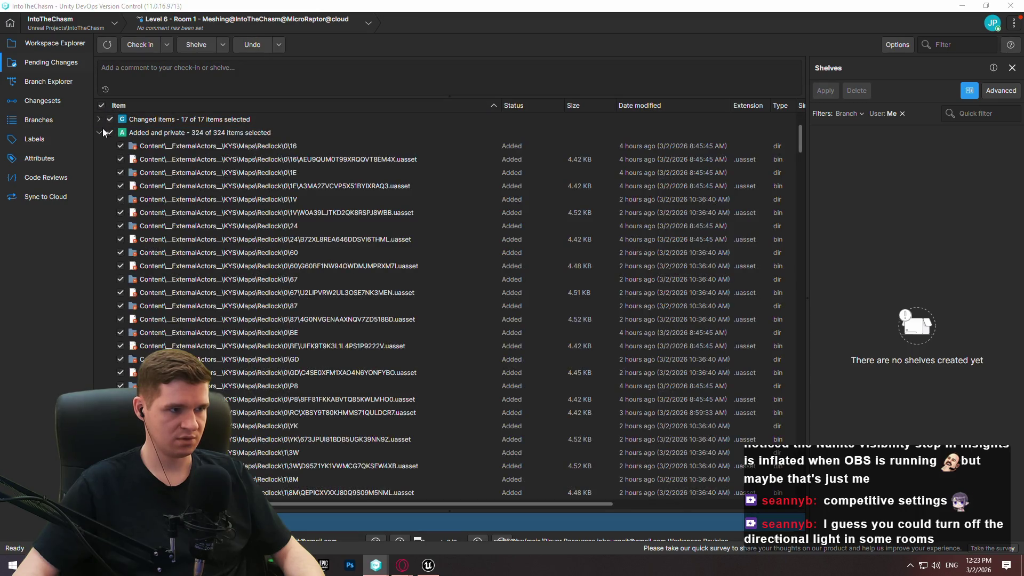
left_click(98, 119)
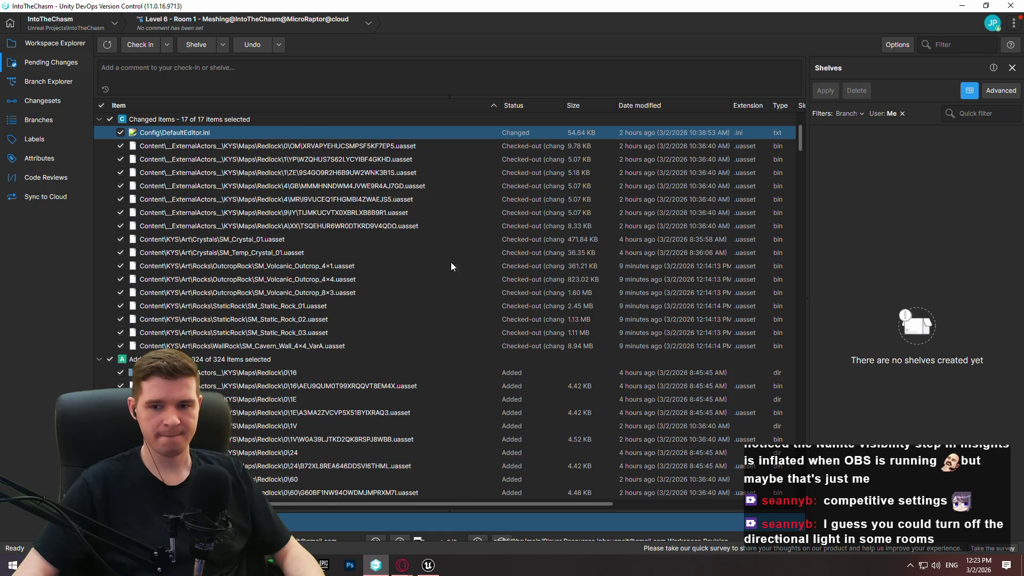
left_click(52, 46)
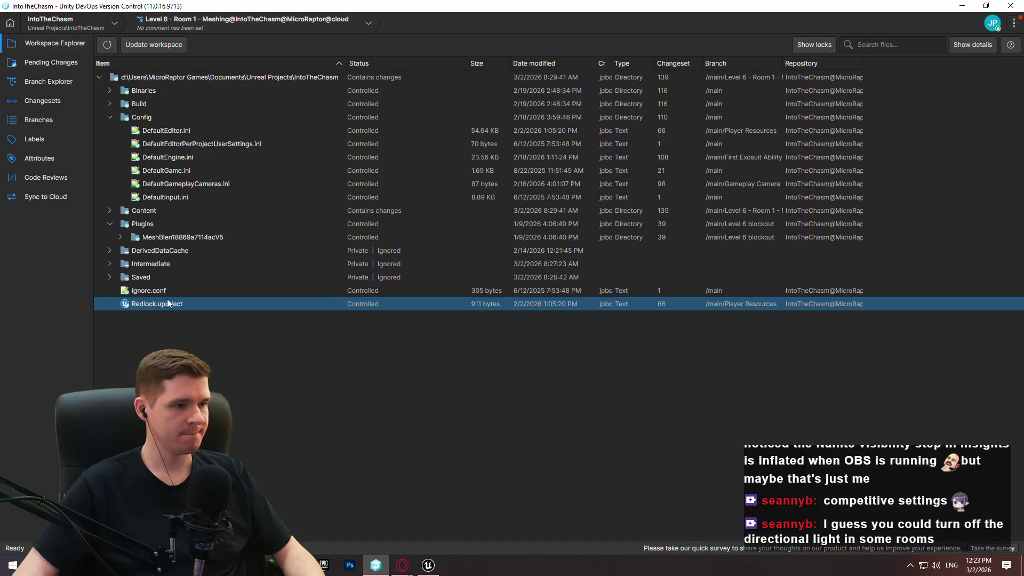
double_click(160, 291)
left_click(433, 172)
left_click(446, 225)
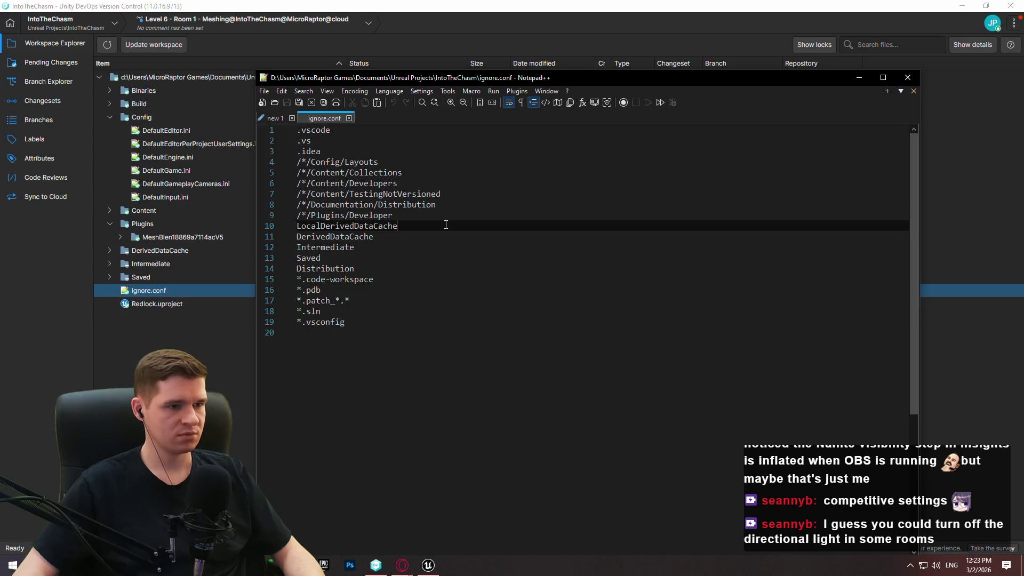
left_click_drag(466, 174, 297, 173)
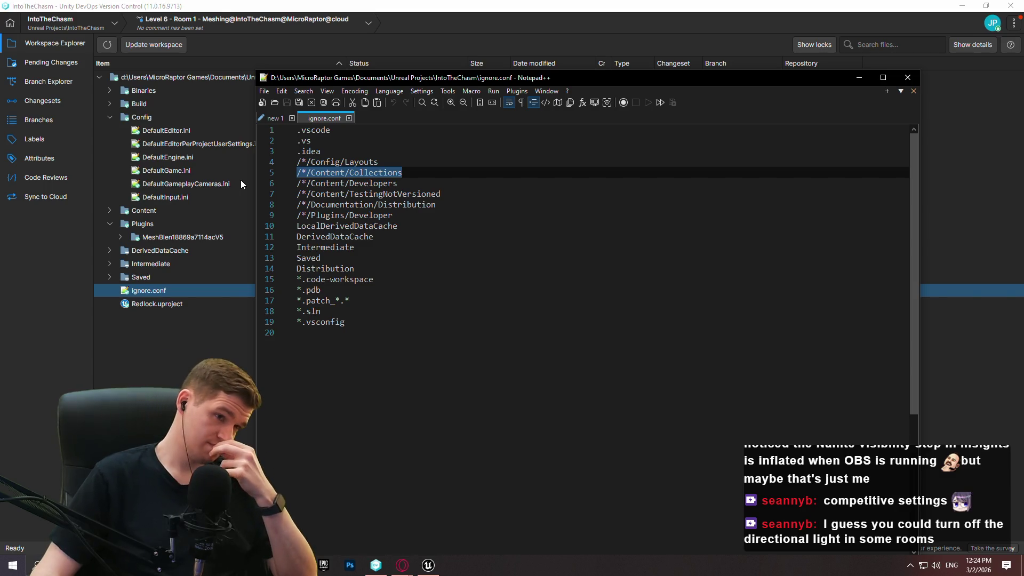
left_click(344, 520)
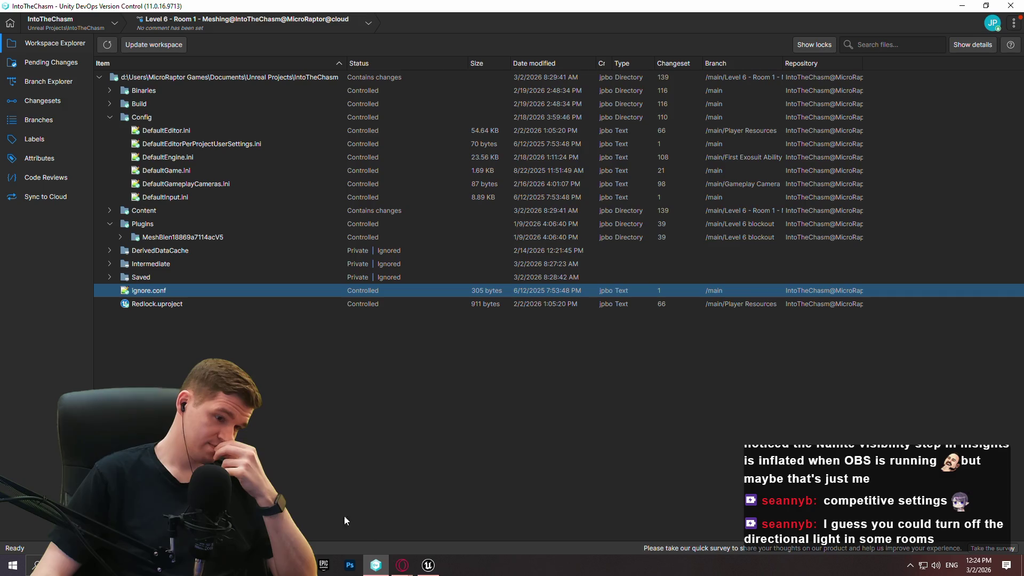
mouse_move(403, 566)
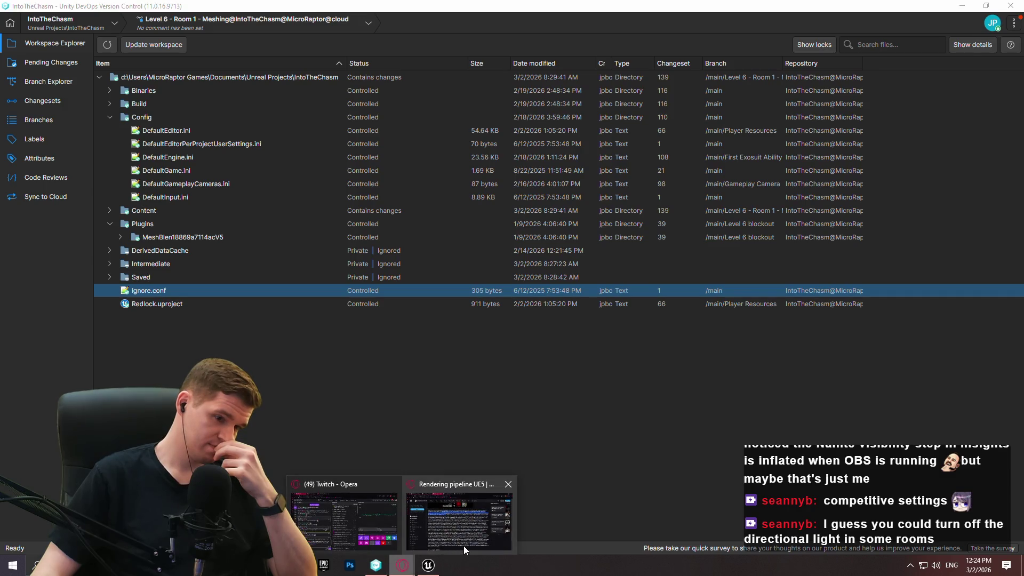
Step: Search 'ue5 version control collections' in a new Opera tab and open the Reddit thread
left_click(463, 546)
left_click(563, 11)
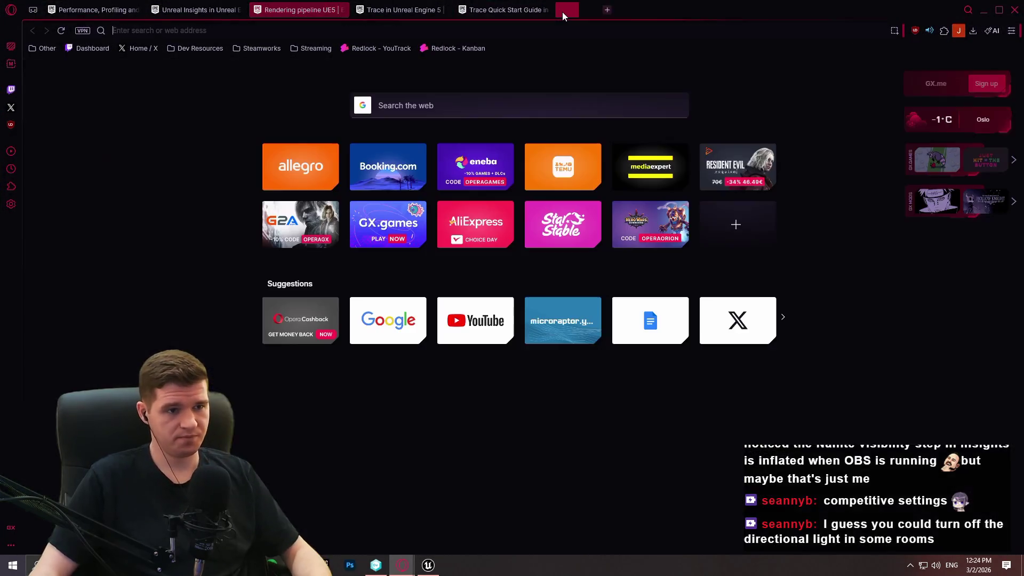
type("ue5 version co")
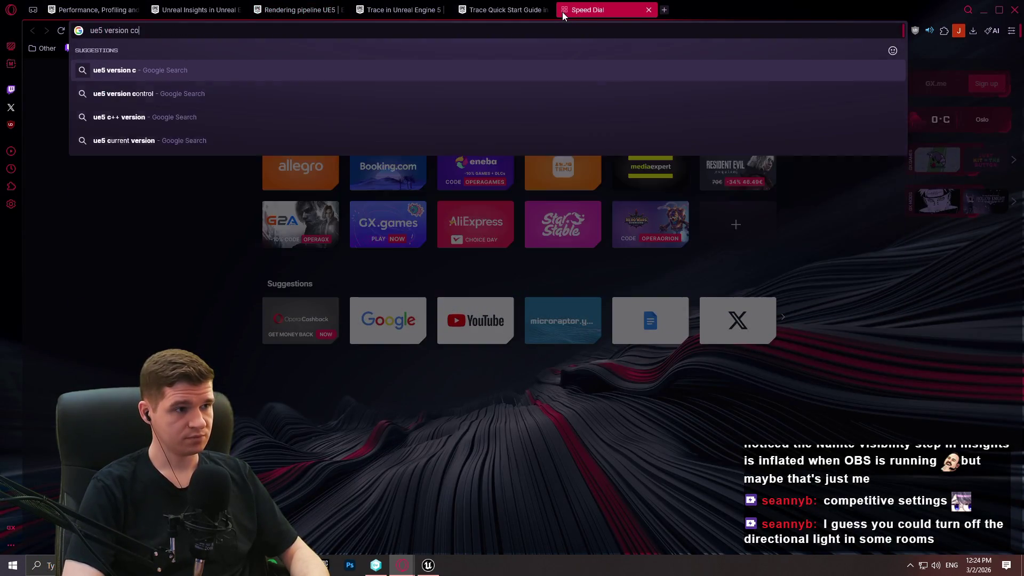
type("ntrol collections")
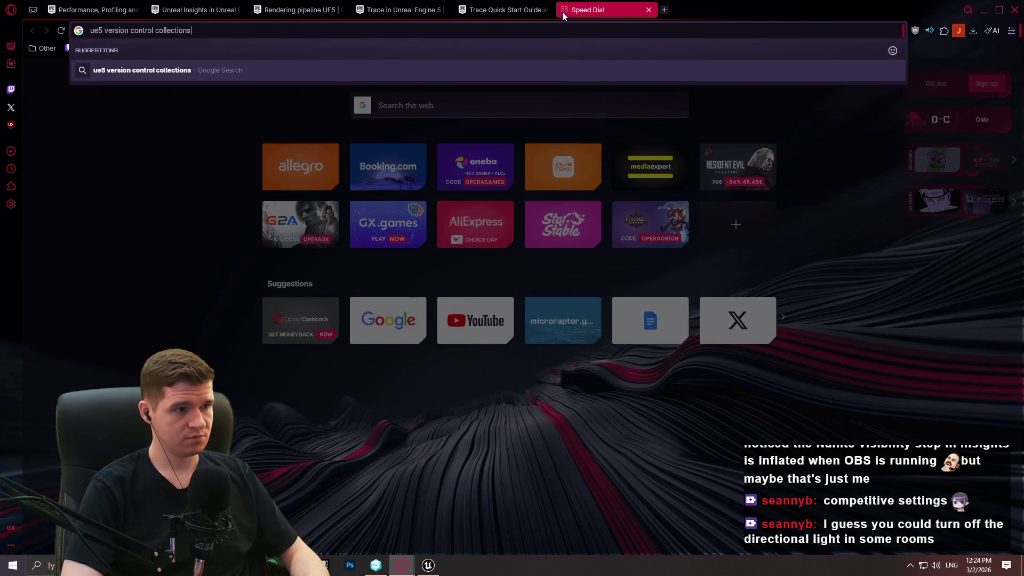
key("Return")
scroll(347, 341, "down", 3)
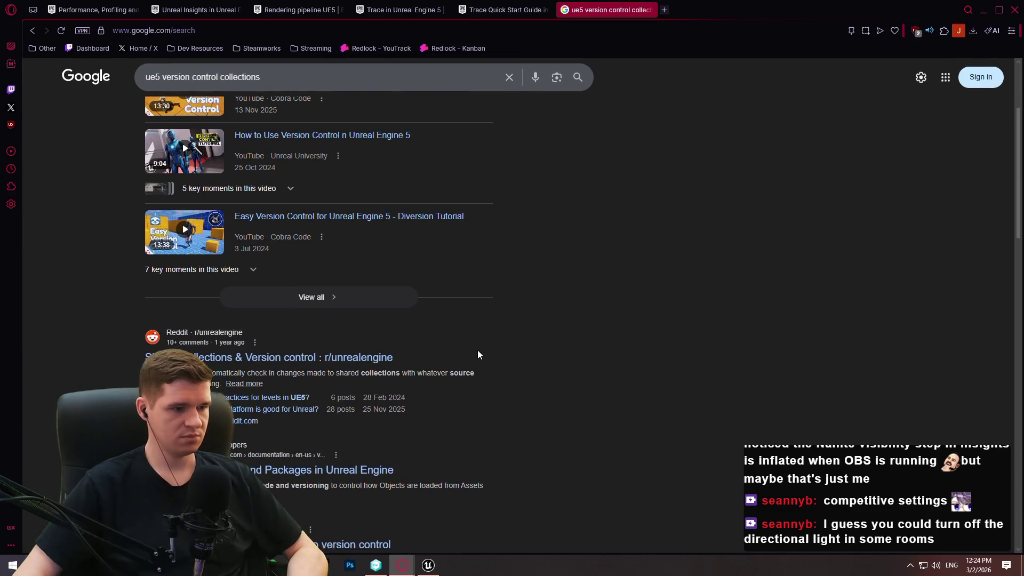
left_click(323, 358)
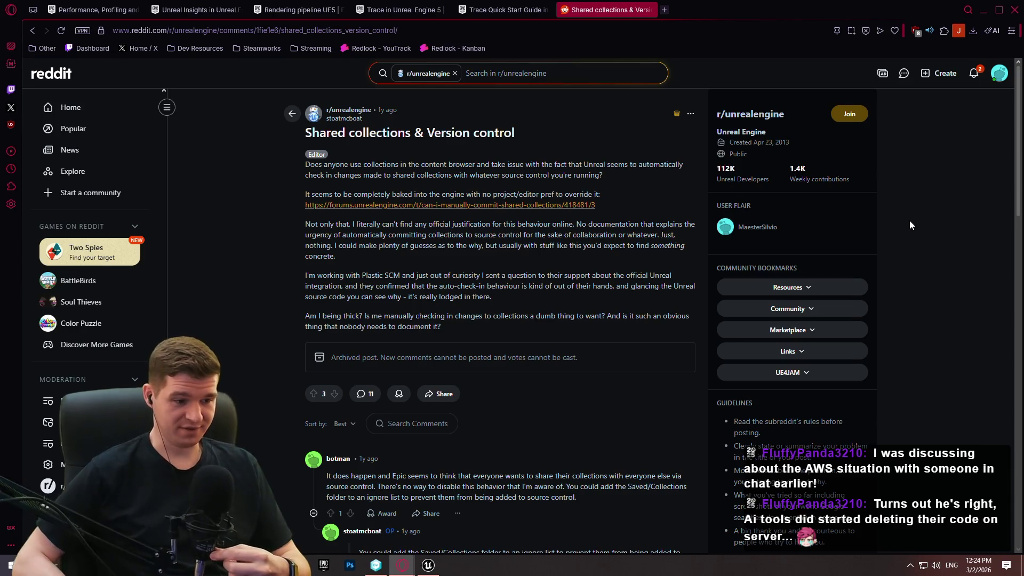
Step: Select the thread's CollectionSettings bAutoCommitOnSave=false snippet, then view DevOps pending changes
scroll(551, 240, "down", 5)
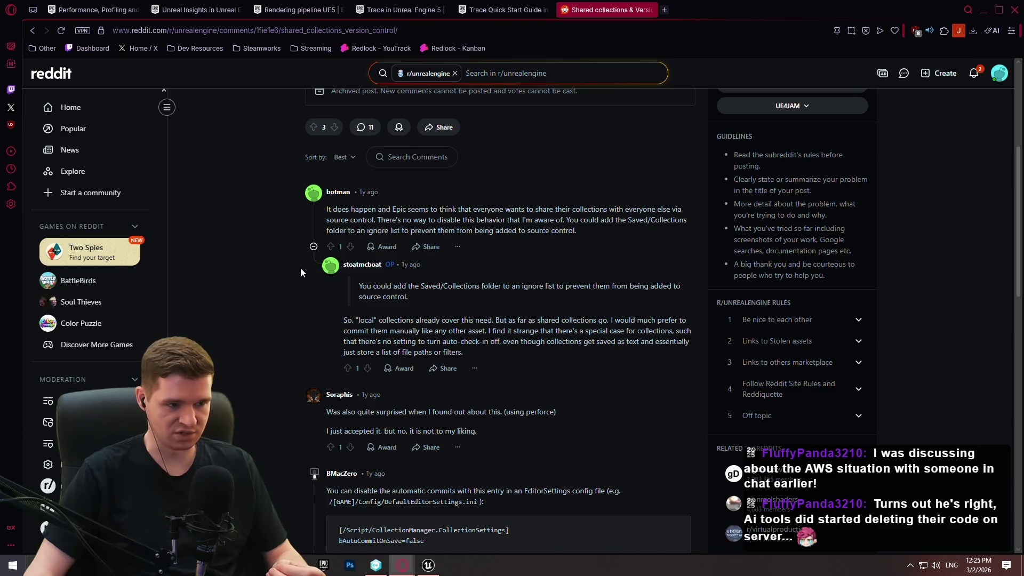
scroll(312, 285, "down", 3)
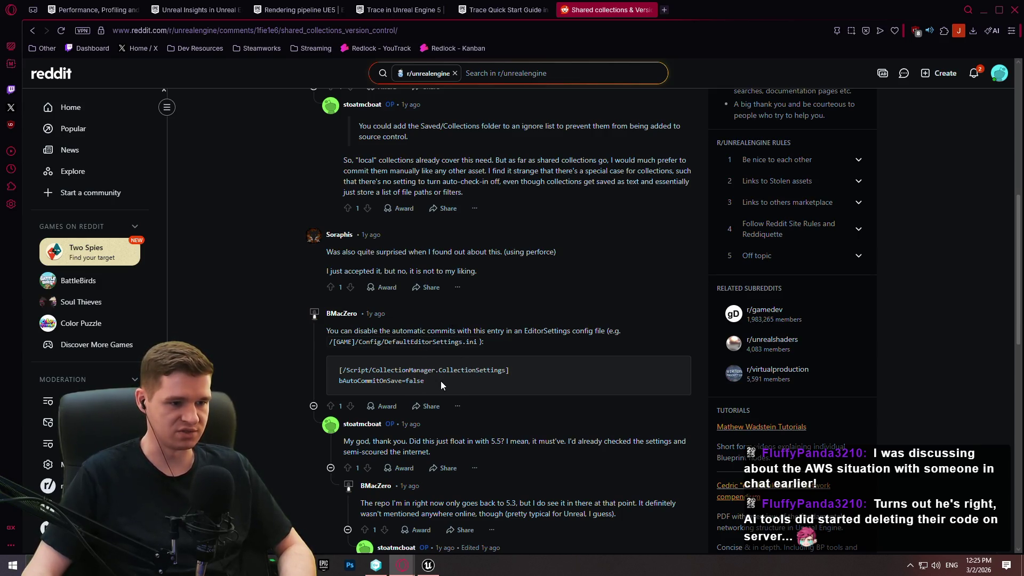
left_click_drag(442, 380, 330, 369)
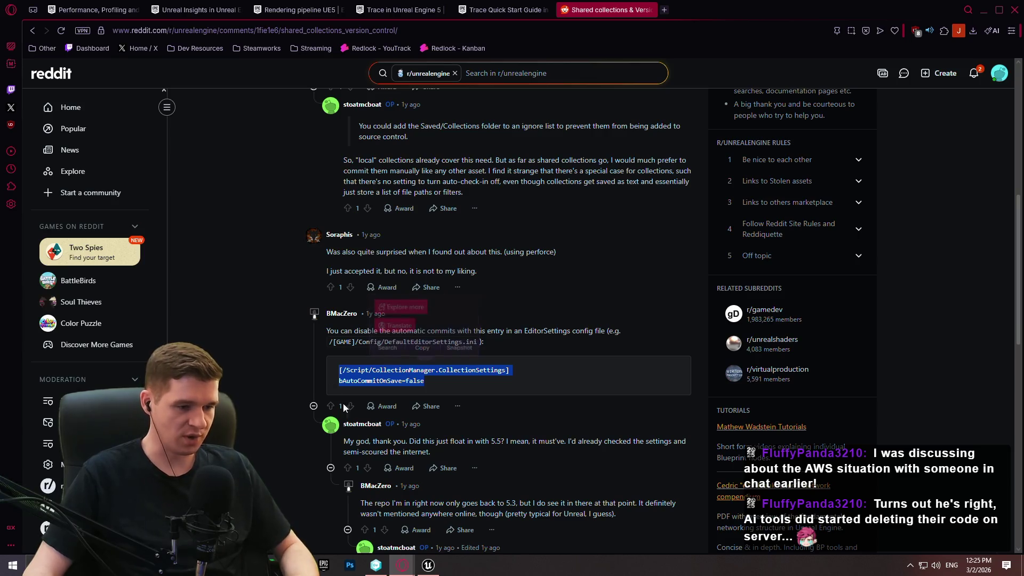
left_click(376, 566)
left_click(48, 63)
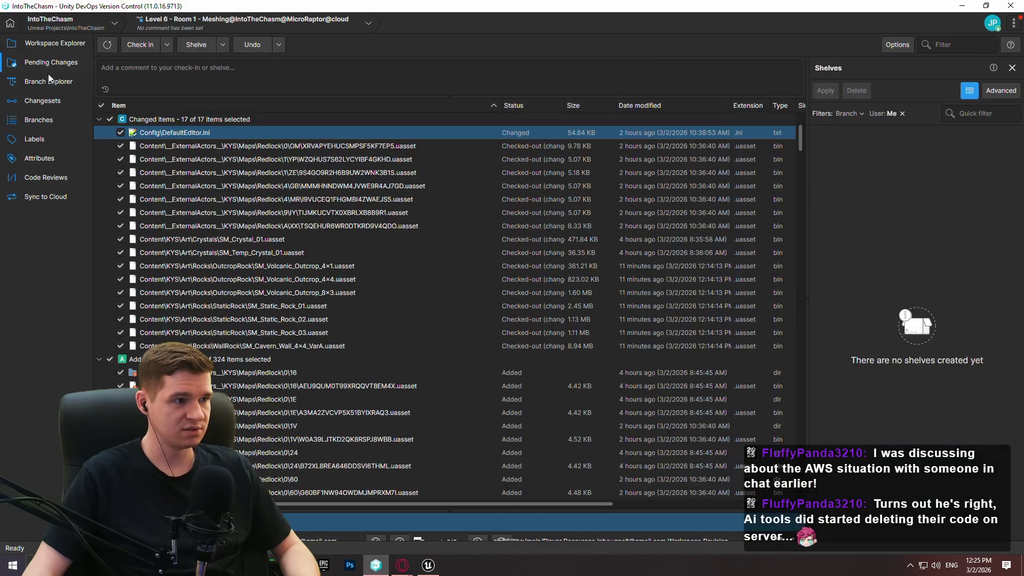
Step: Refresh the Branch Explorer, return to the workspace files, and lower the window to reveal Reddit
left_click(47, 78)
left_click(106, 44)
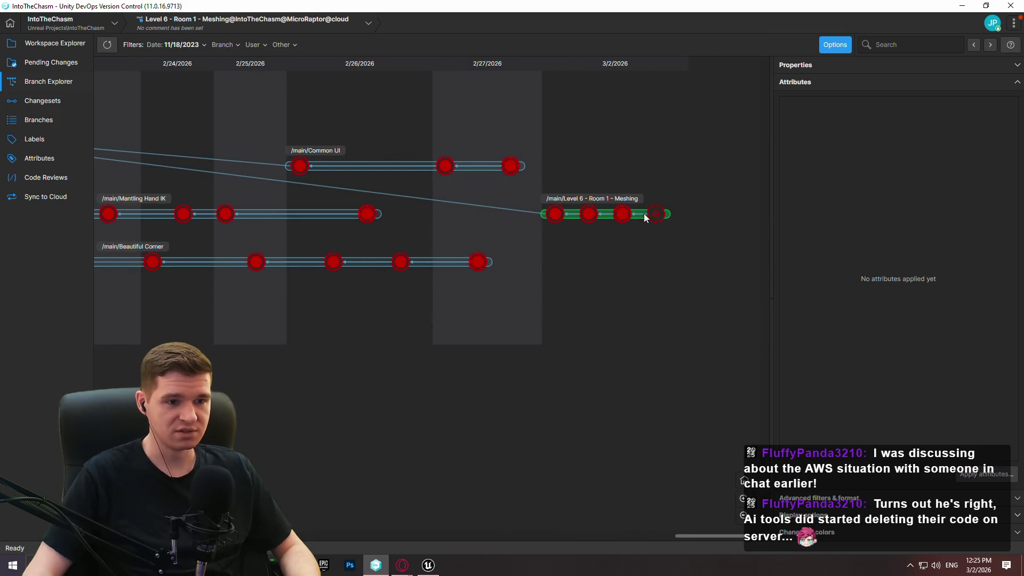
mouse_move(626, 217)
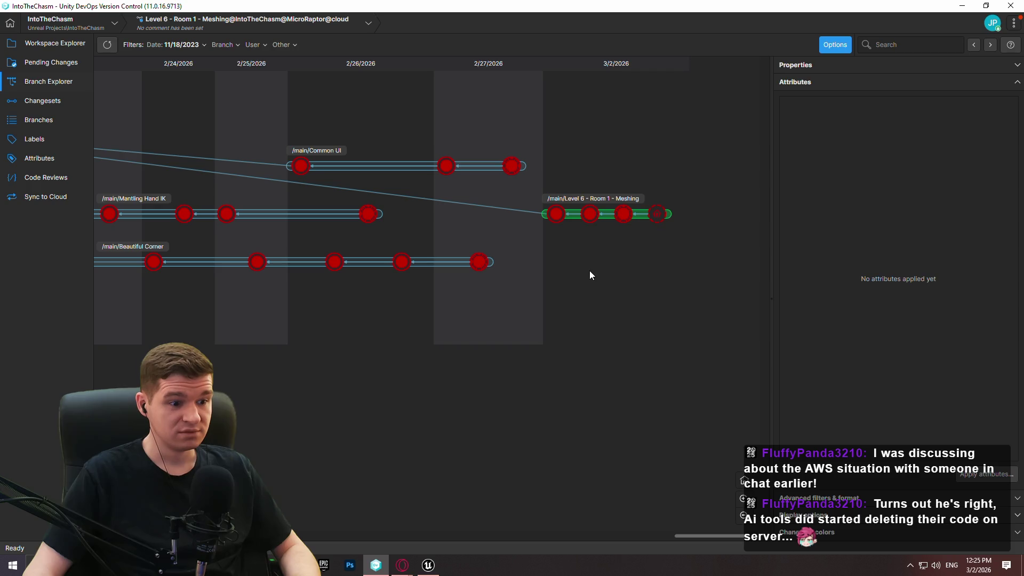
left_click(64, 45)
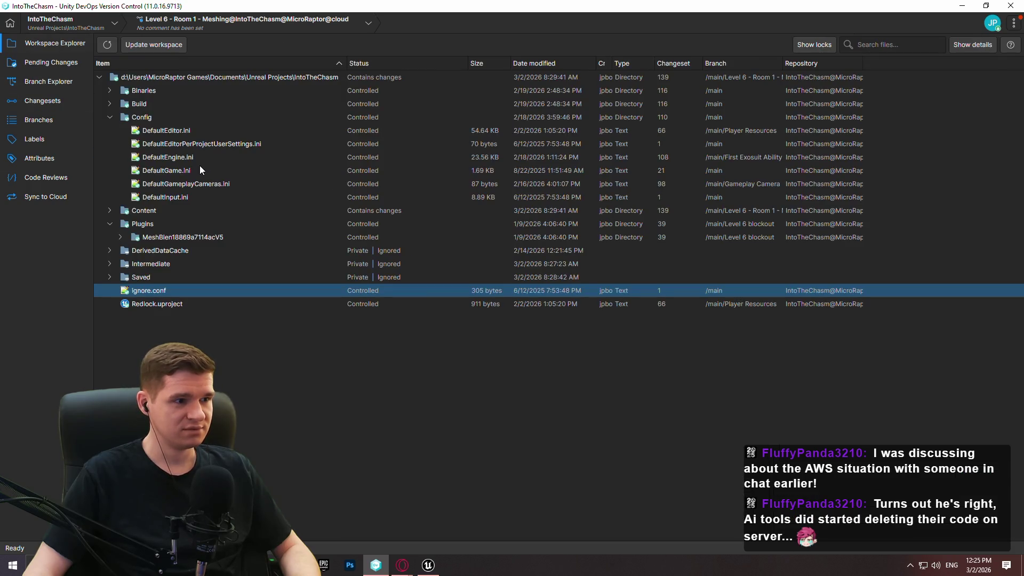
left_click(295, 255)
mouse_move(341, 5)
left_mouse_down()
mouse_move(341, 483)
mouse_move(427, 5)
left_mouse_up()
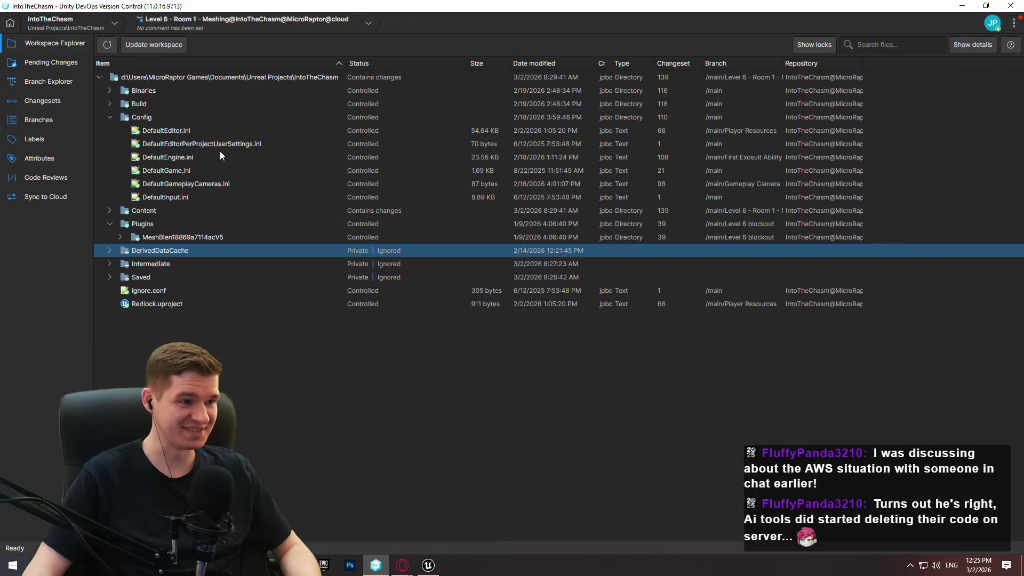
left_click(188, 131)
left_click_drag(300, 7, 300, 415)
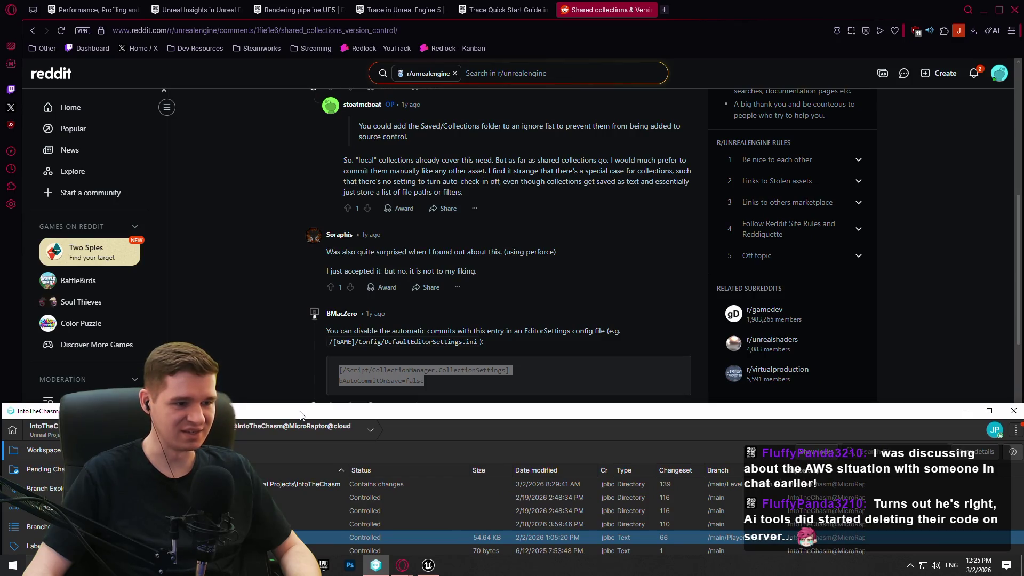
Step: Move the version control window to the other screen and raise the Notepad++ window
mouse_move(301, 415)
left_mouse_down()
mouse_move(300, 393)
mouse_move(986, 381)
mouse_move(1023, 160)
left_mouse_up()
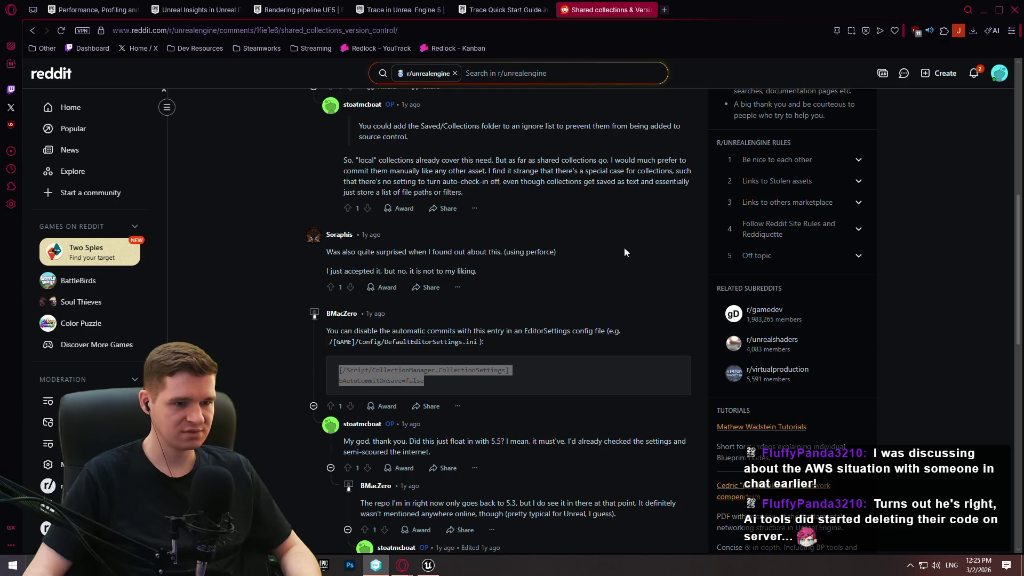
scroll(625, 250, "down", 1)
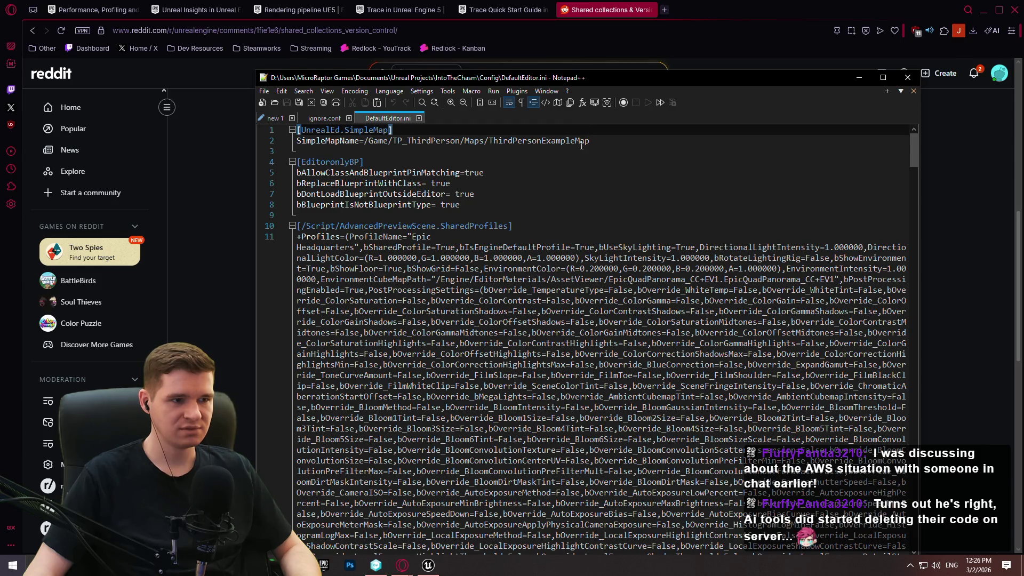
mouse_move(485, 80)
left_mouse_down()
mouse_move(515, 16)
mouse_move(504, 28)
left_mouse_up()
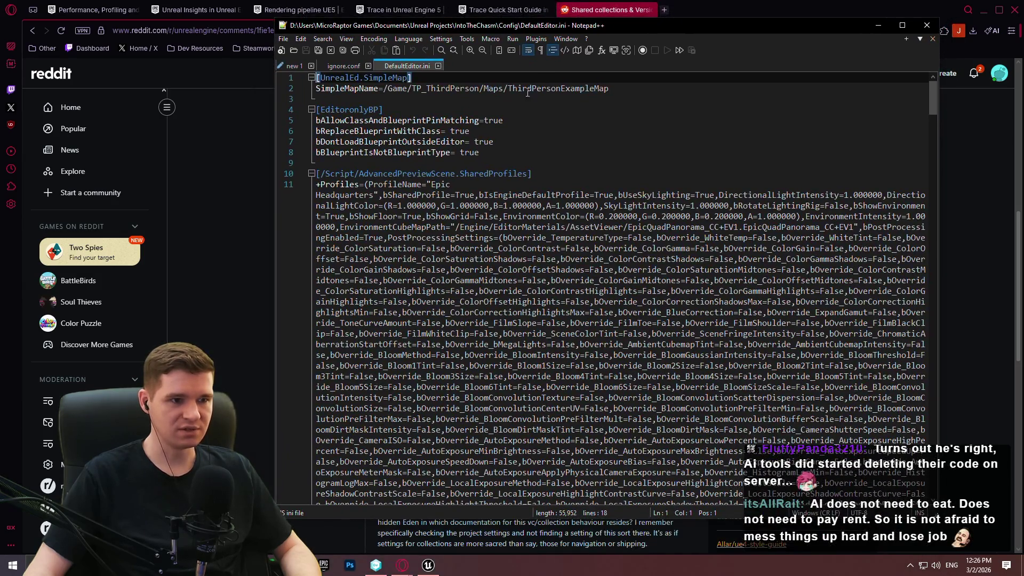
Step: Search DefaultEditor.ini for 'collection', find no match, and move Notepad++ to the other monitor
double_click(460, 130)
key("ctrl+f")
type("collection")
key("Return")
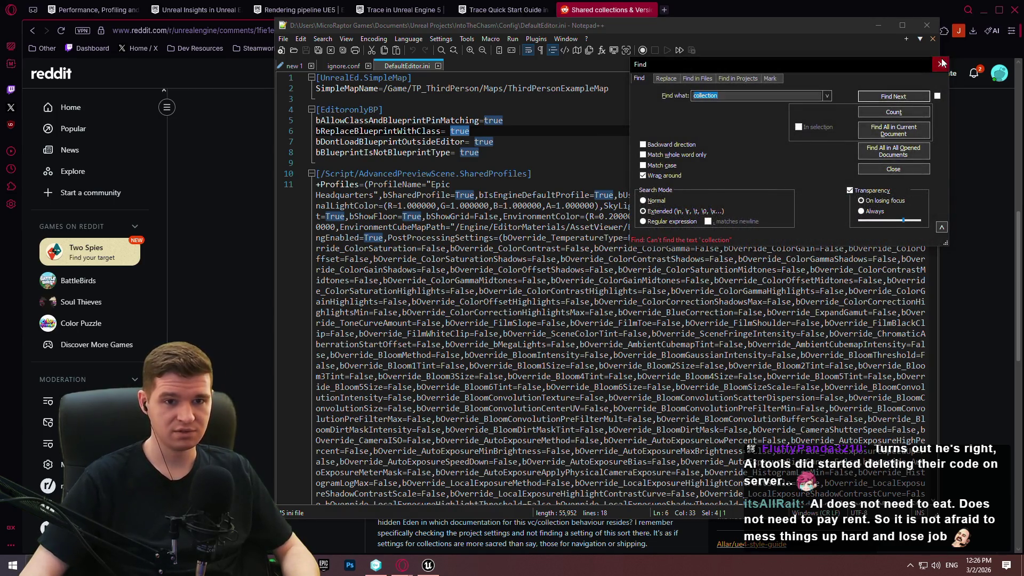
left_click(942, 63)
mouse_move(937, 98)
left_mouse_down()
mouse_move(952, 491)
mouse_move(946, 469)
left_mouse_up()
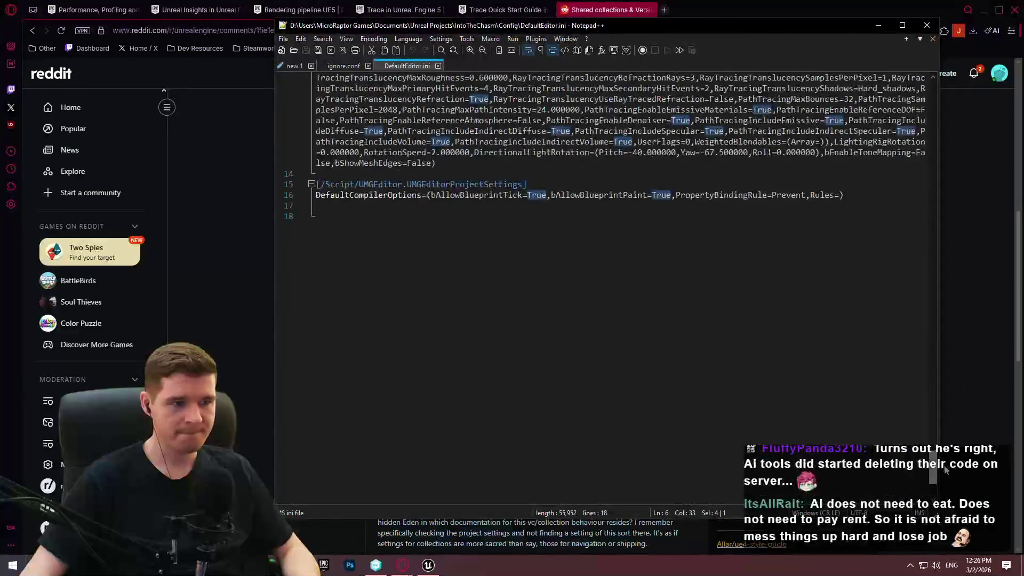
left_click_drag(688, 25, 1023, 16)
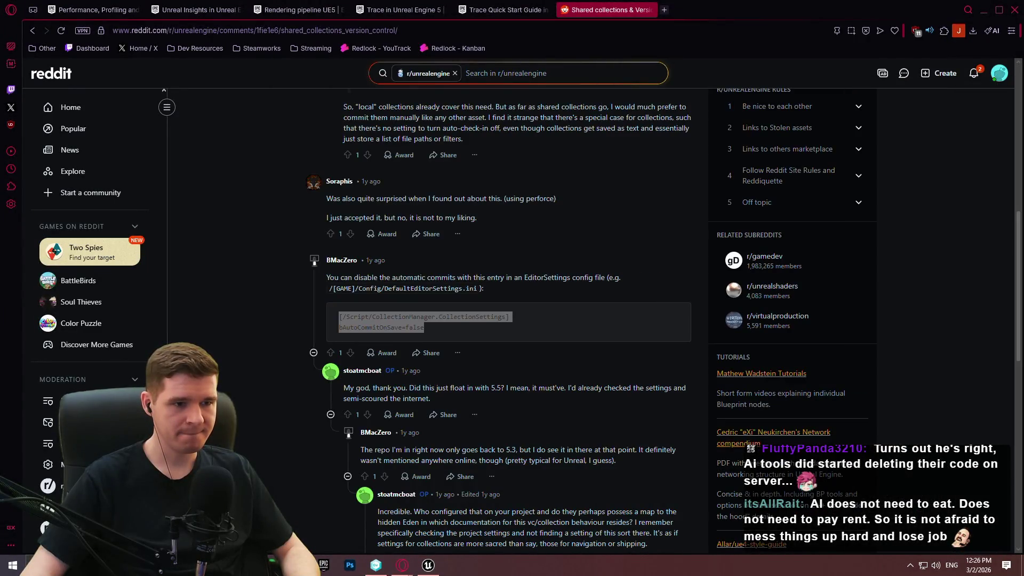
Step: Read the Reddit thread's remaining replies, then return to DefaultEditor.ini in Notepad++
scroll(447, 341, "down", 3)
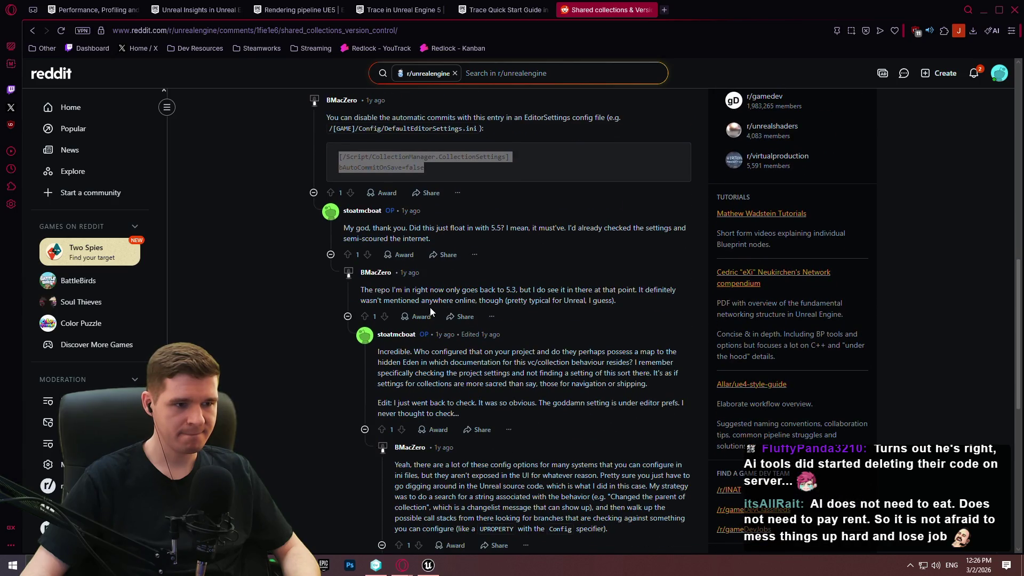
scroll(453, 283, "down", 6)
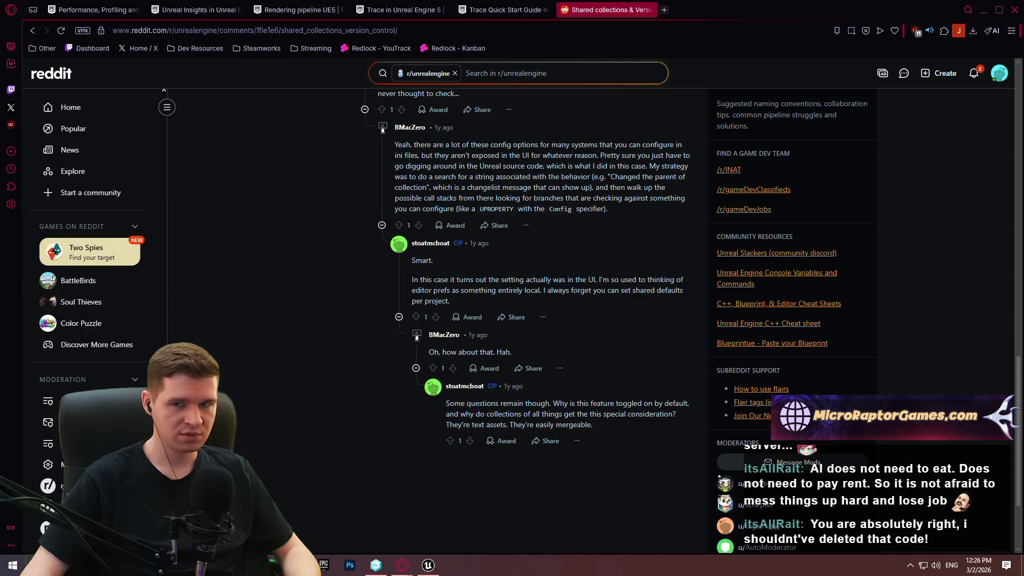
key("alt+Tab")
key("alt+Tab")
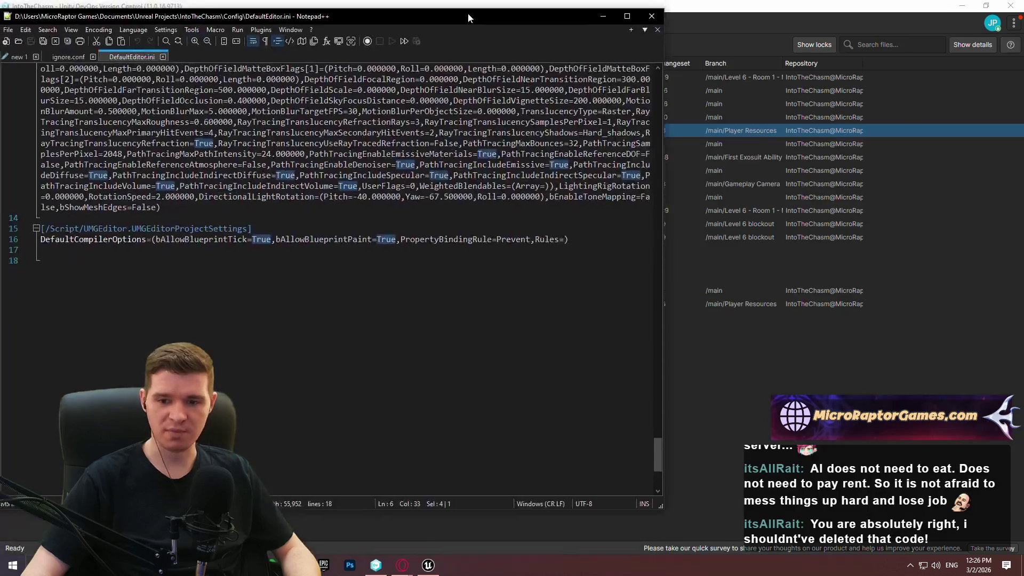
Step: Bring Unreal forward, enlarge the level viewport, and check the Collections list's options
left_click_drag(469, 18, 594, 16)
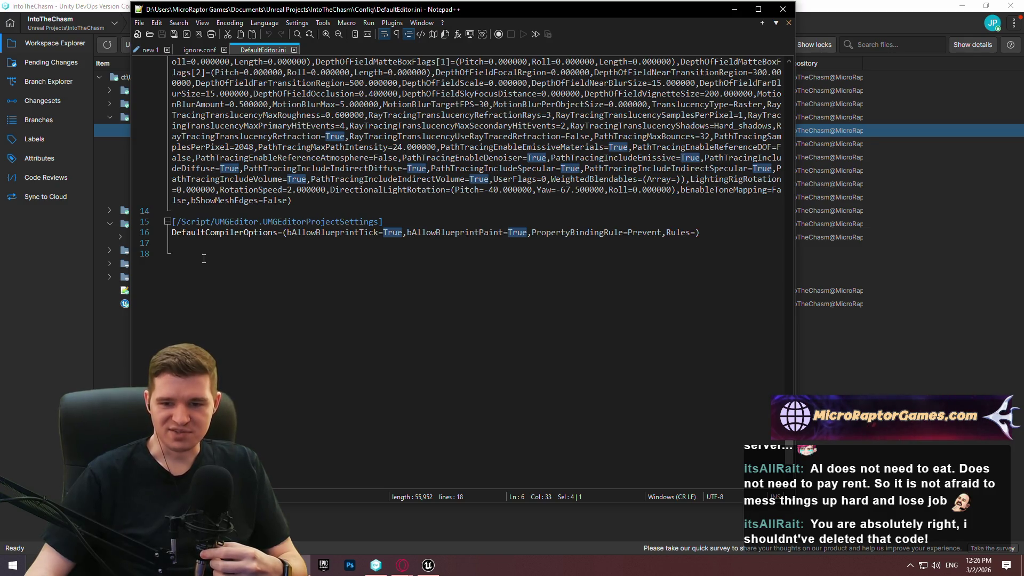
left_click(428, 565)
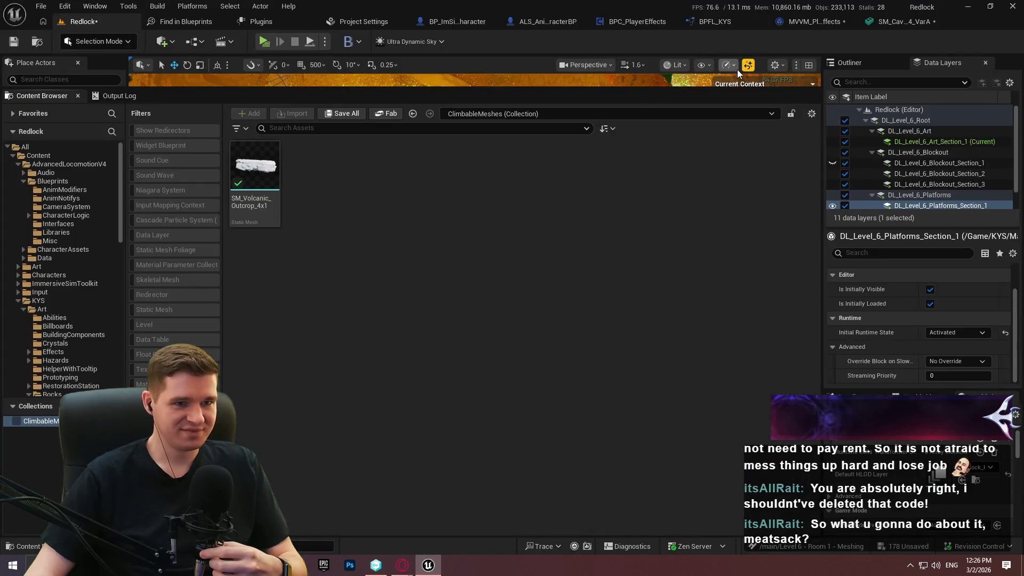
mouse_move(739, 89)
left_mouse_down()
mouse_move(667, 321)
mouse_move(646, 326)
mouse_move(624, 408)
mouse_move(621, 342)
left_mouse_up()
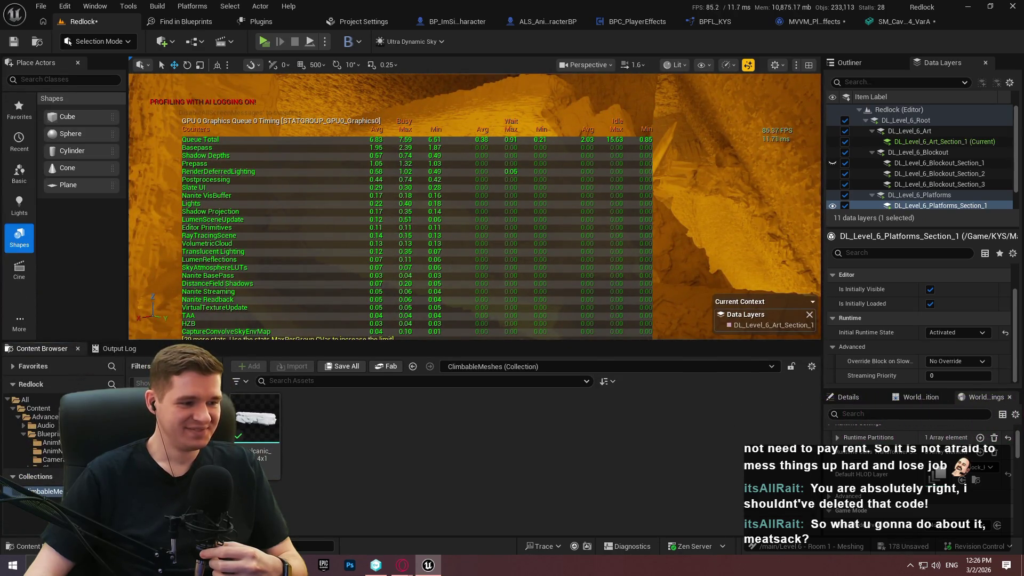
right_click(77, 492)
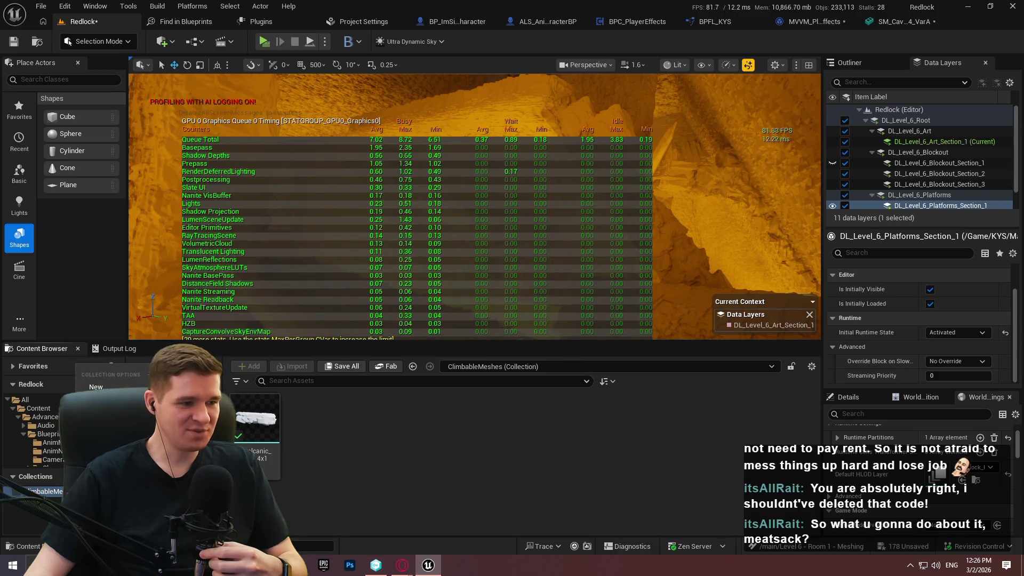
mouse_move(107, 386)
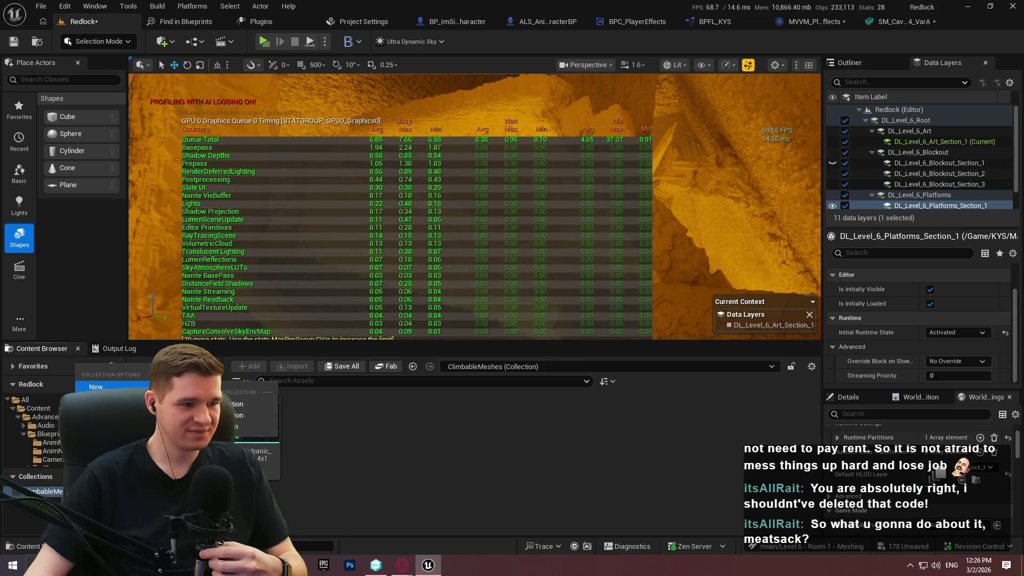
key("Escape")
left_click(65, 6)
Step: Turn off 'Auto-Commit to SourceControl on Save' for collections in Editor Preferences
left_click(109, 168)
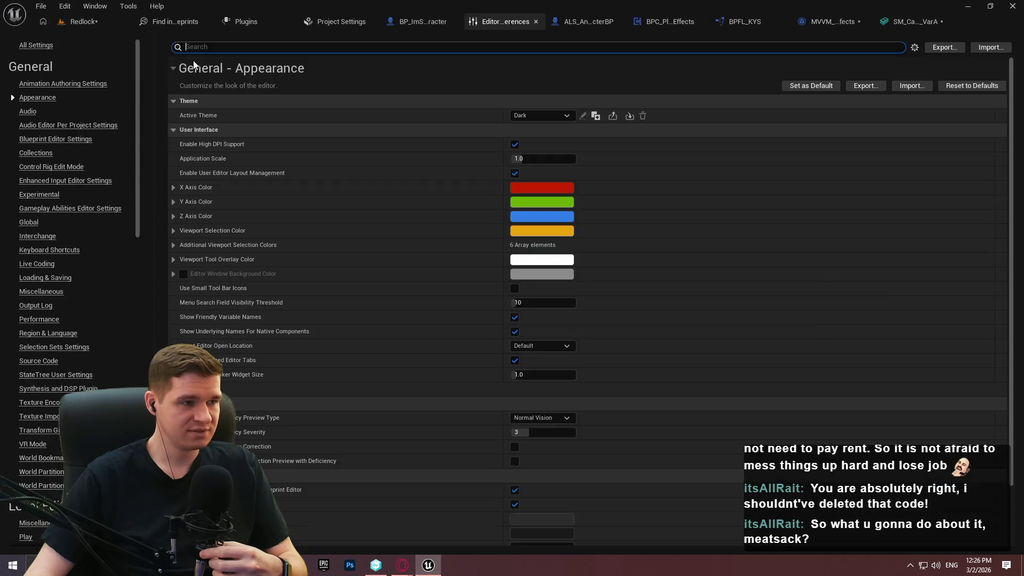
left_click(287, 43)
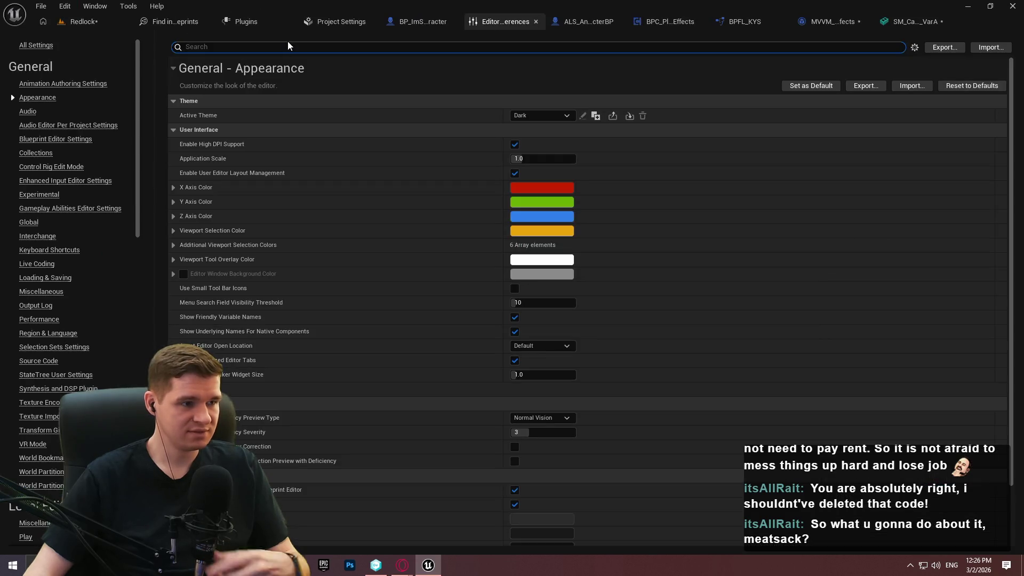
type("collec")
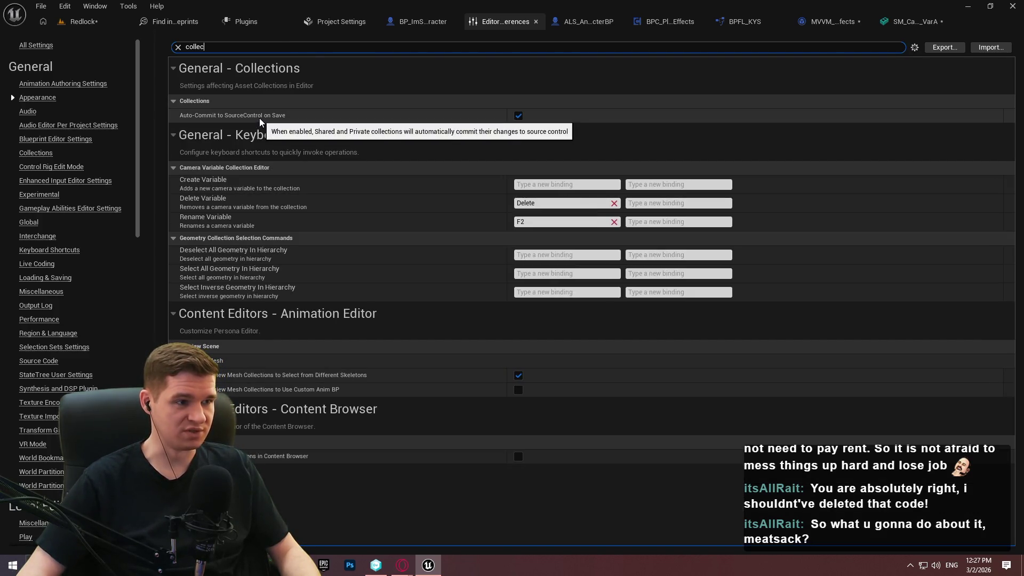
left_click(518, 116)
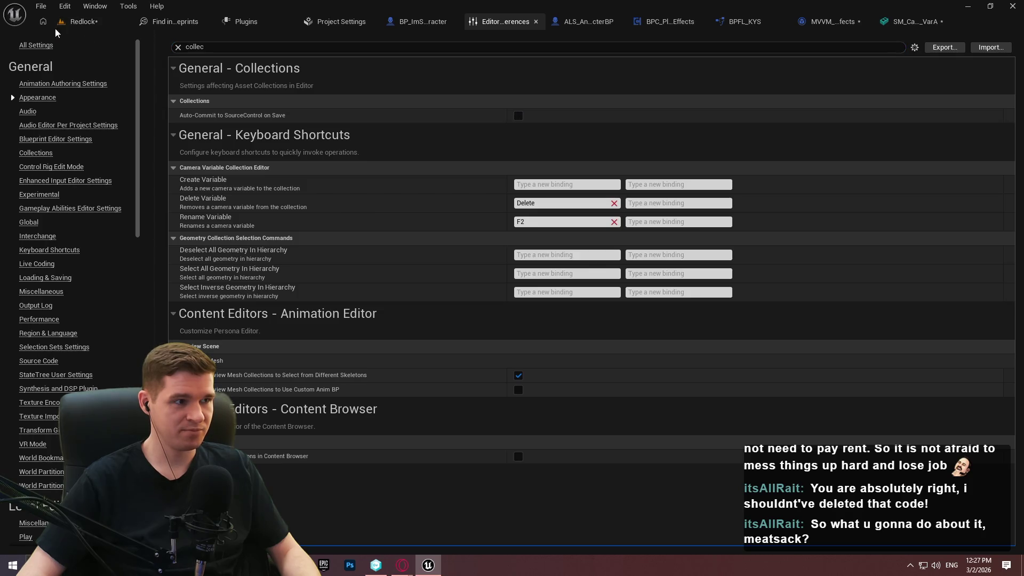
left_click(178, 47)
Step: Refresh the Branch Explorer in Unity DevOps Version Control, then return to Unreal
left_click(377, 565)
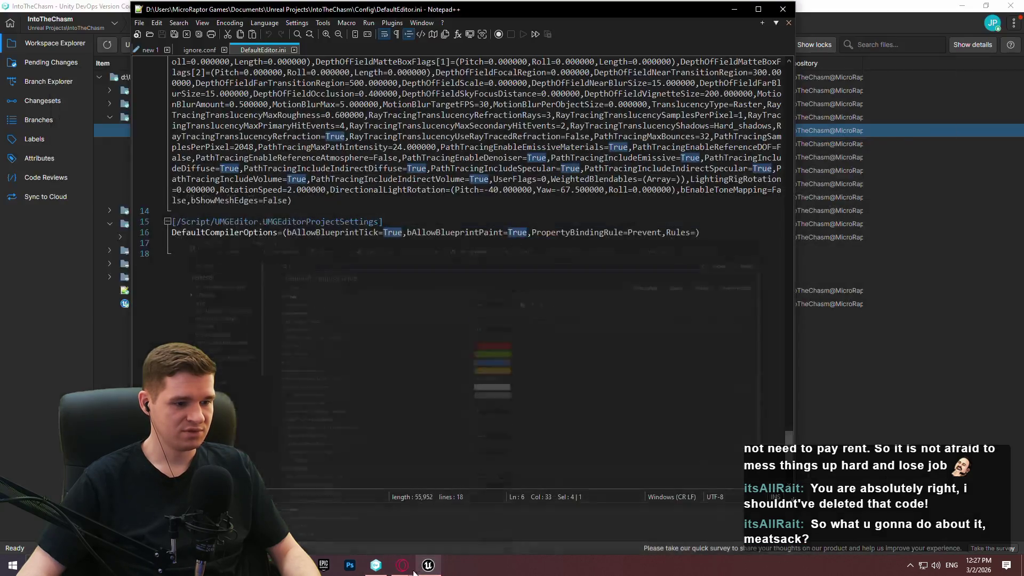
left_click(376, 566)
left_click(42, 81)
left_click(107, 46)
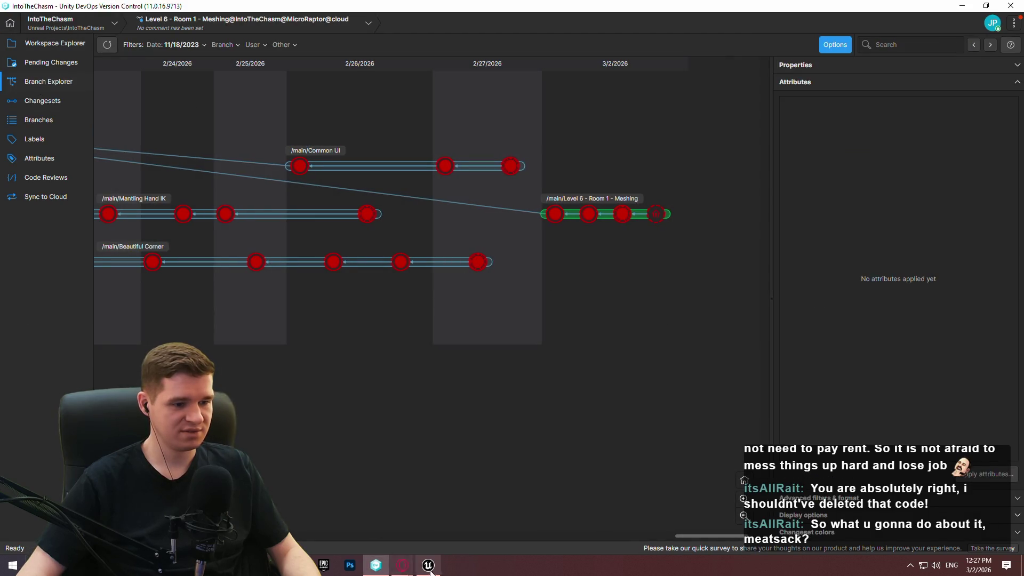
left_click(429, 566)
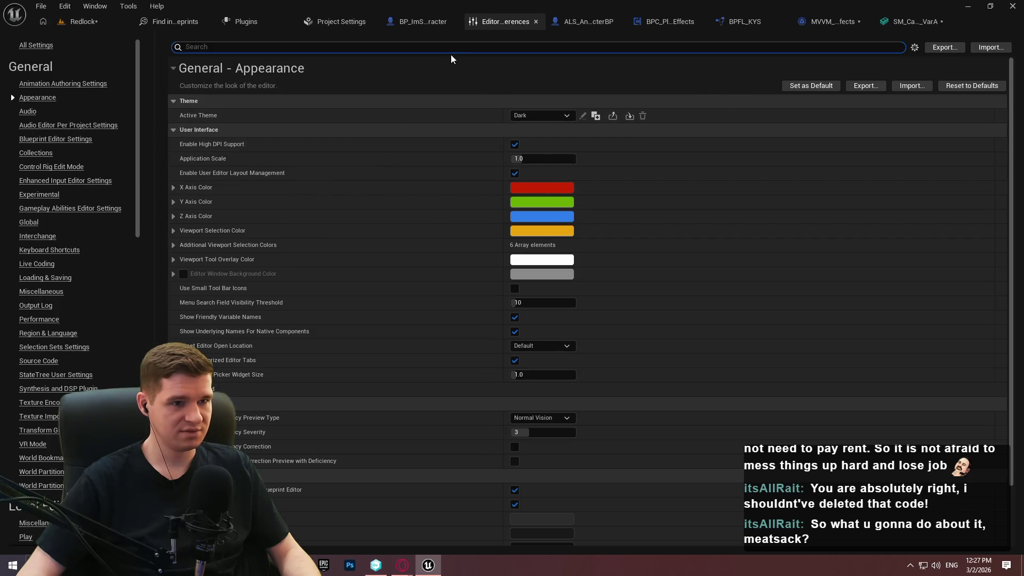
Step: Recheck the Collections preferences page, then close Editor Preferences and return to the level viewport
left_click(296, 50)
type("collec")
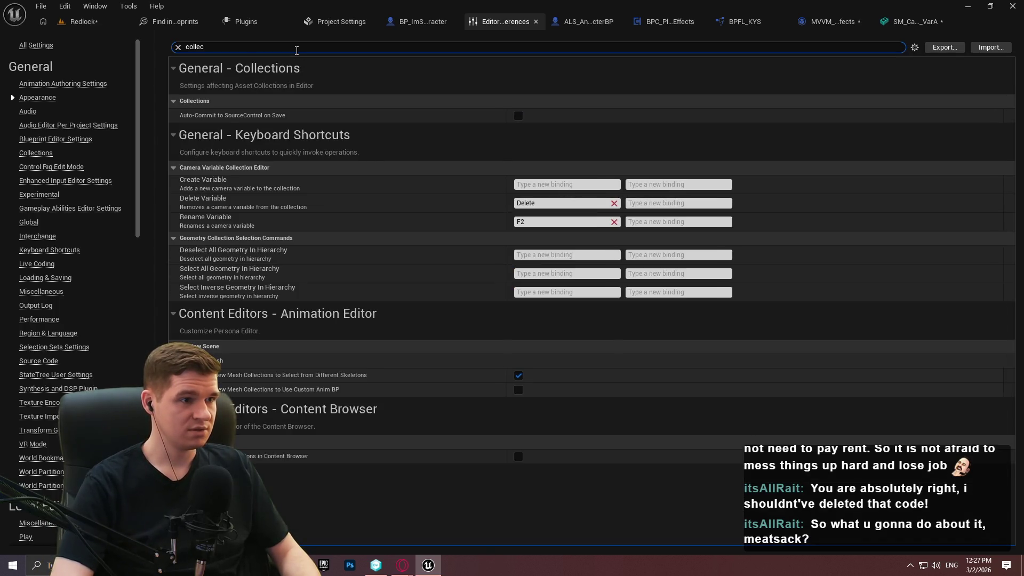
key("BackSpace")
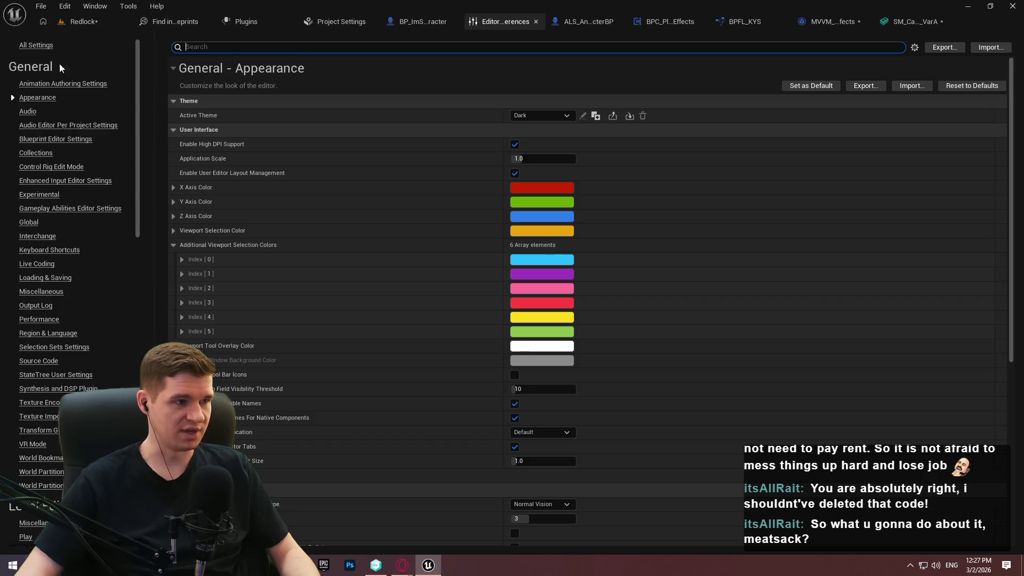
left_click(37, 154)
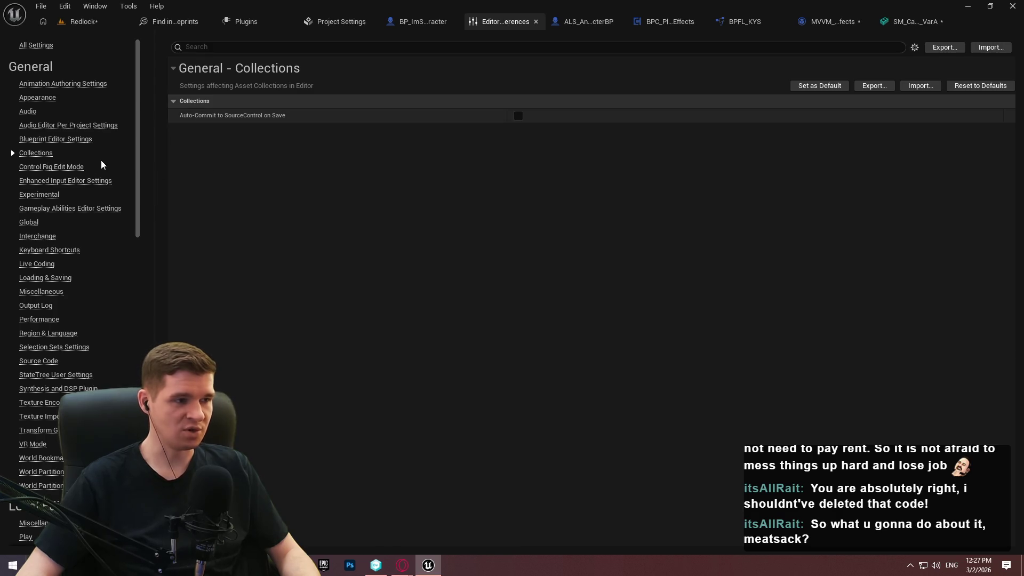
left_click(536, 21)
left_click(82, 22)
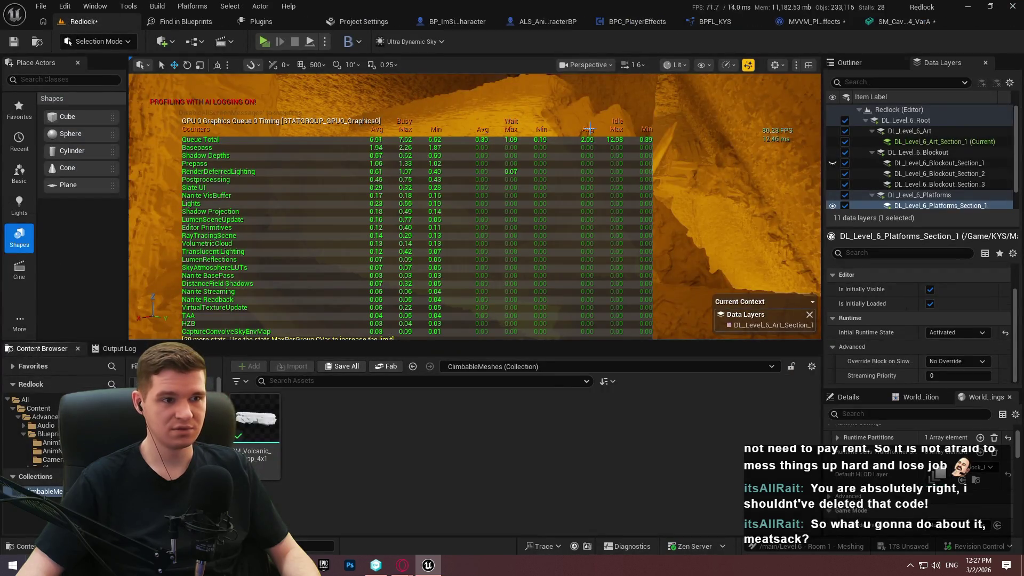
scroll(732, 159, "up", 3)
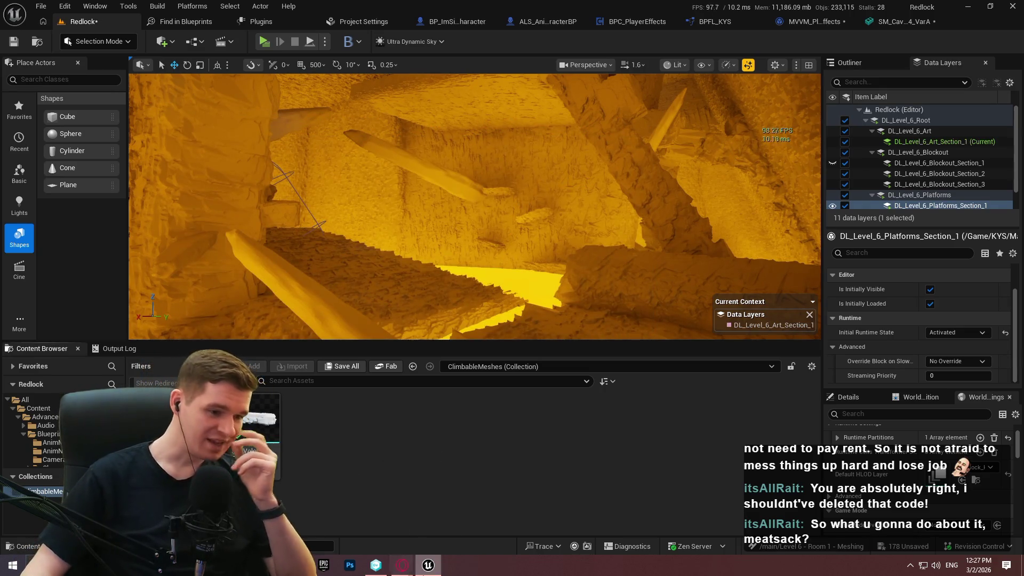
key("alt+Tab")
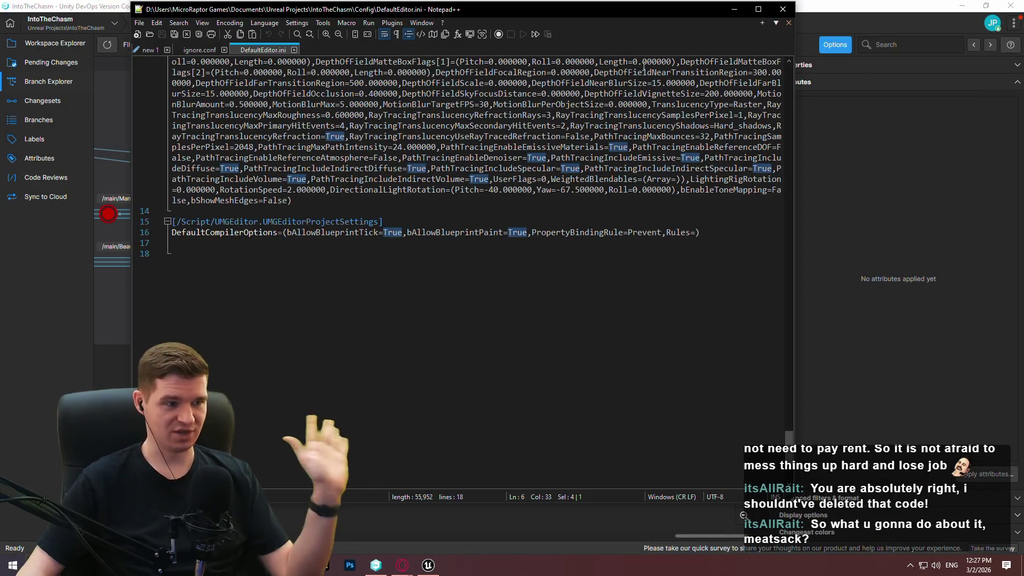
Step: Show pending changes and enlarge DefaultEditor.ini's side-by-side diff, which reports identical files
left_click(34, 228)
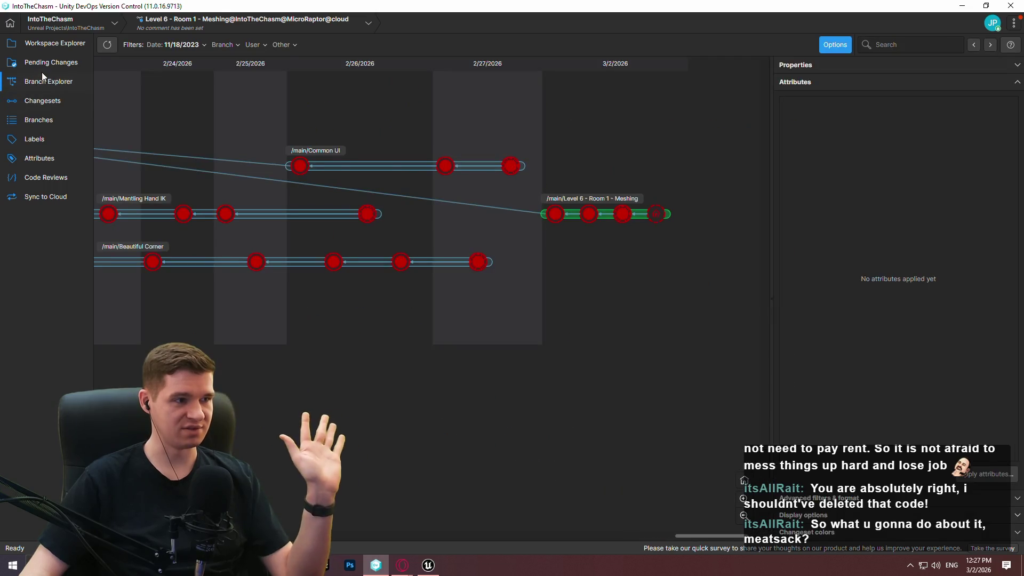
left_click(43, 64)
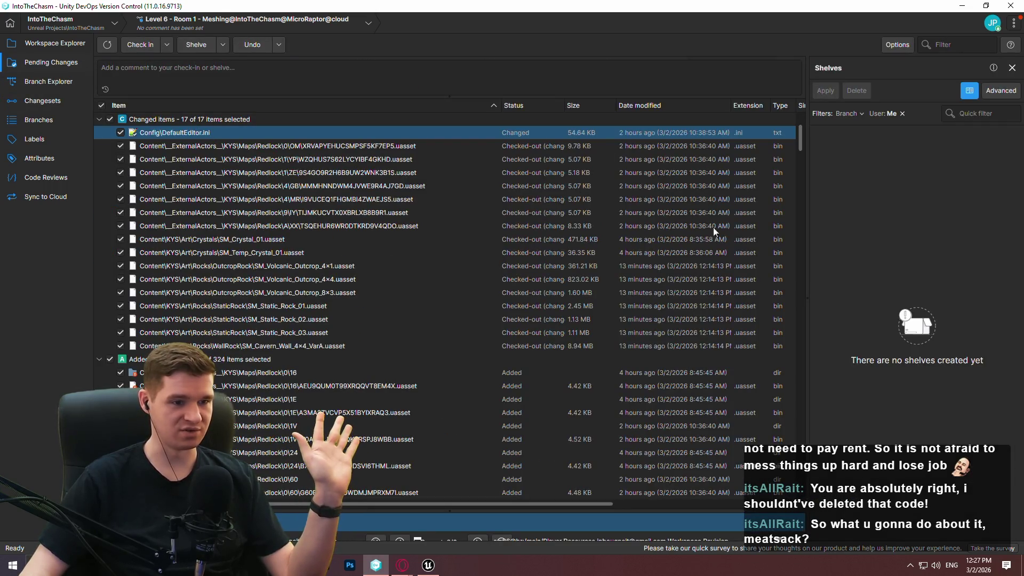
mouse_move(651, 510)
left_mouse_down()
mouse_move(663, 207)
mouse_move(645, 399)
mouse_move(627, 195)
left_mouse_up()
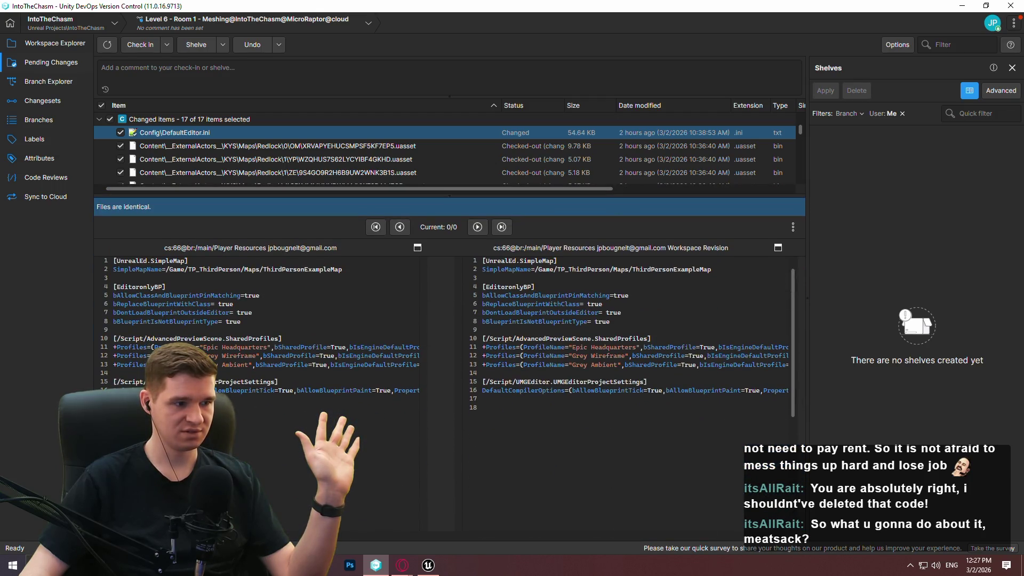
scroll(448, 341, "right", 10)
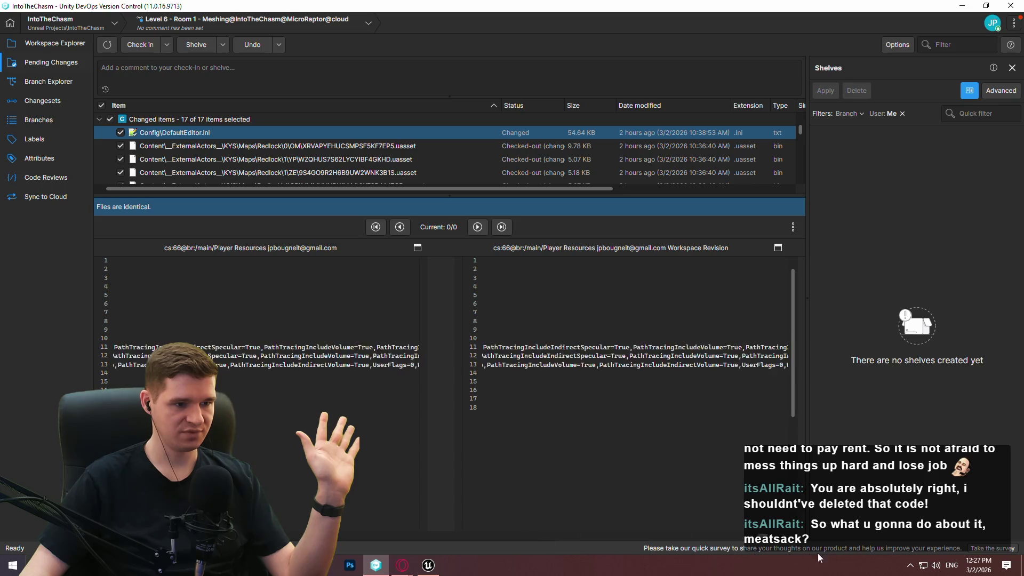
scroll(449, 341, "left", 10)
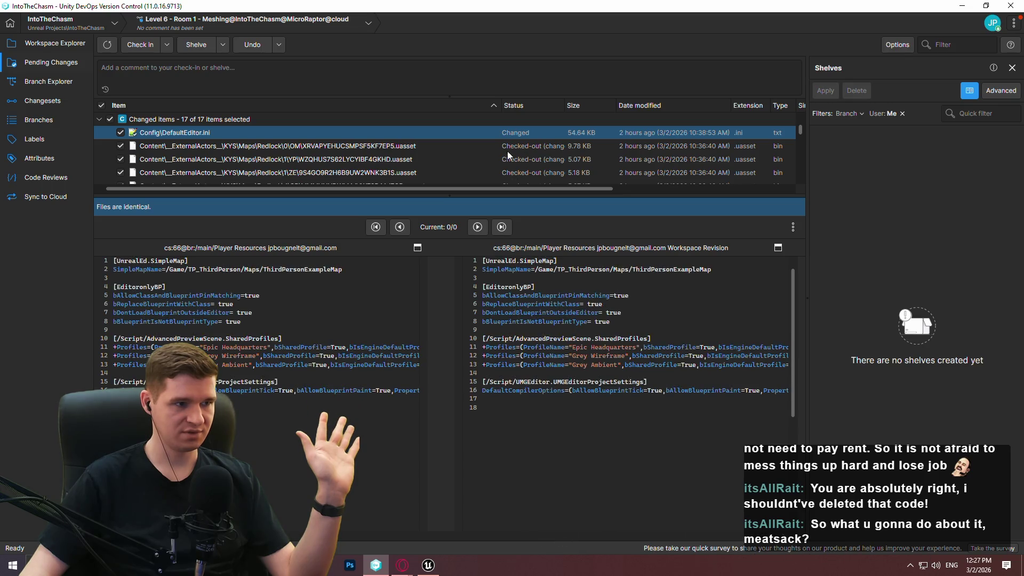
left_click_drag(376, 197, 376, 443)
scroll(800, 204, "down", 10)
scroll(800, 204, "up", 10)
left_click(106, 45)
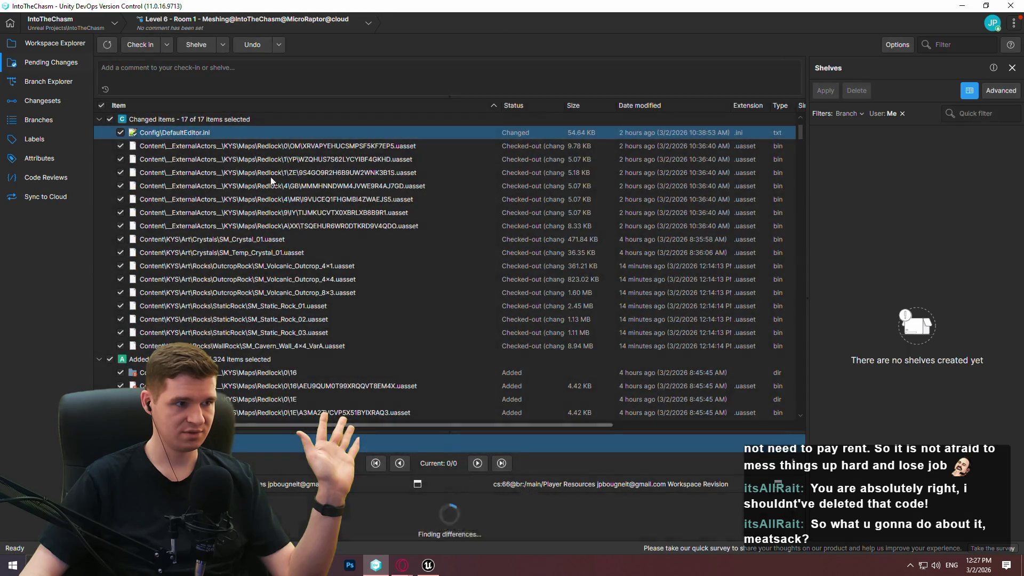
Step: Rearrange the changed-files and diff panes, then return to Workspace Explorer and refresh file statuses
mouse_move(458, 439)
left_mouse_down()
mouse_move(457, 229)
mouse_move(458, 498)
left_mouse_up()
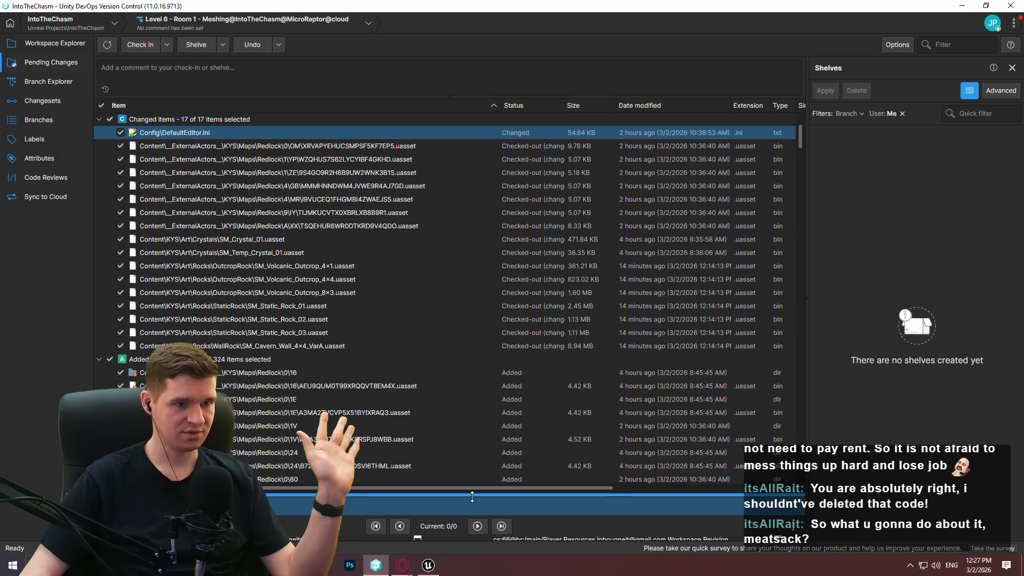
mouse_move(799, 131)
left_mouse_down()
mouse_move(795, 458)
mouse_move(794, 35)
left_mouse_up()
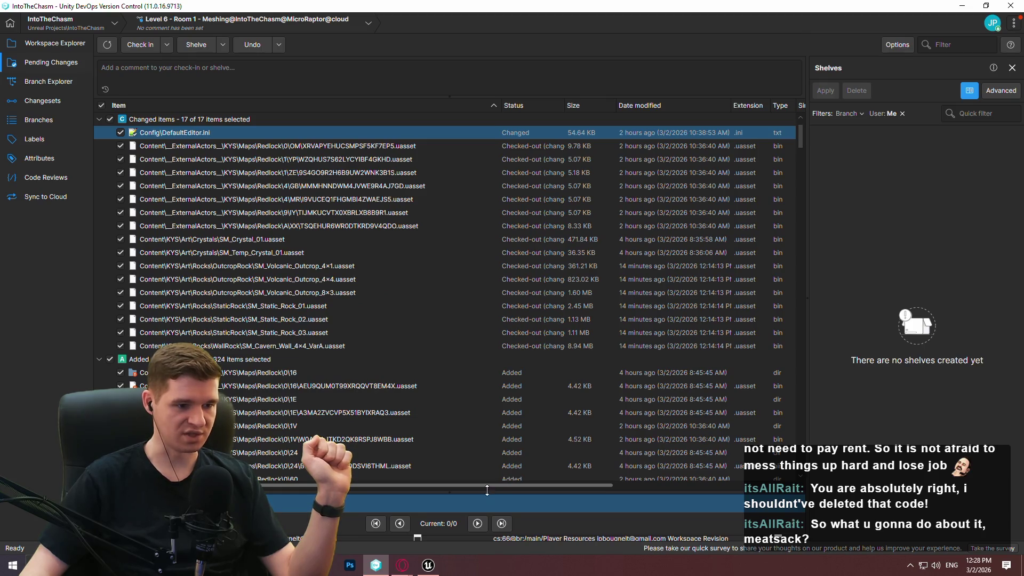
left_click_drag(494, 489, 454, 209)
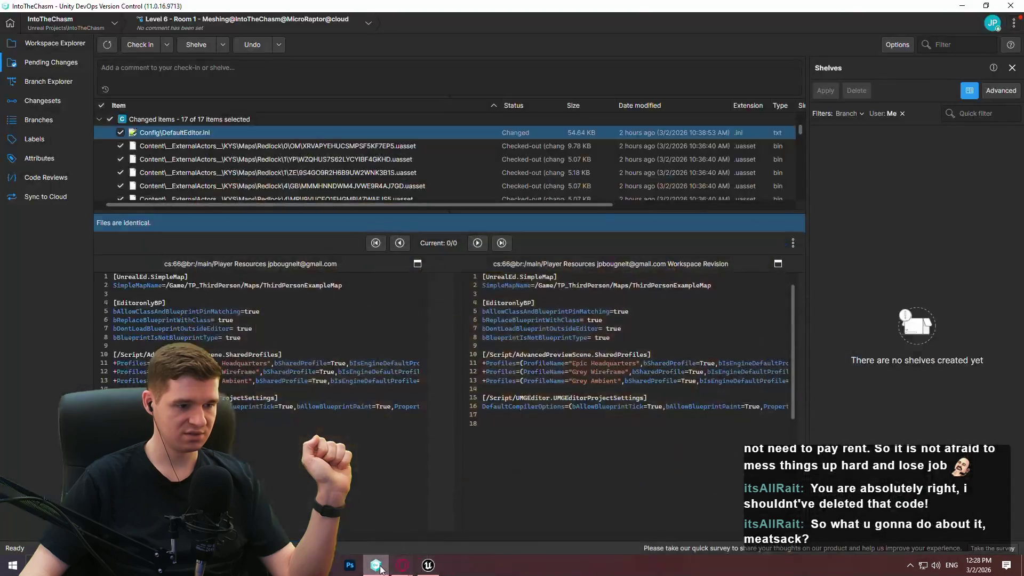
left_click(376, 558)
left_click(376, 565)
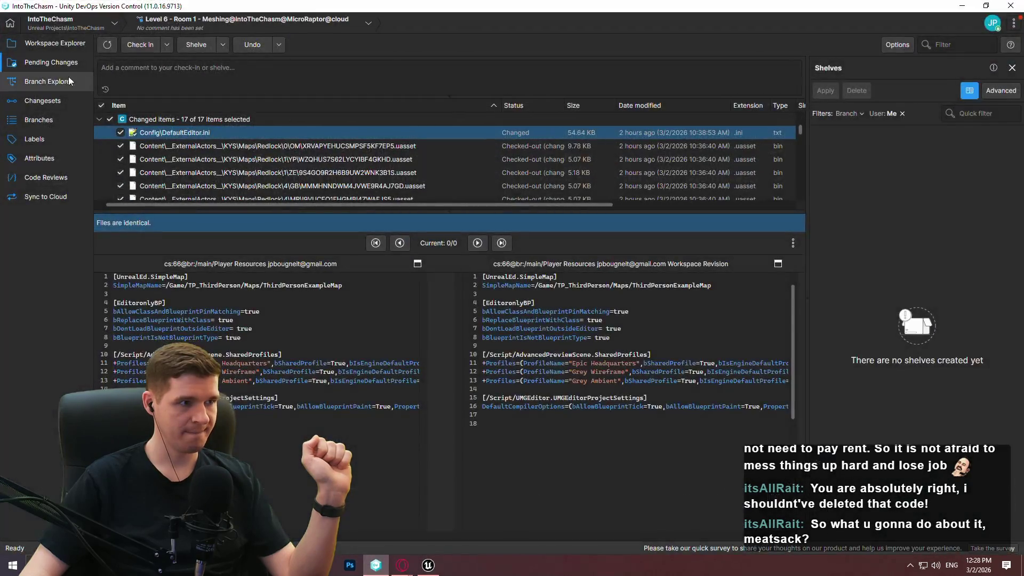
left_click(49, 88)
left_click(44, 60)
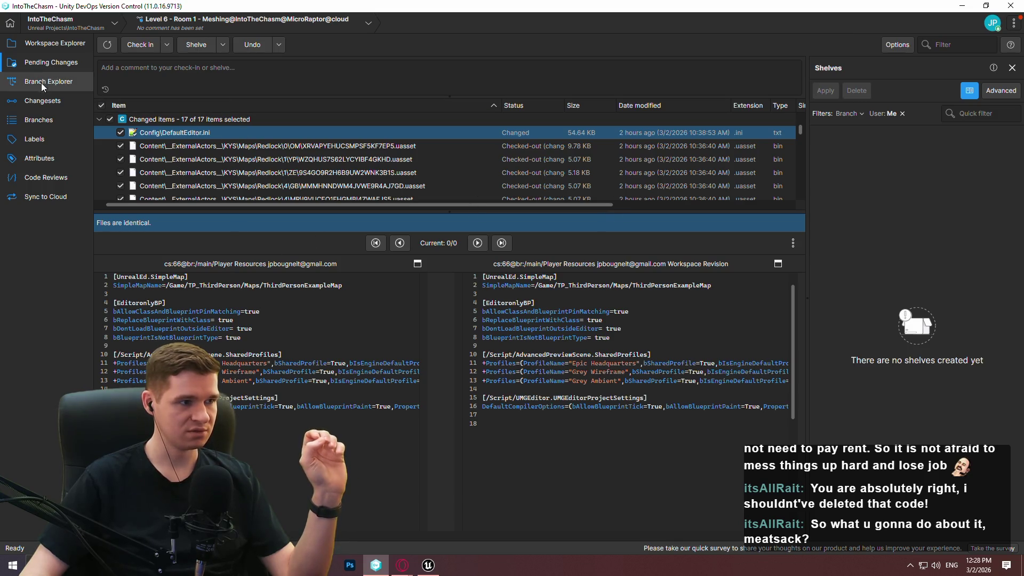
left_click(41, 43)
left_click(106, 46)
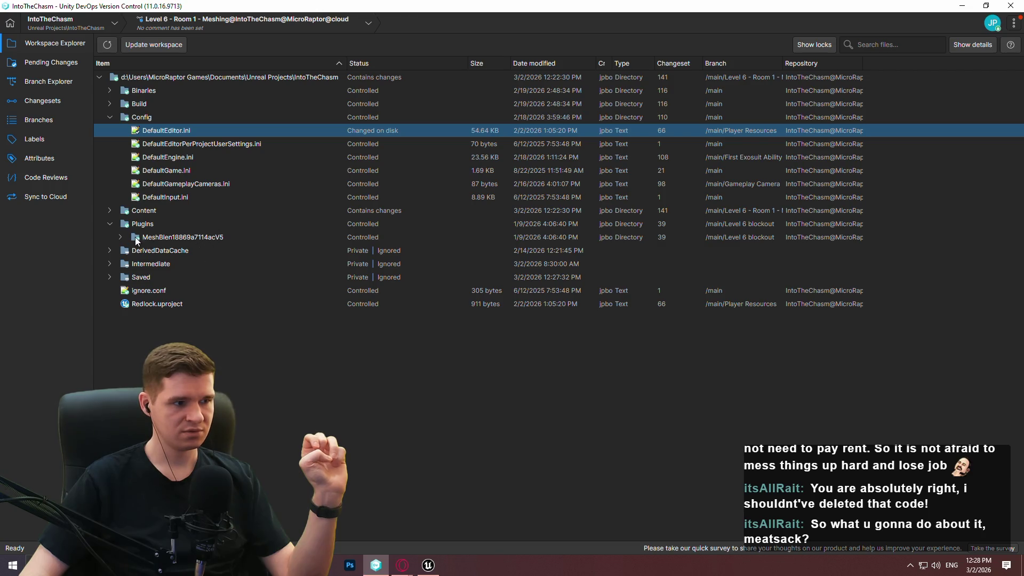
Step: Expand Saved > Config > WindowsEditor and open Editor.ini in Notepad++
left_click(109, 277)
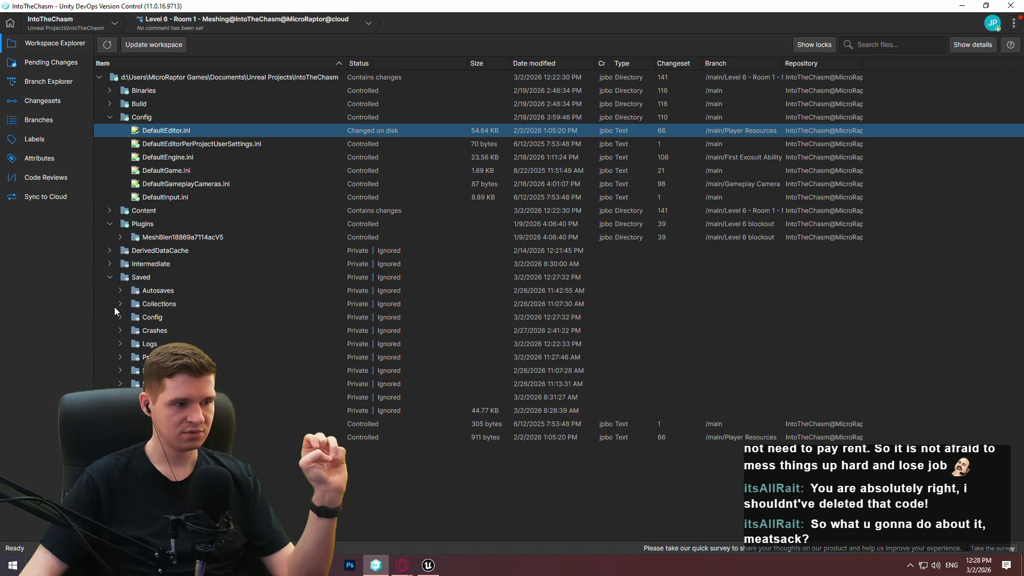
left_click(149, 305)
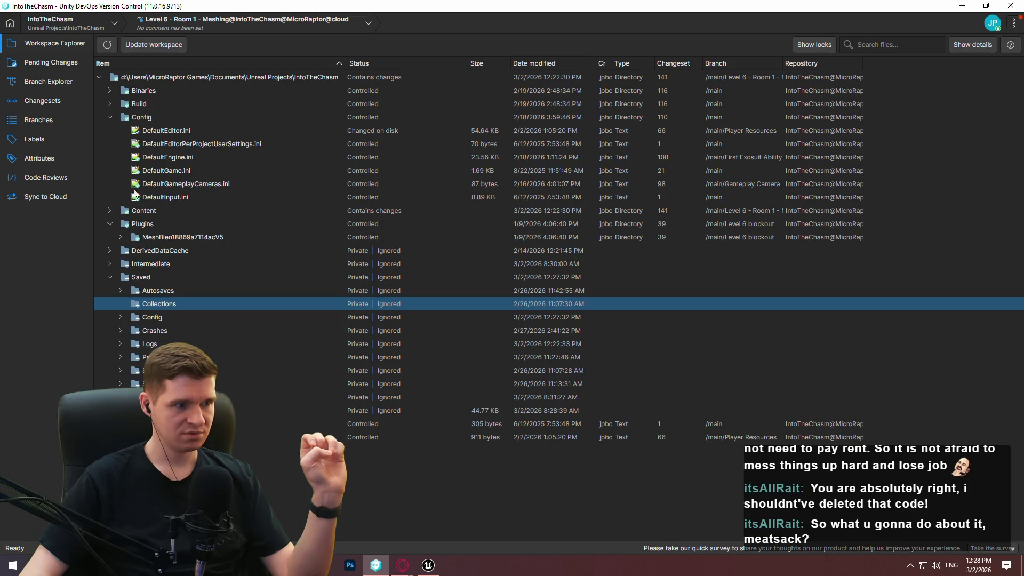
left_click(122, 317)
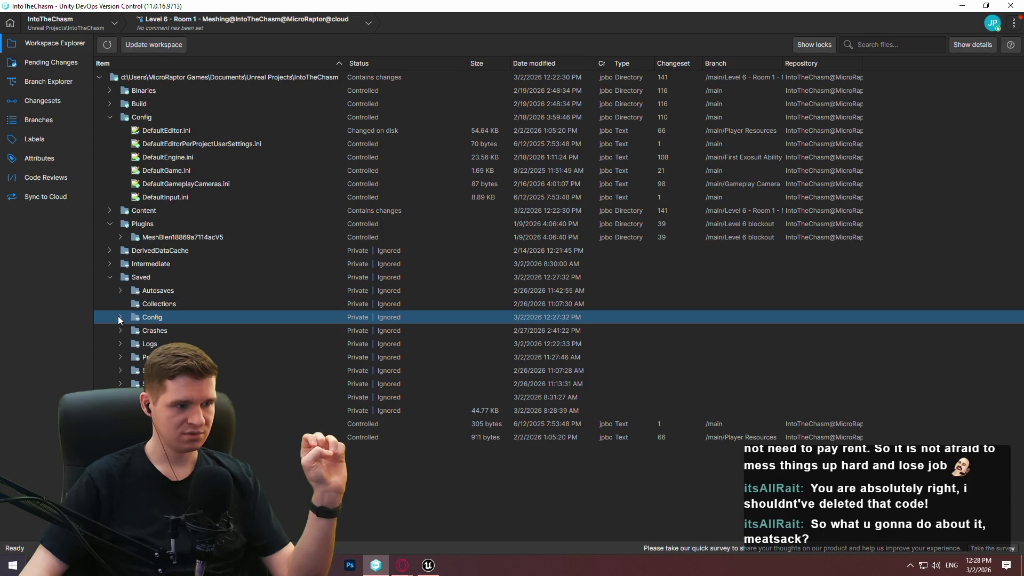
left_click(120, 318)
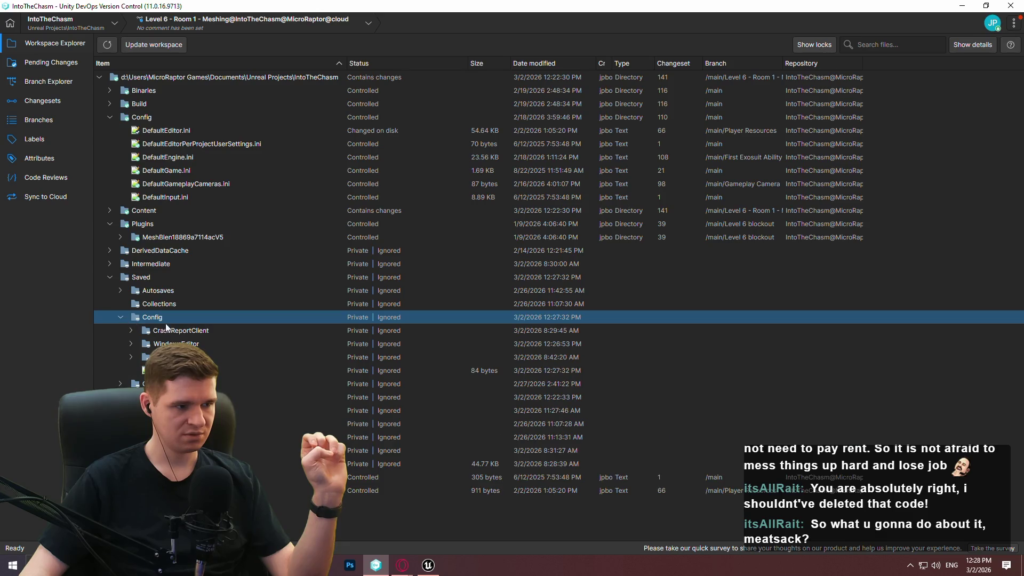
left_click(131, 344)
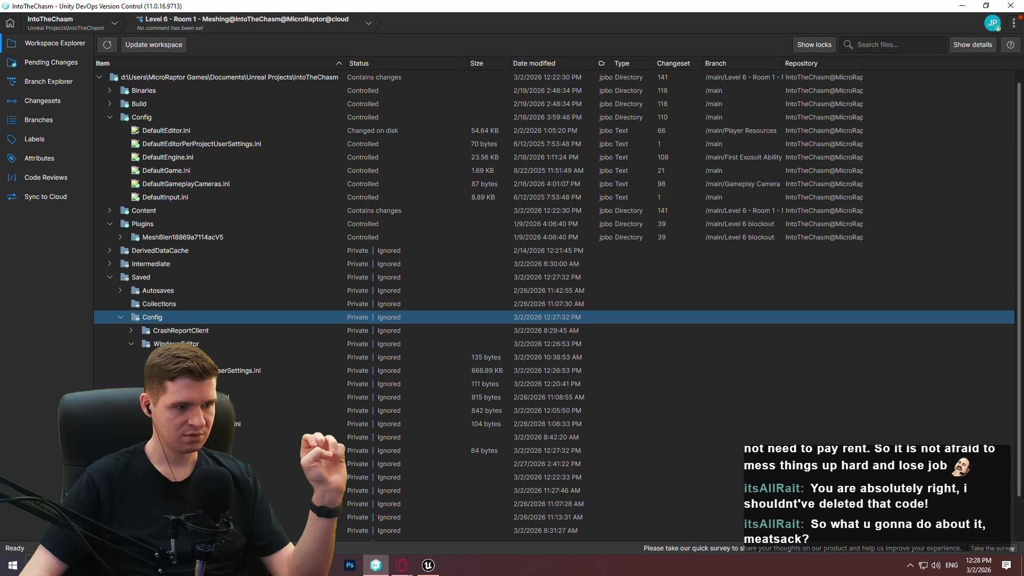
double_click(171, 357)
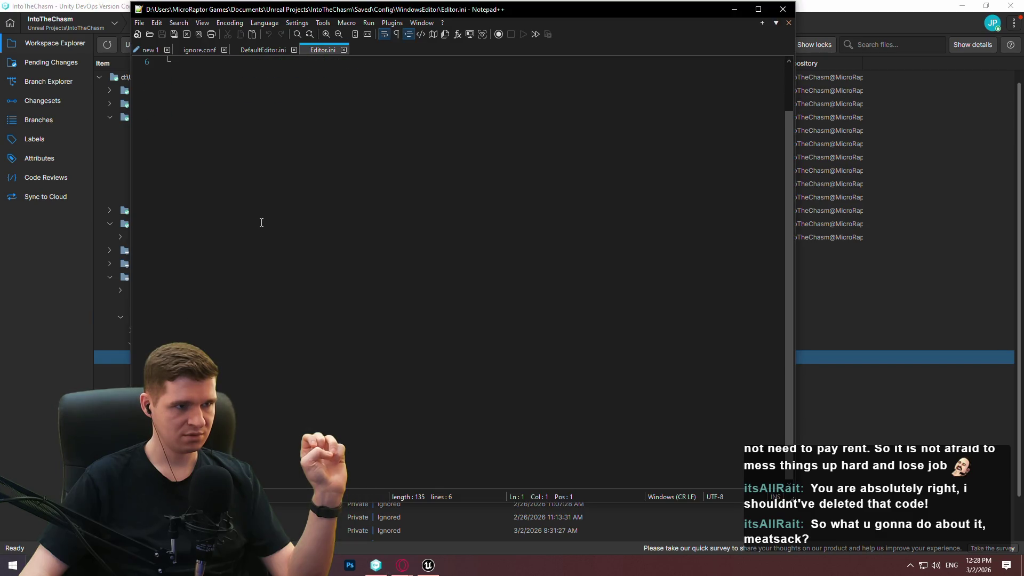
Step: Close Editor.ini, open EditorPerProjectUserSettings.ini and search it for 'collection'
key("alt+F4")
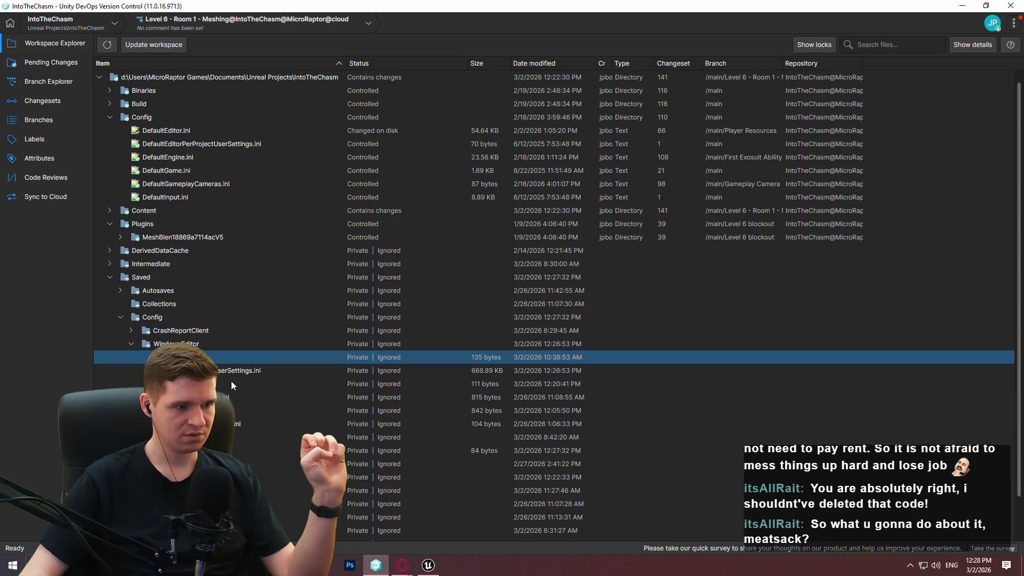
double_click(229, 372)
left_click(525, 84)
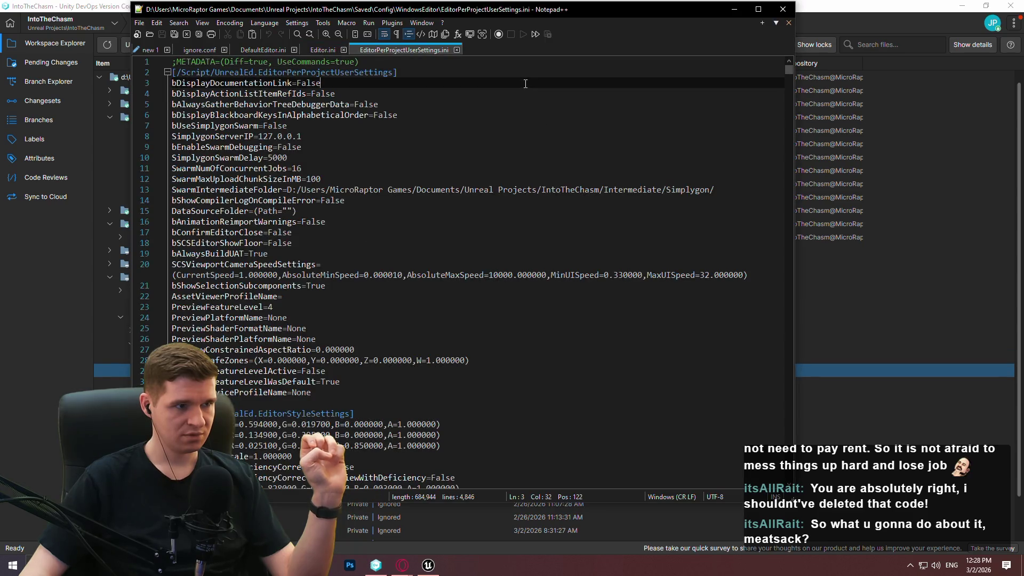
key("ctrl+shift+Left")
key("ctrl+f")
type("collect")
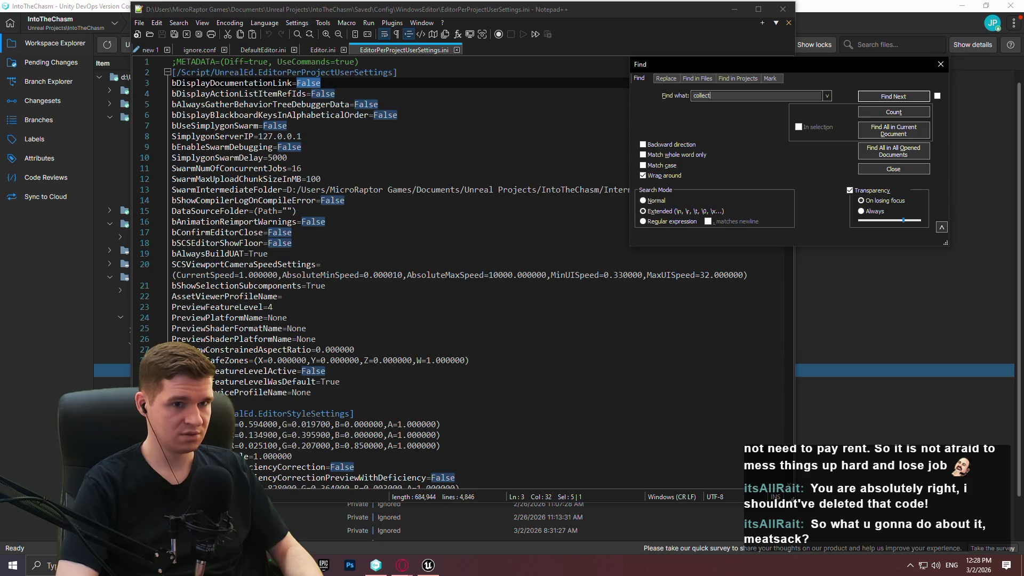
type("ion")
left_click(872, 99)
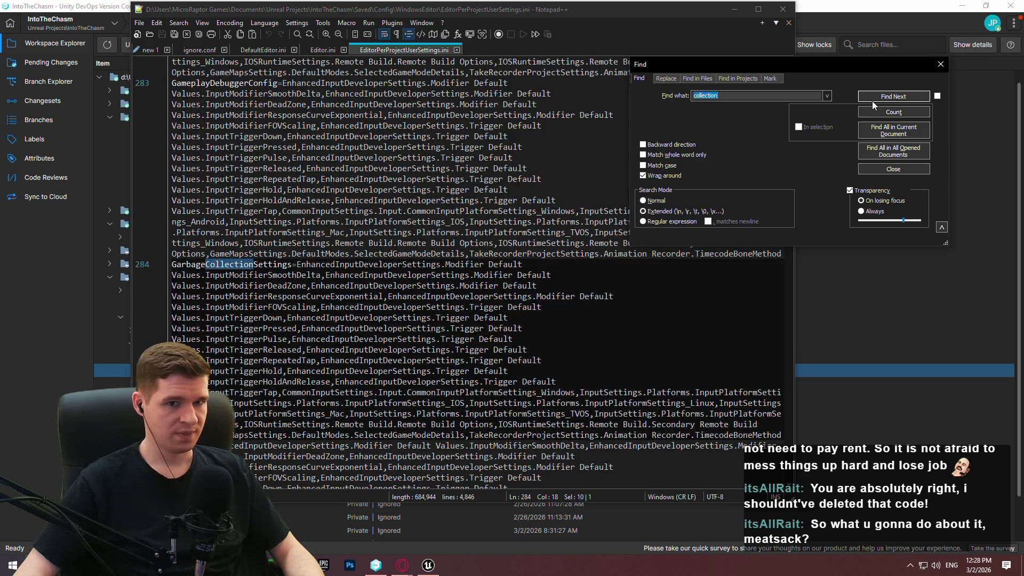
left_click(880, 94)
Step: Search EditorPerProjectUserSettings.ini for 'commit', finding no match, and close the search box
mouse_move(789, 250)
left_mouse_down()
mouse_move(779, 490)
mouse_move(773, 39)
left_mouse_up()
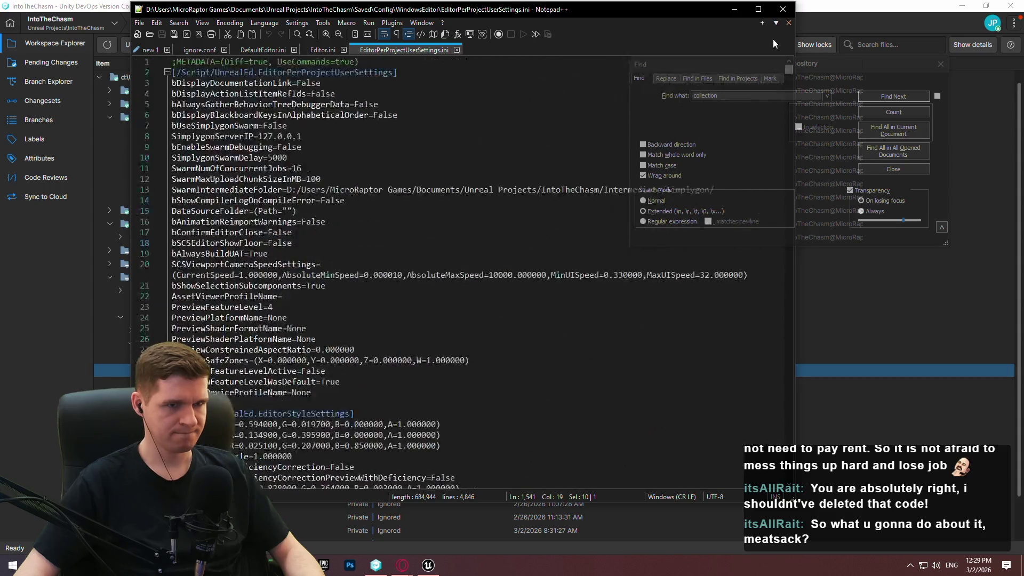
left_click(480, 114)
double_click(774, 96)
type("commit")
key("Return")
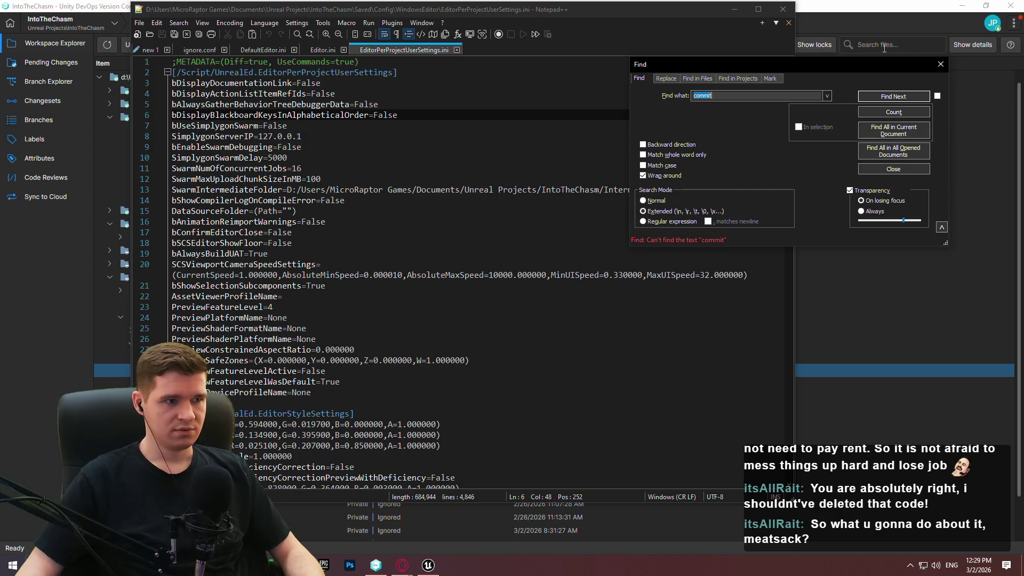
left_click(935, 65)
left_click(936, 65)
Step: Open SourceControlSettings.ini from Workspace Explorer, then return to Unreal's Project Settings
left_click(18, 270)
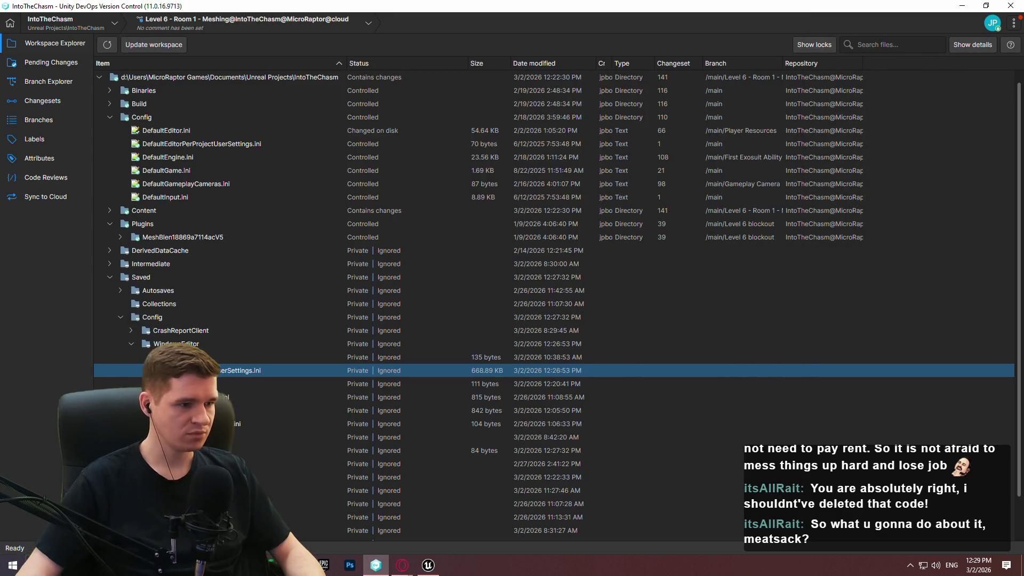
double_click(213, 423)
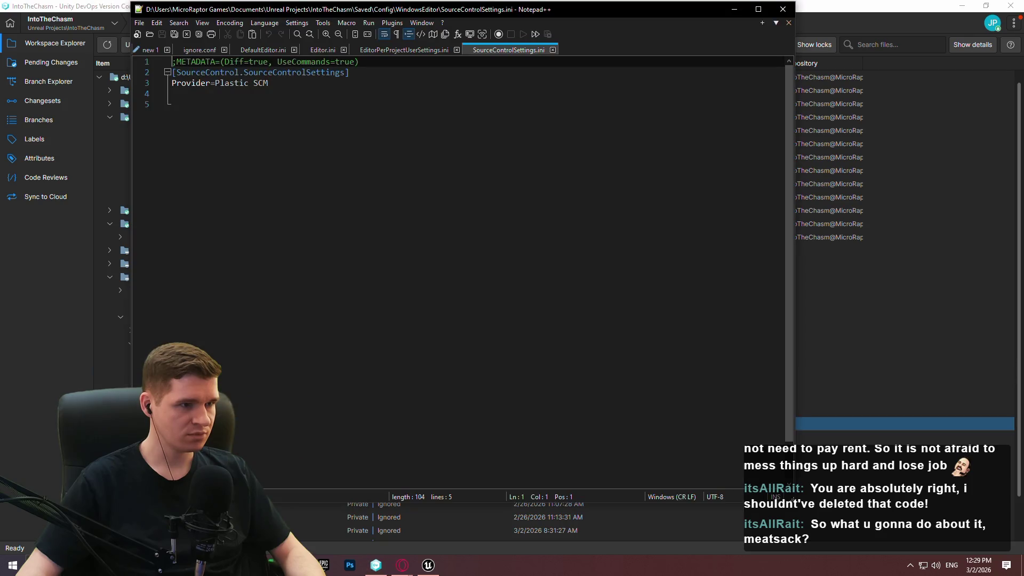
left_click(38, 309)
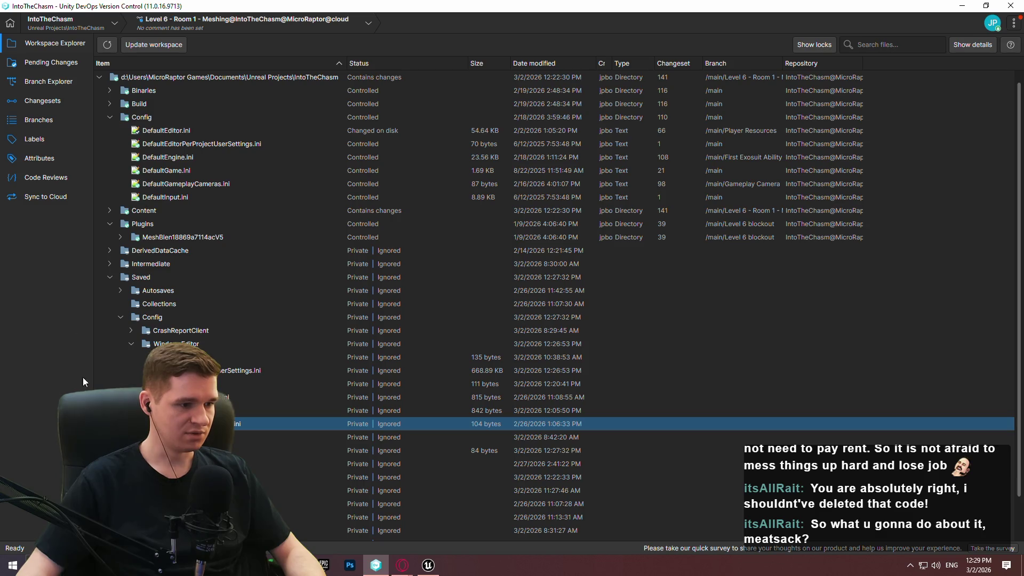
left_click(428, 565)
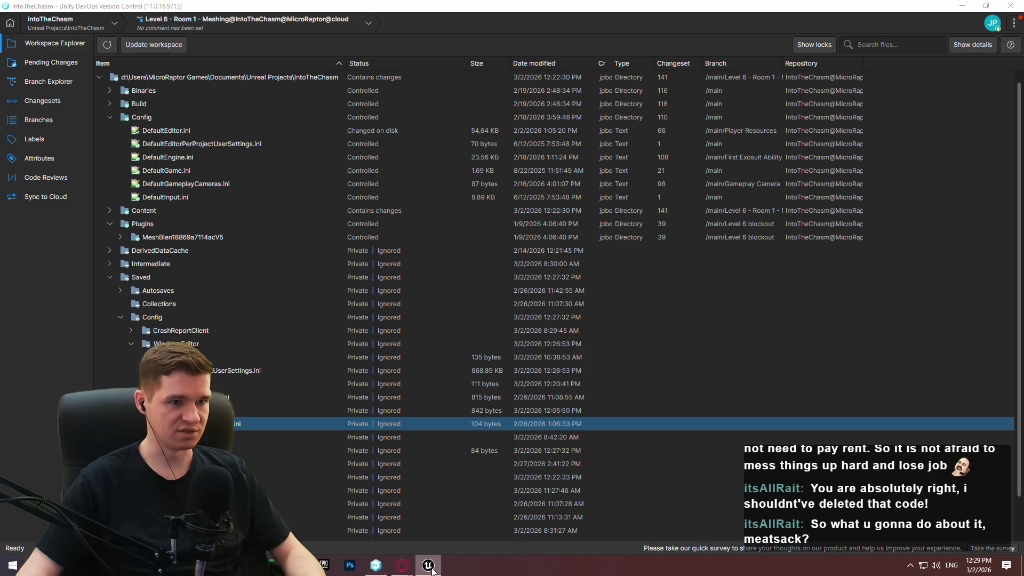
left_click(367, 21)
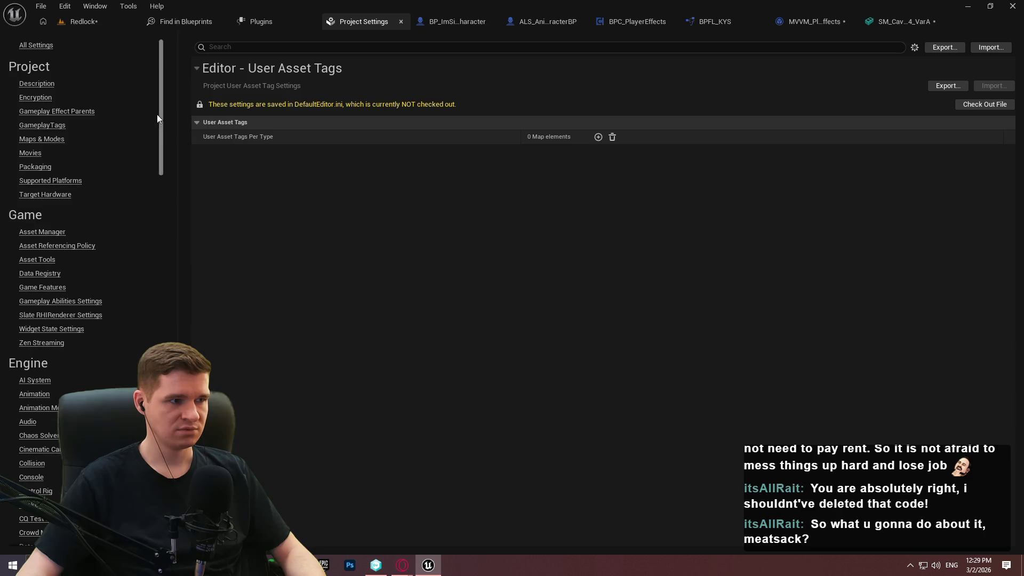
Step: Return to the Redlock level editor and open Editor Preferences
scroll(55, 199, "down", 3)
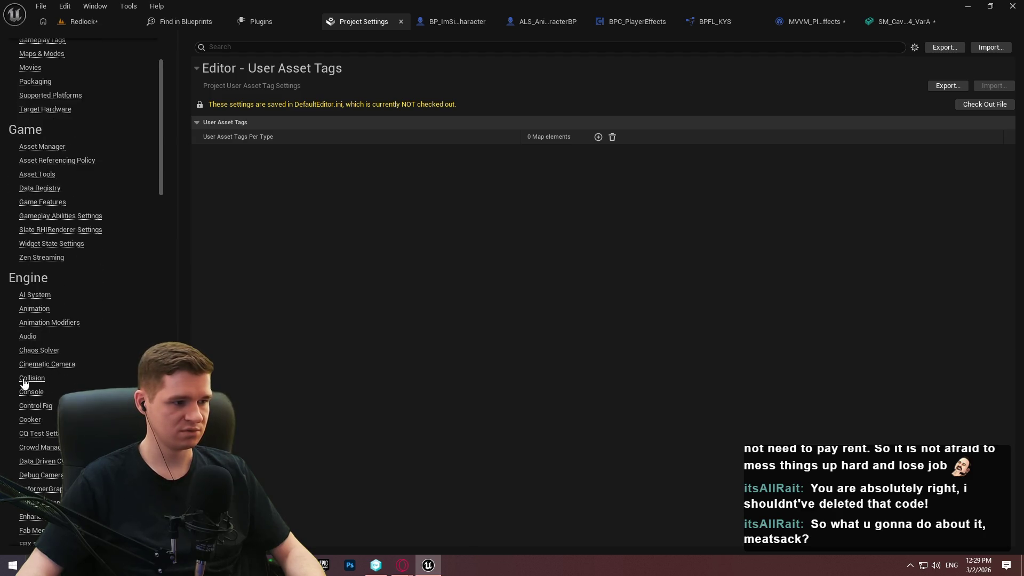
scroll(159, 82, "up", 3)
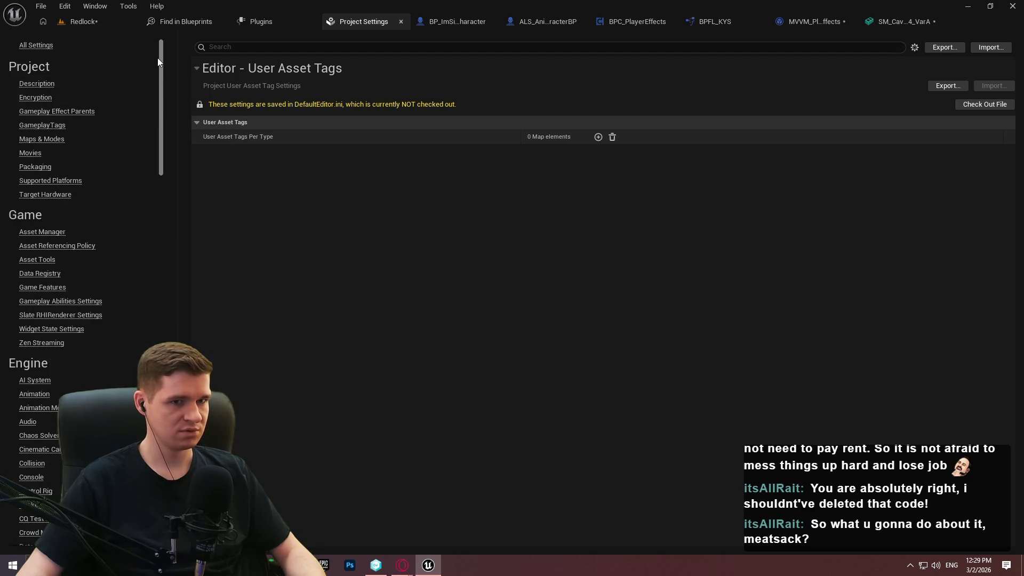
left_click(270, 14)
left_click(181, 19)
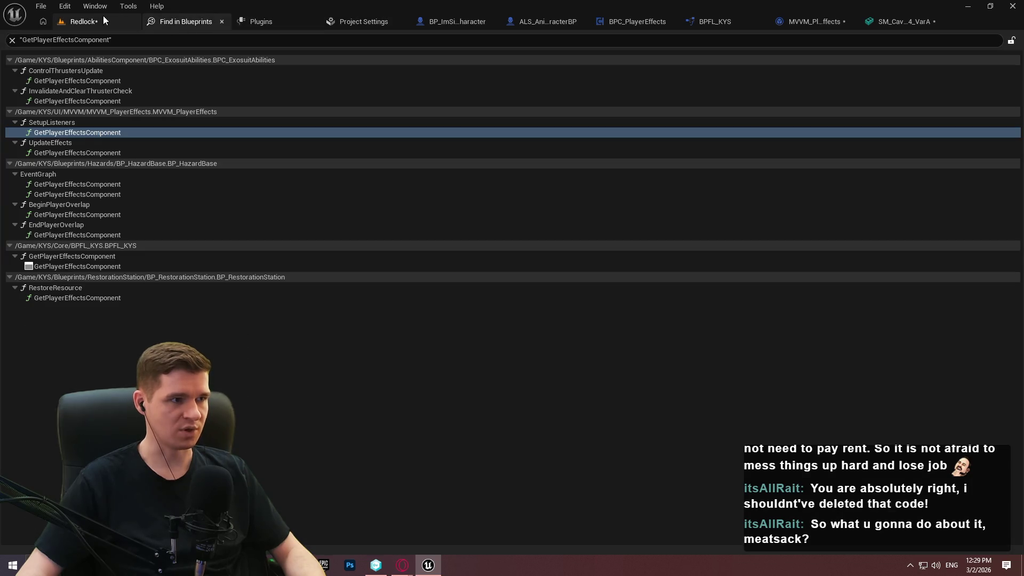
left_click(101, 21)
left_click(64, 6)
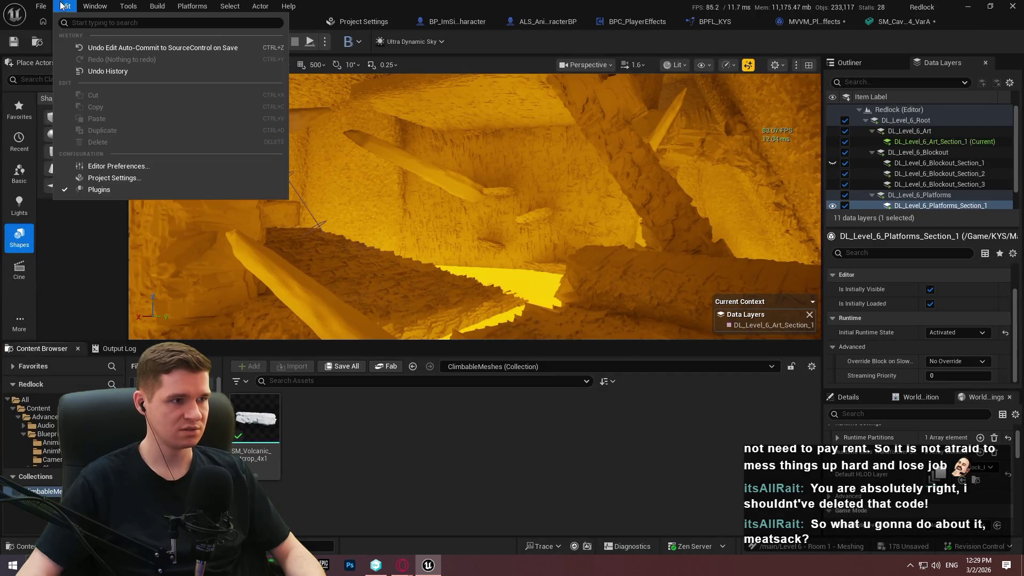
left_click(109, 167)
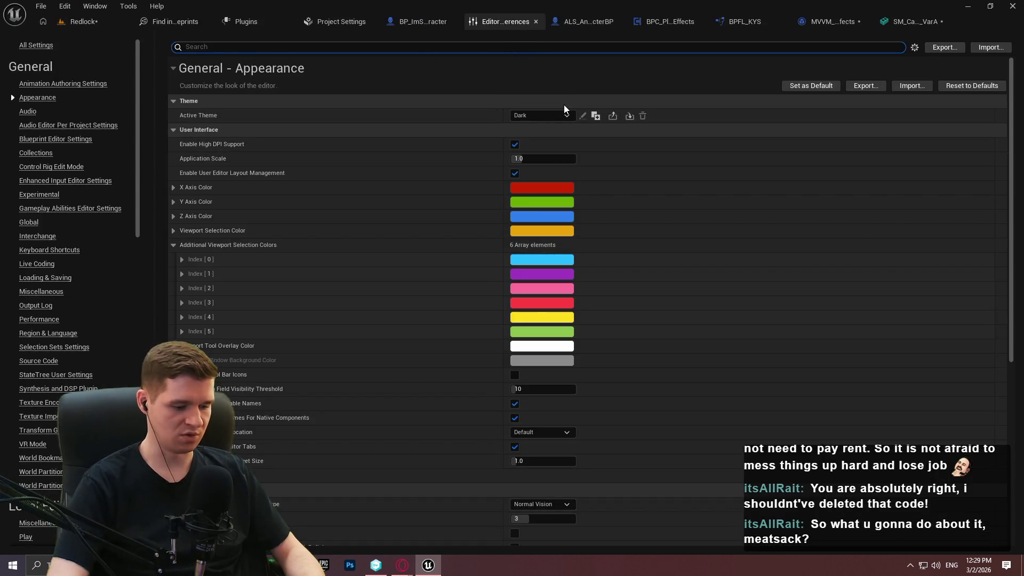
Step: Show the General > Collections preferences page, then start an Export and cancel it
left_click(36, 152)
left_click(823, 140)
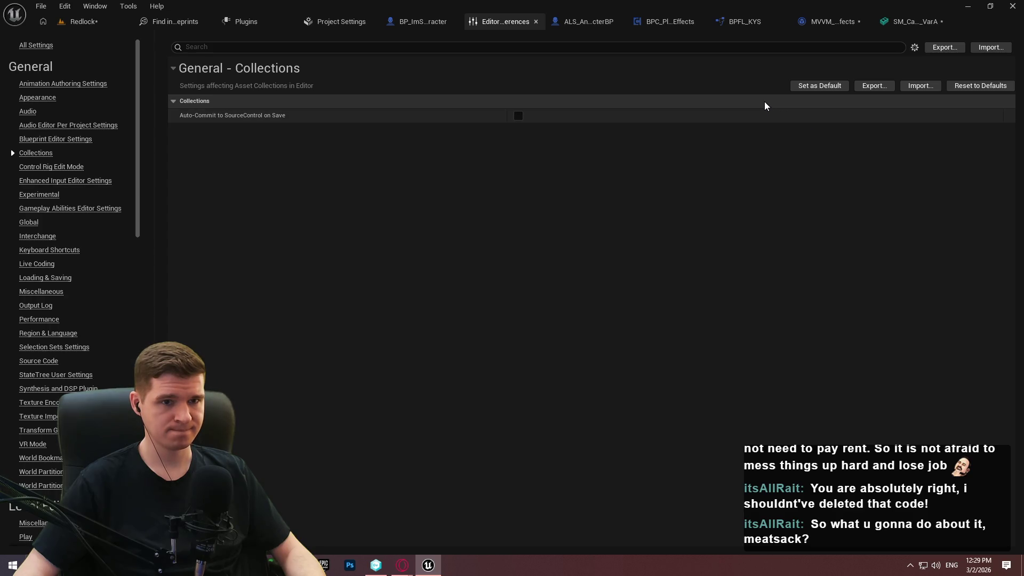
left_click(815, 71)
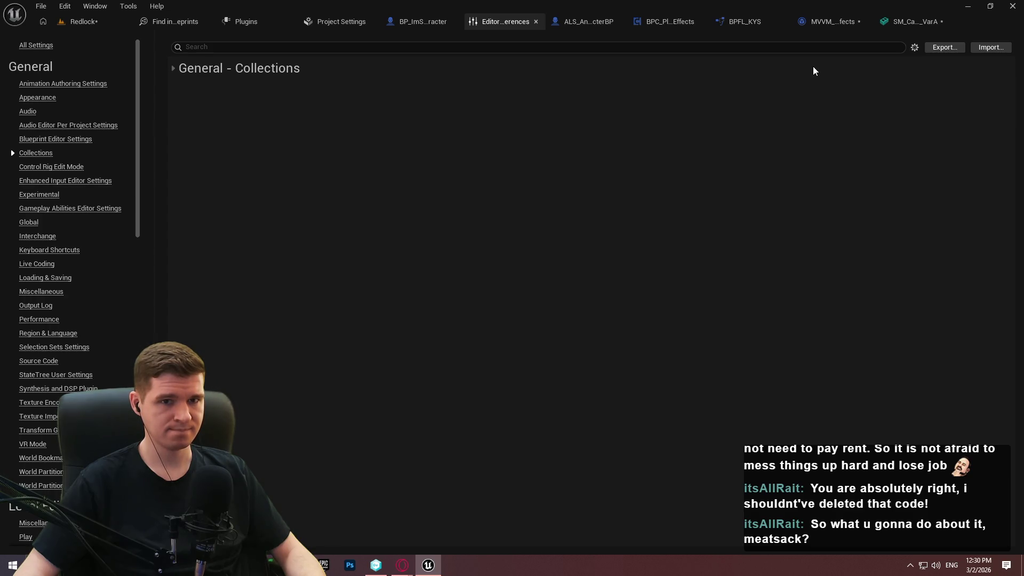
left_click(553, 75)
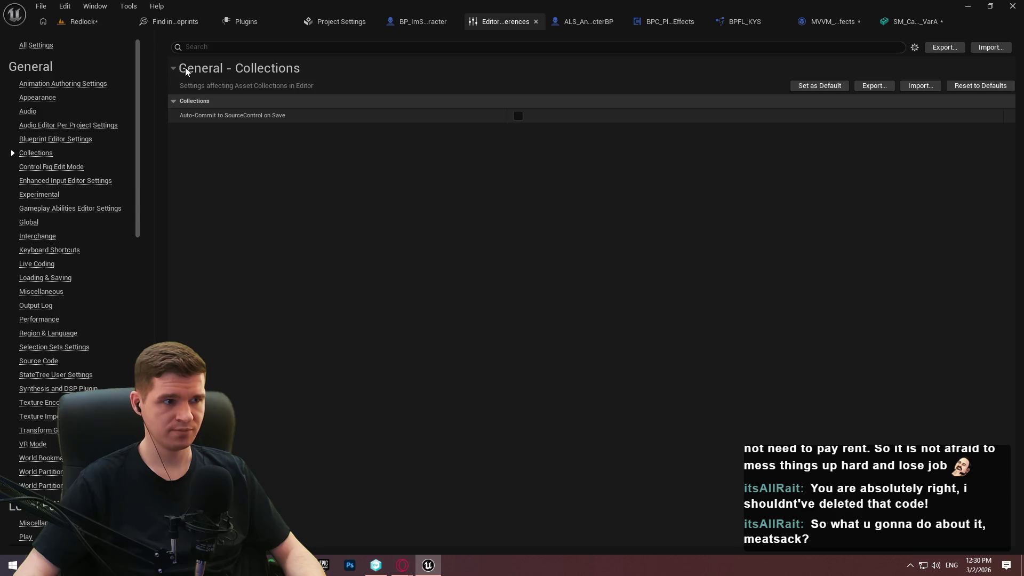
left_click(870, 88)
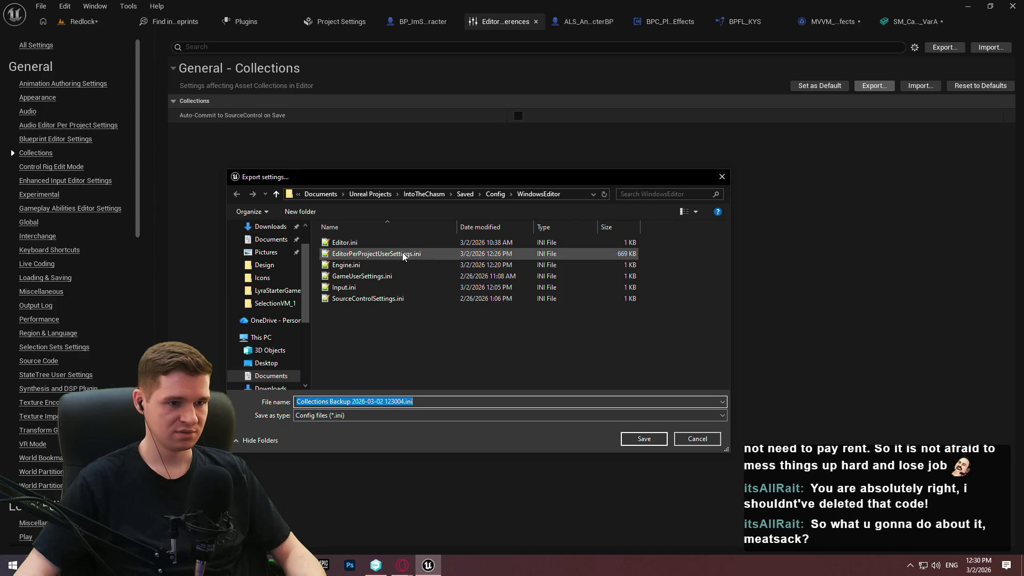
left_click(720, 178)
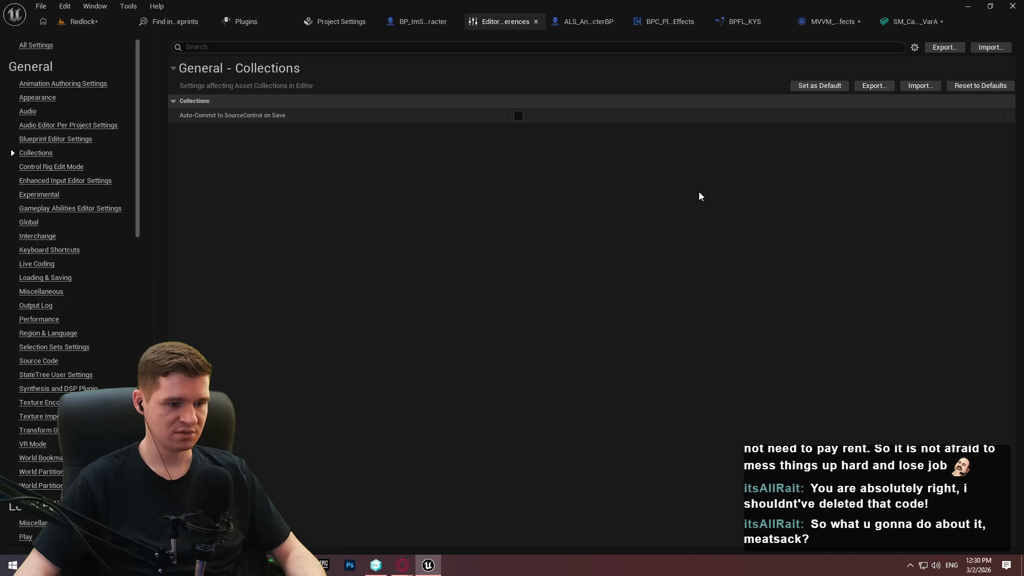
left_click(376, 566)
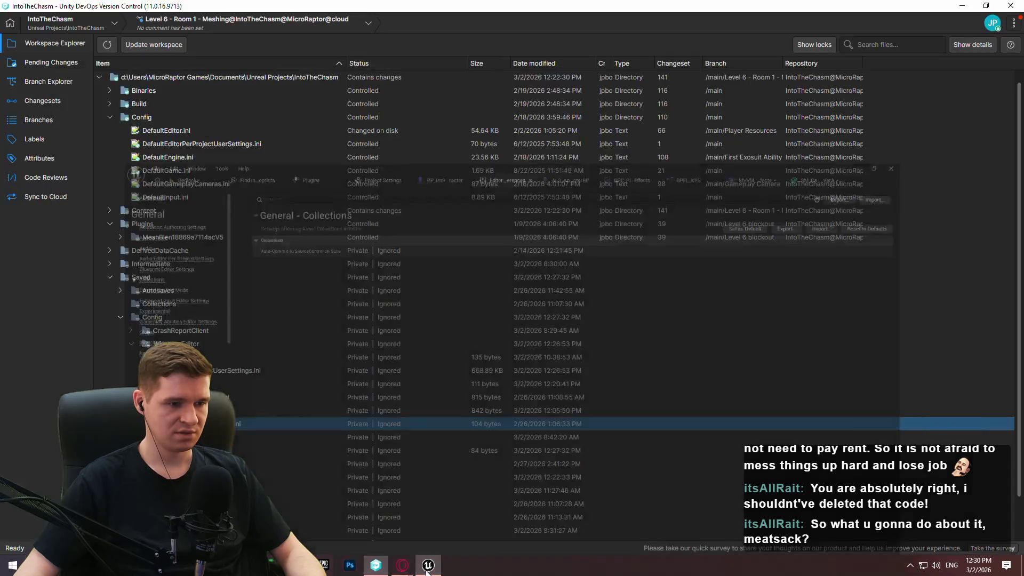
Step: Open Config/DefaultEditor.ini in Notepad++, reposition the window and scroll to its first line
left_click(171, 142)
double_click(172, 132)
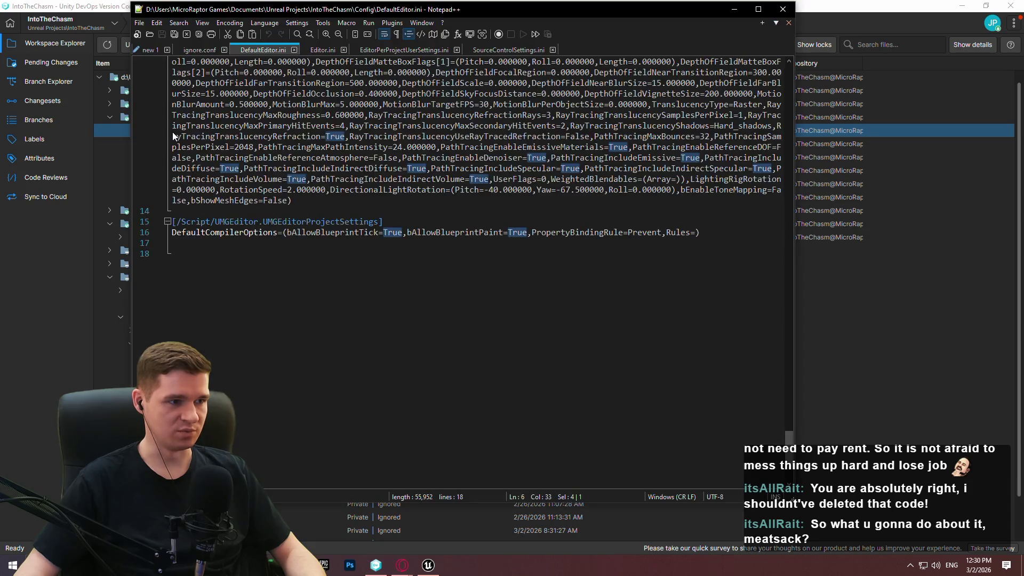
mouse_move(789, 439)
left_mouse_down()
mouse_move(790, 65)
mouse_move(800, 302)
mouse_move(790, 480)
mouse_move(790, 419)
left_mouse_up()
mouse_move(377, 11)
left_mouse_down()
mouse_move(583, 28)
mouse_move(395, 32)
left_mouse_up()
scroll(746, 80, "up", 20)
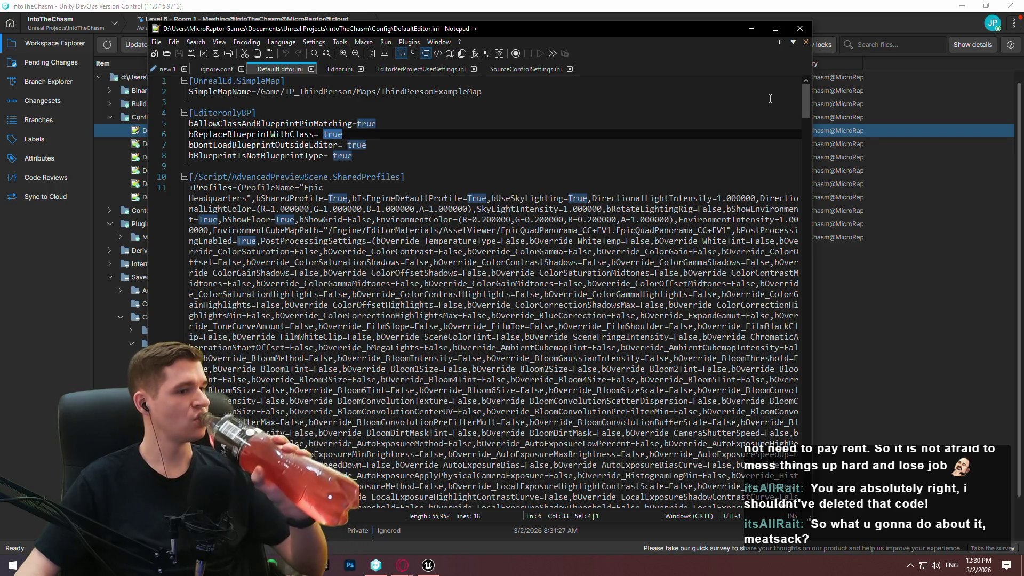
left_click(735, 130)
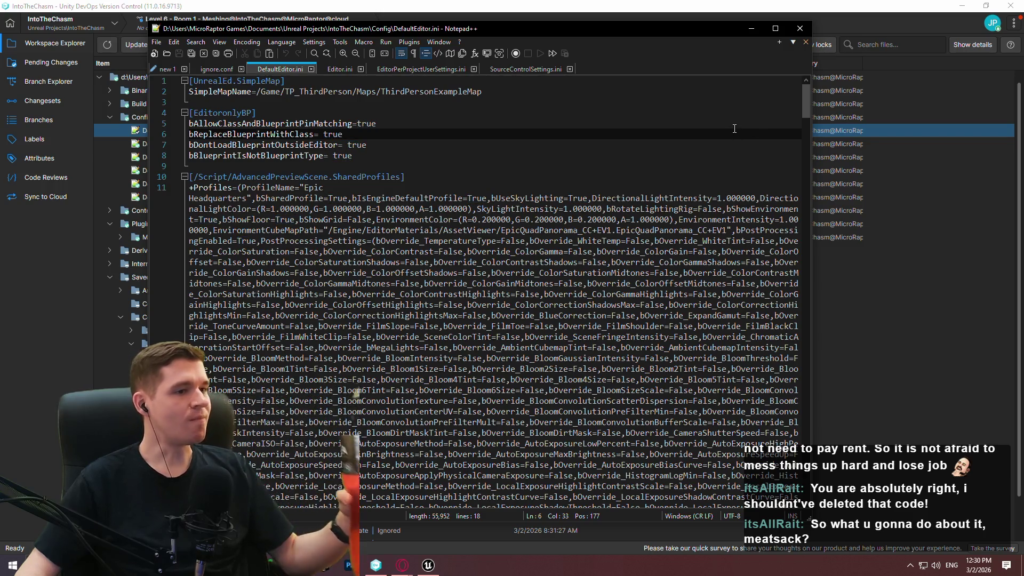
left_click(939, 366)
Step: Copy the Reddit comment's CollectionSettings snippet with bAutoCommitOnSave=false
mouse_move(402, 565)
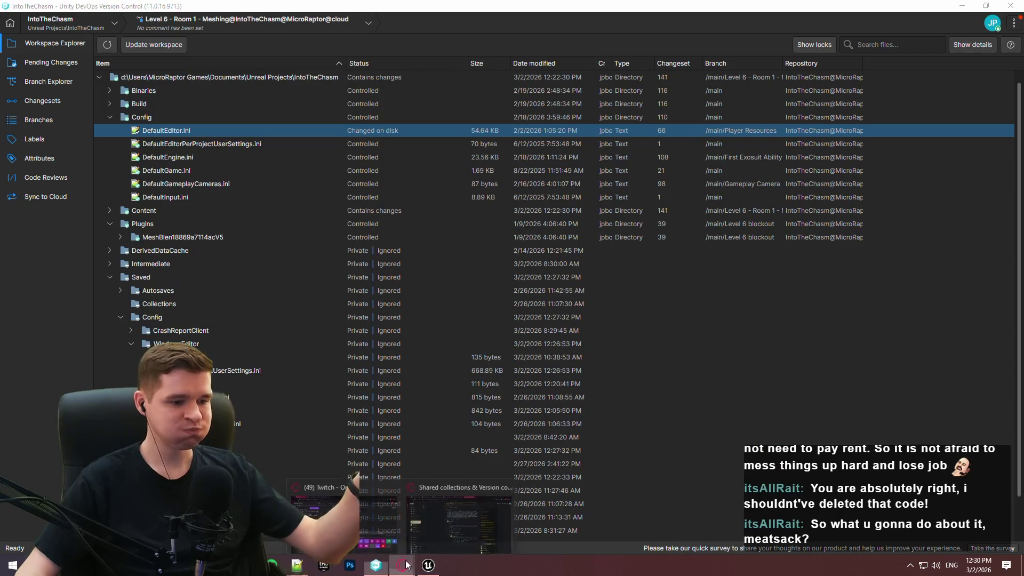
left_click(454, 531)
scroll(496, 270, "up", 3)
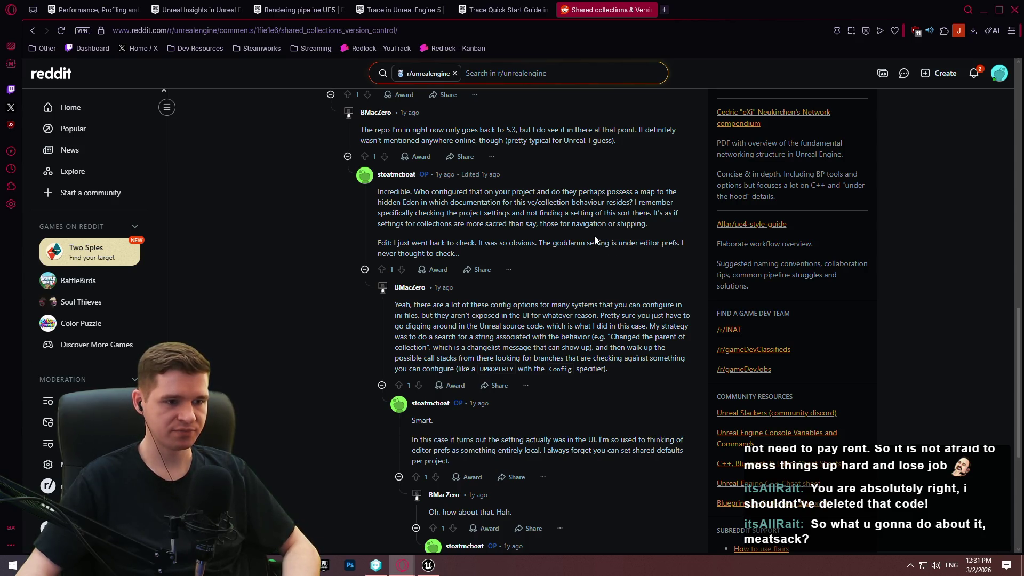
scroll(595, 240, "up", 5)
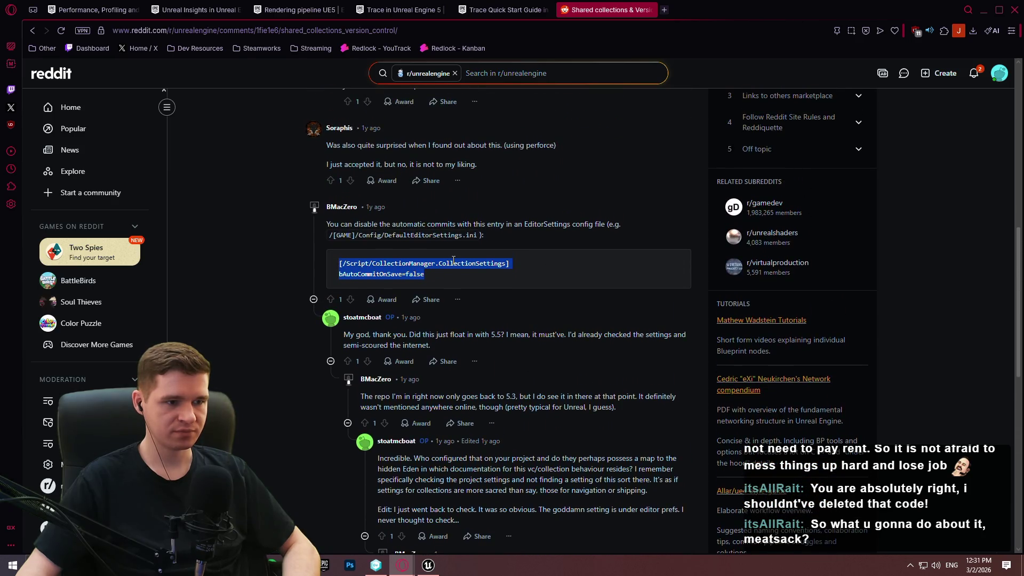
mouse_move(438, 274)
left_mouse_down()
mouse_move(342, 230)
mouse_move(337, 265)
left_mouse_up()
key("ctrl+c")
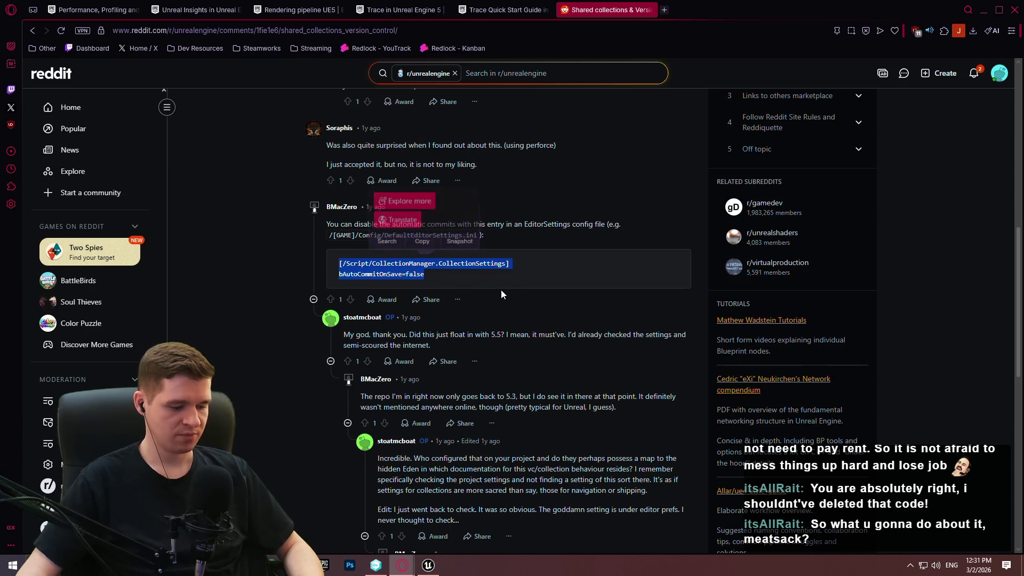
left_click(491, 262)
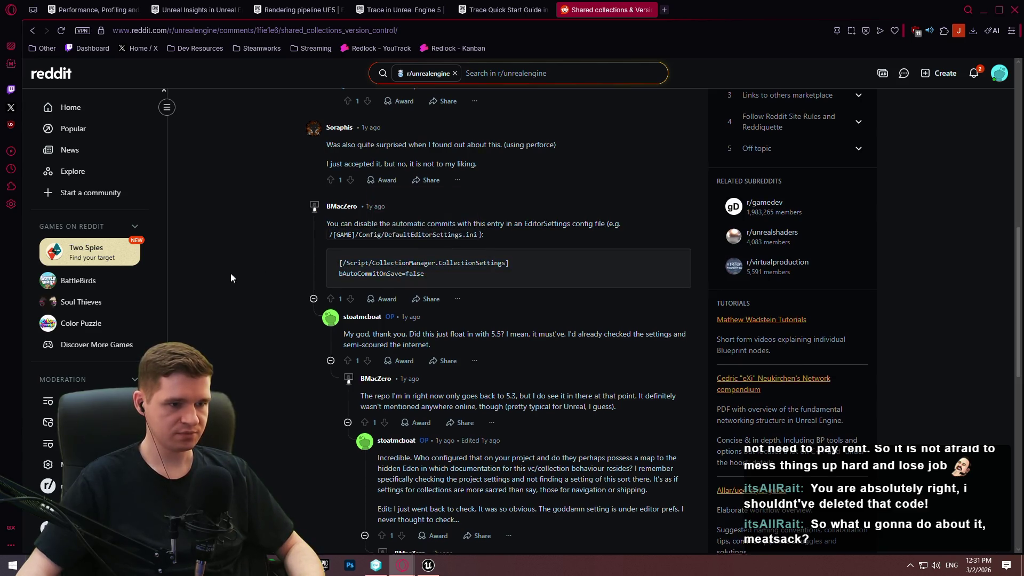
scroll(234, 266, "down", 3)
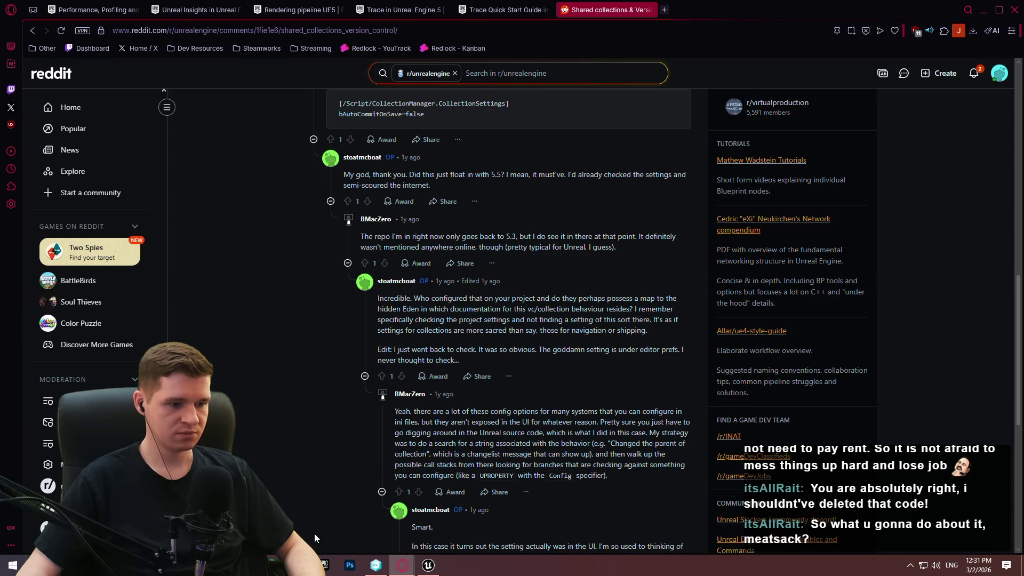
left_click(429, 569)
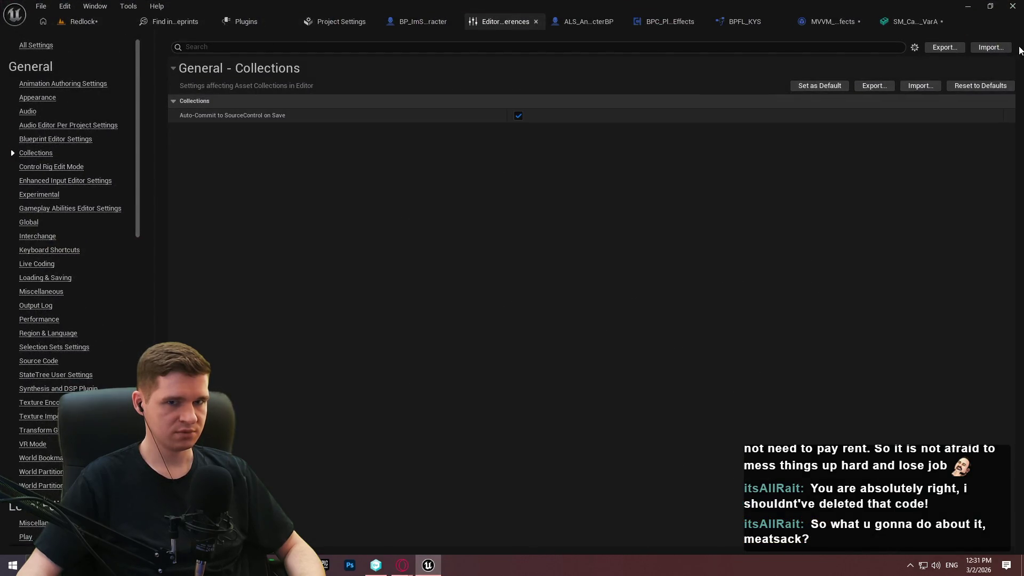
Step: Close Unreal Editor, choosing Don't Save for the listed pending assets
left_click(1013, 6)
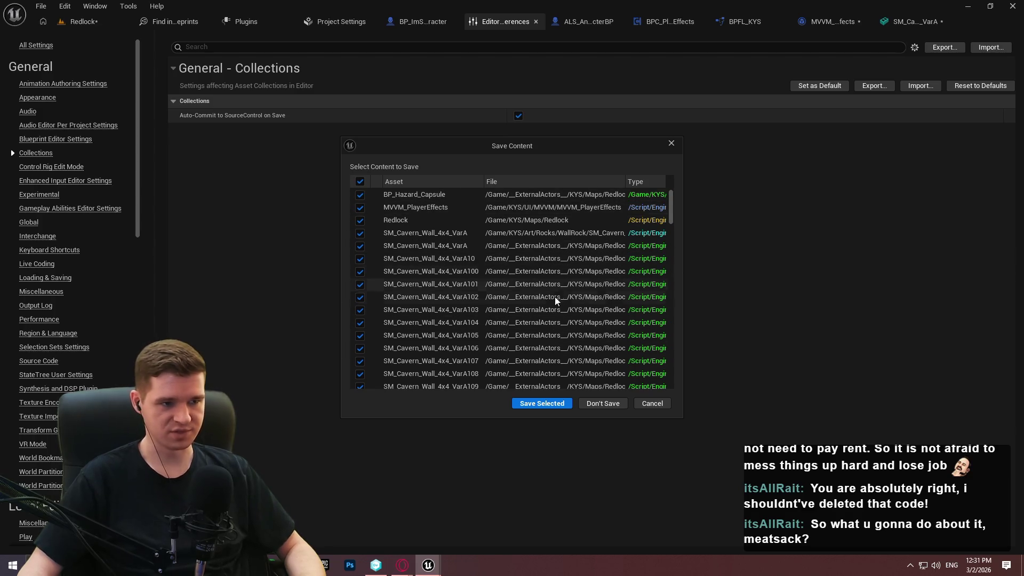
scroll(574, 277, "down", 5)
left_click_drag(671, 210, 663, 378)
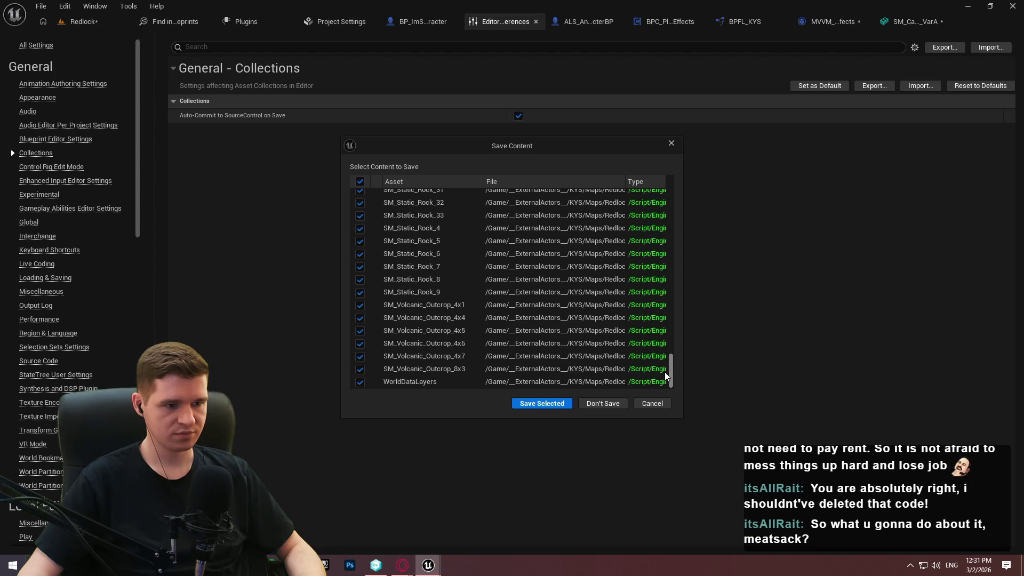
left_click_drag(665, 373, 689, 165)
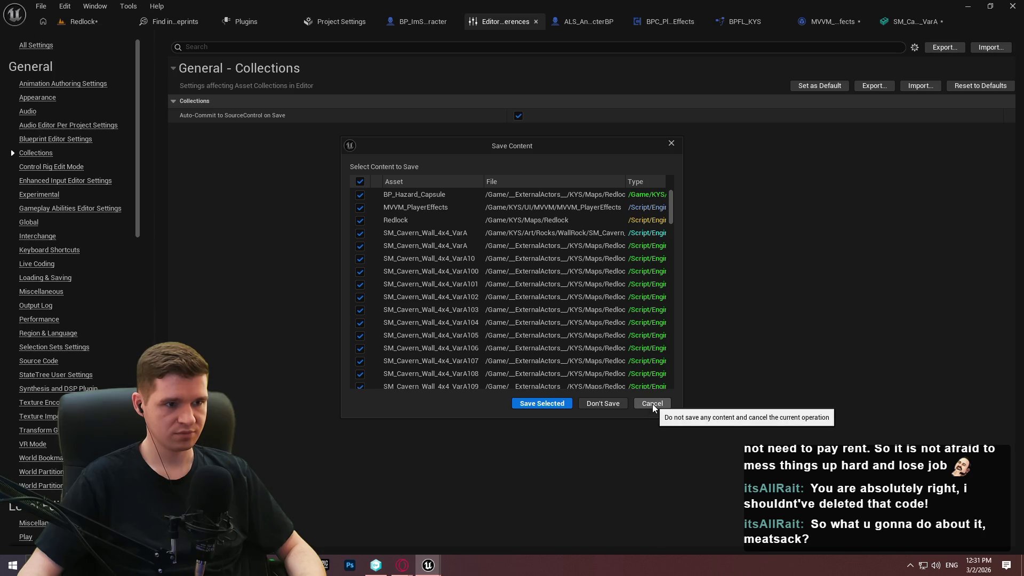
left_click(614, 403)
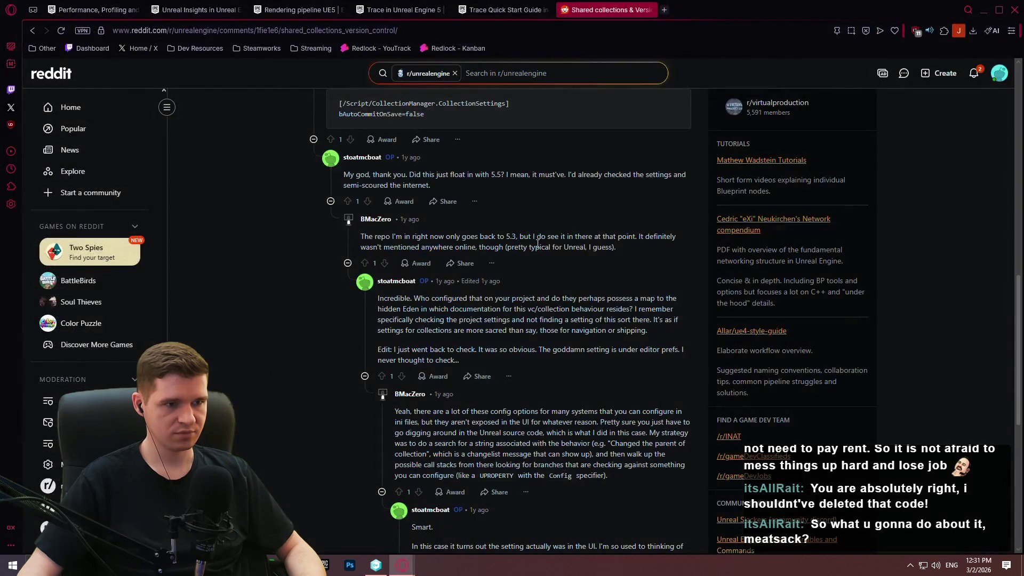
Step: Reopen DefaultEditor.ini without reloading, paste the CollectionSettings snippet at the end and save
left_click(376, 565)
double_click(170, 133)
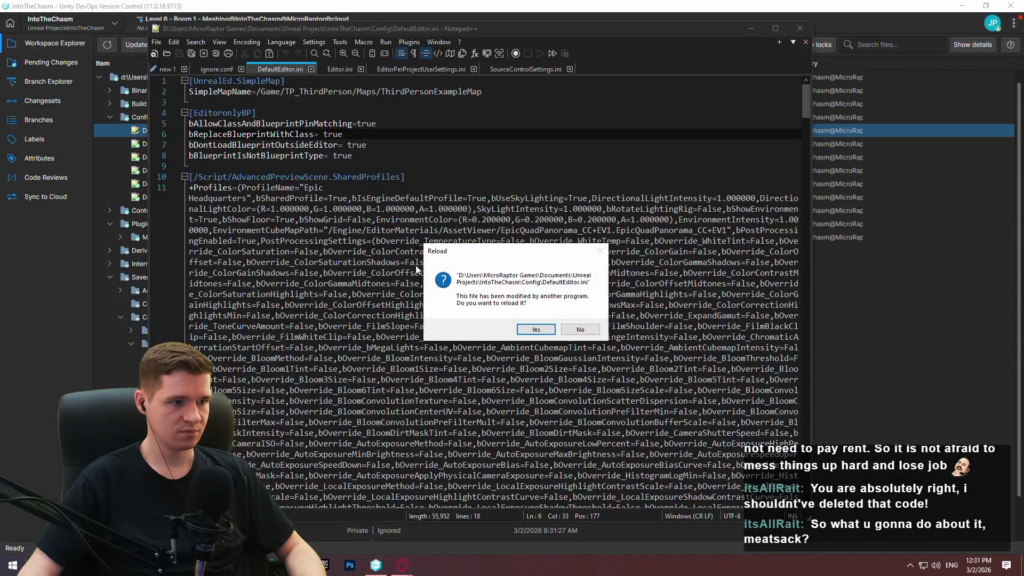
left_click(573, 327)
left_click_drag(801, 105, 806, 450)
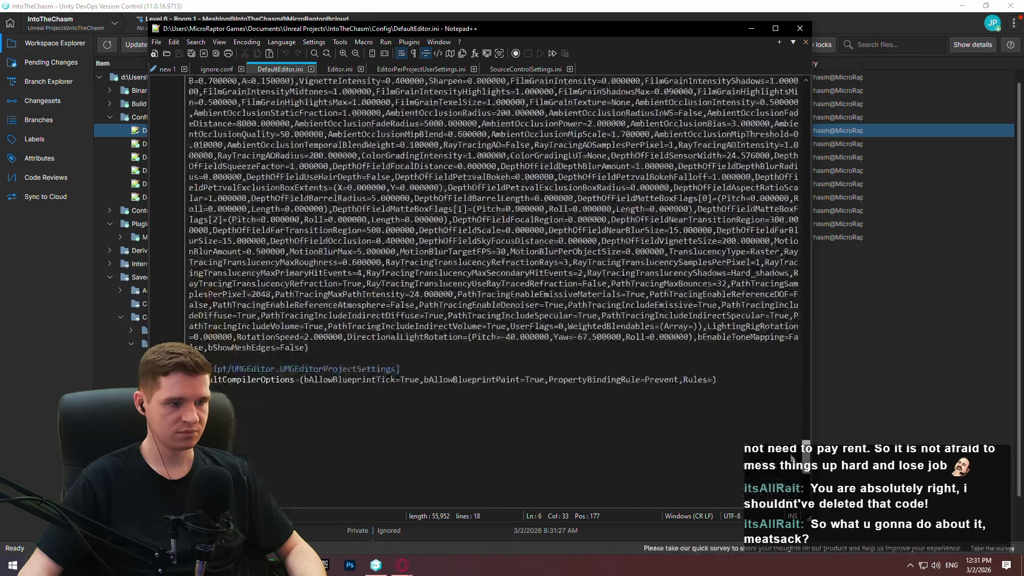
left_click(434, 428)
key("ctrl+v")
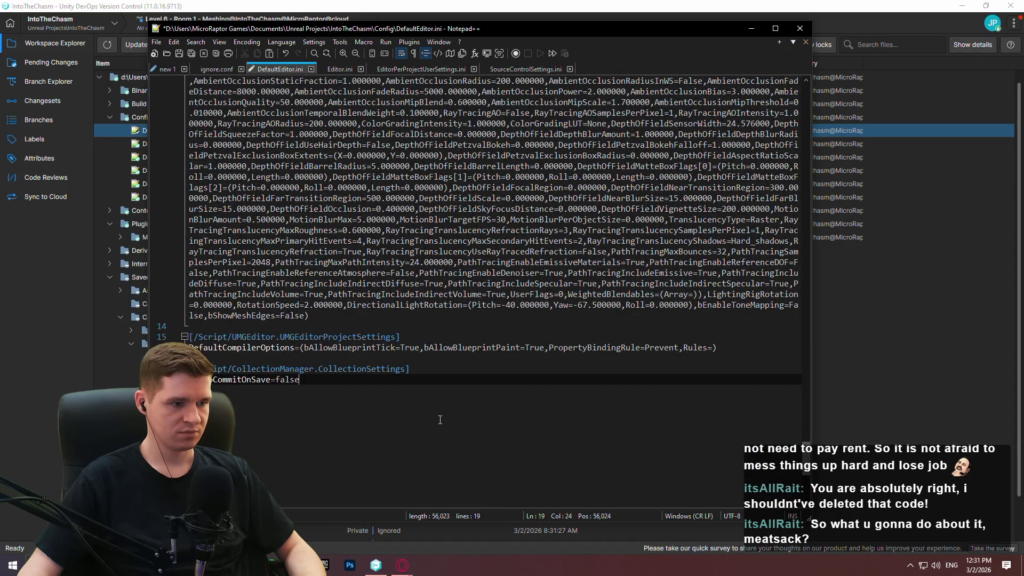
key("ctrl+s")
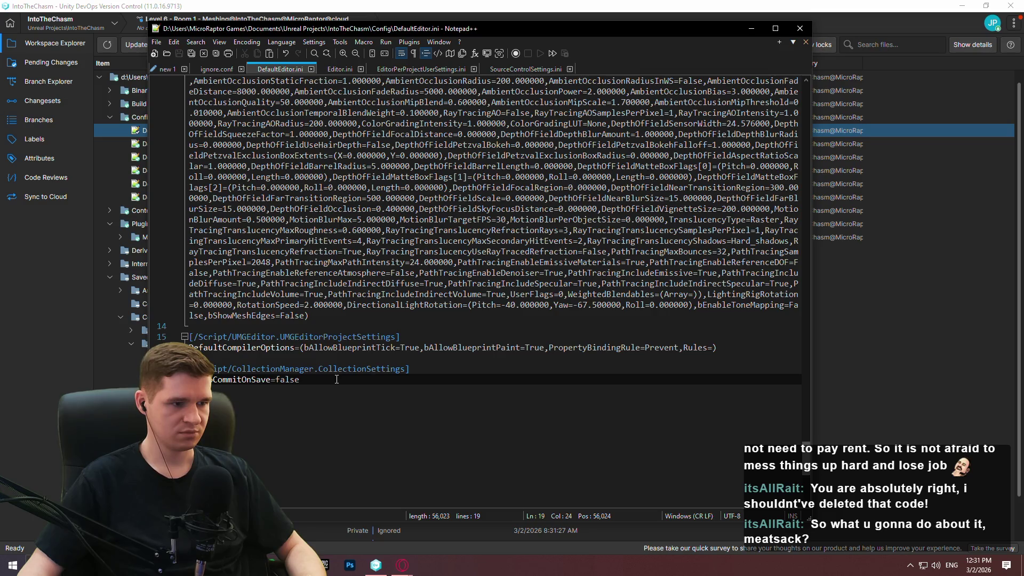
Step: Close Notepad++ and relaunch the Unreal project from Workspace Explorer
left_click(18, 342)
scroll(200, 333, "down", 1)
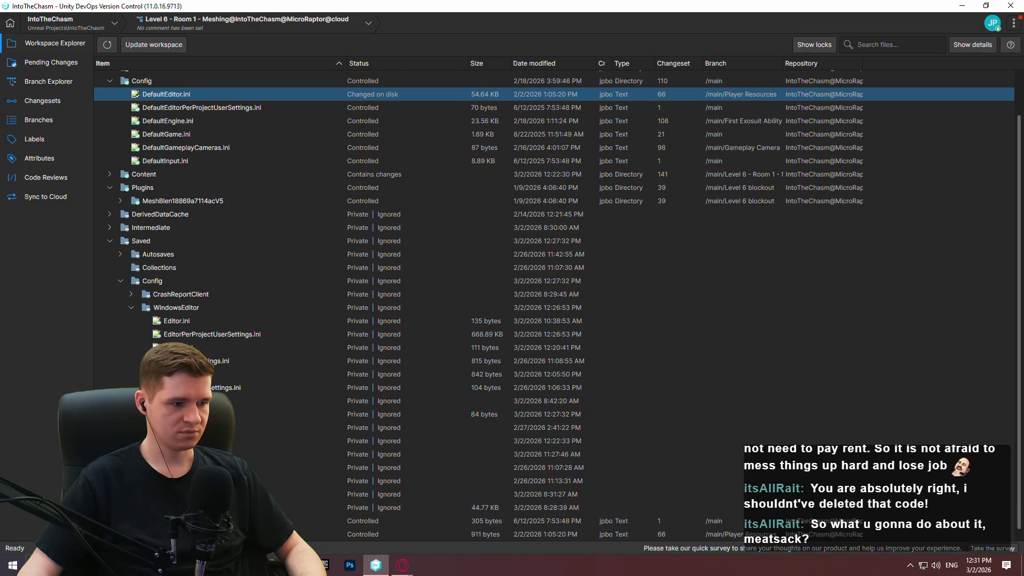
double_click(304, 534)
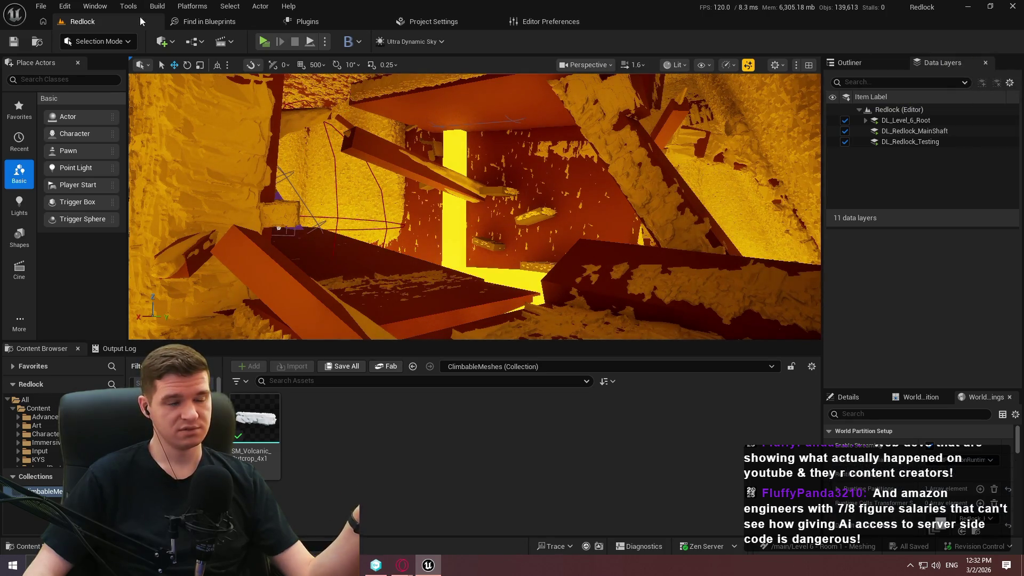
Step: Open the Edit menu in the relaunched Unreal Editor
left_click(74, 8)
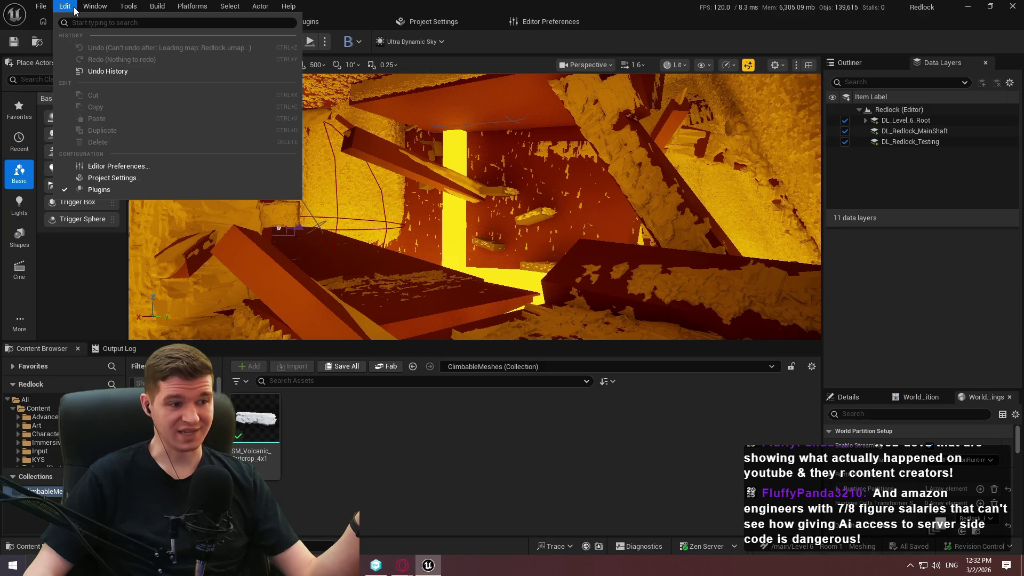
Step: Check the Collections preferences page, where auto-commit is still enabled, and glance at the branch history
left_click(95, 165)
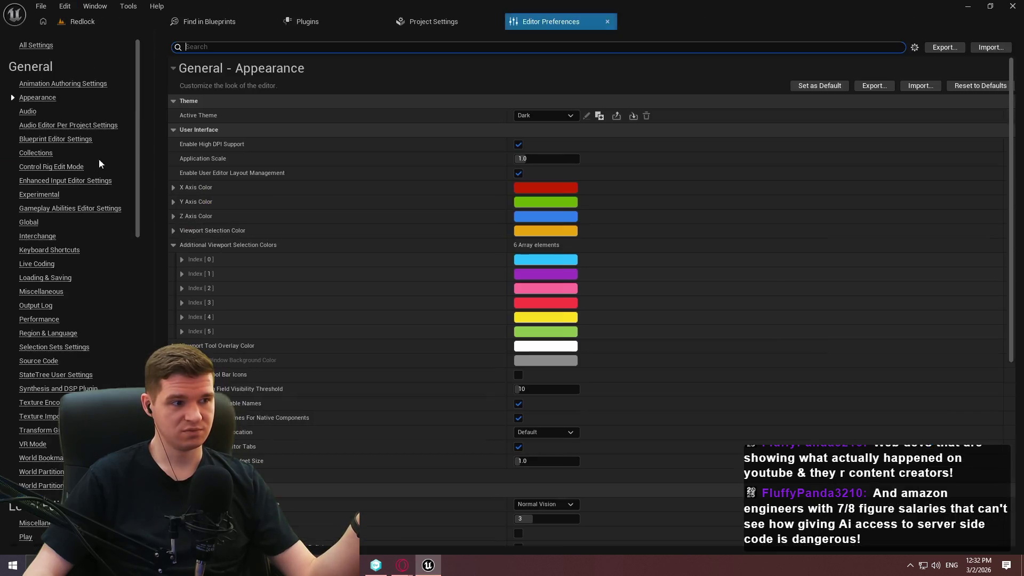
left_click(41, 155)
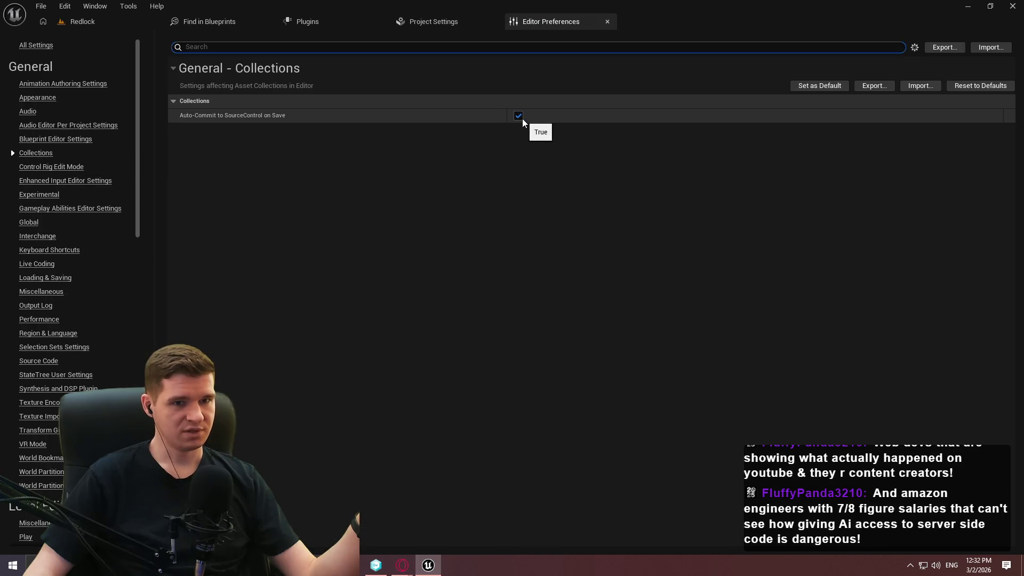
left_click(376, 565)
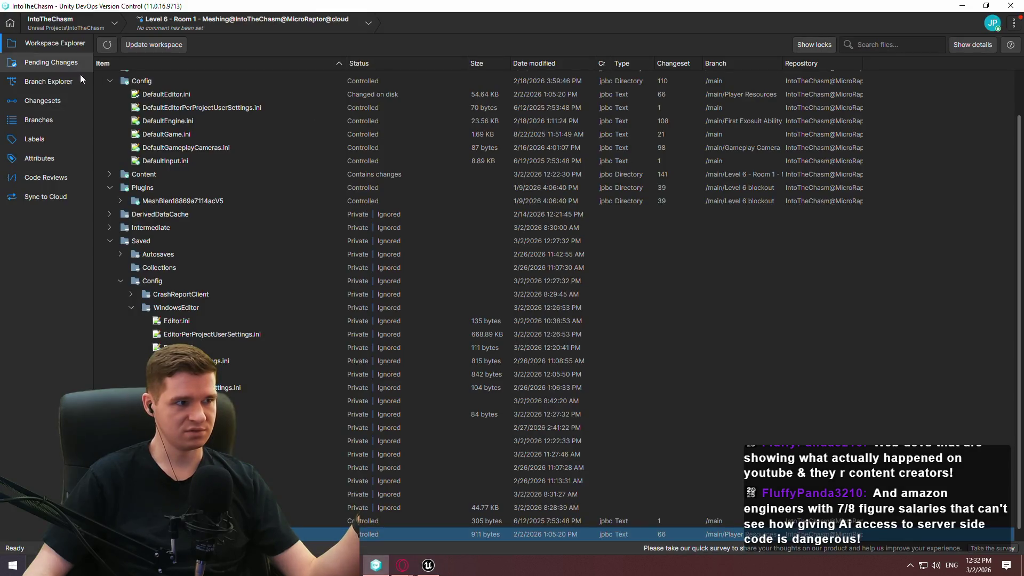
left_click(67, 83)
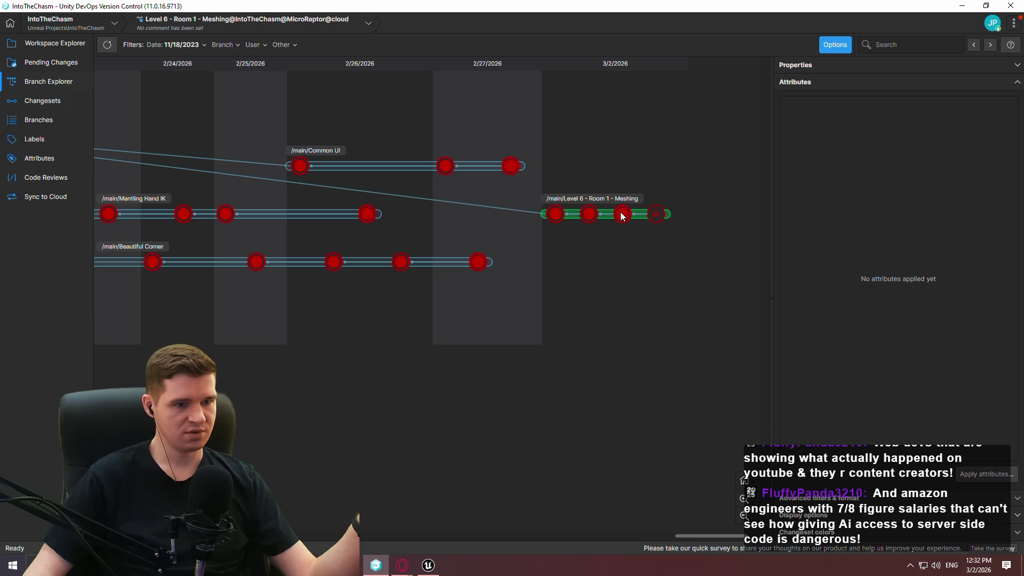
left_click(965, 7)
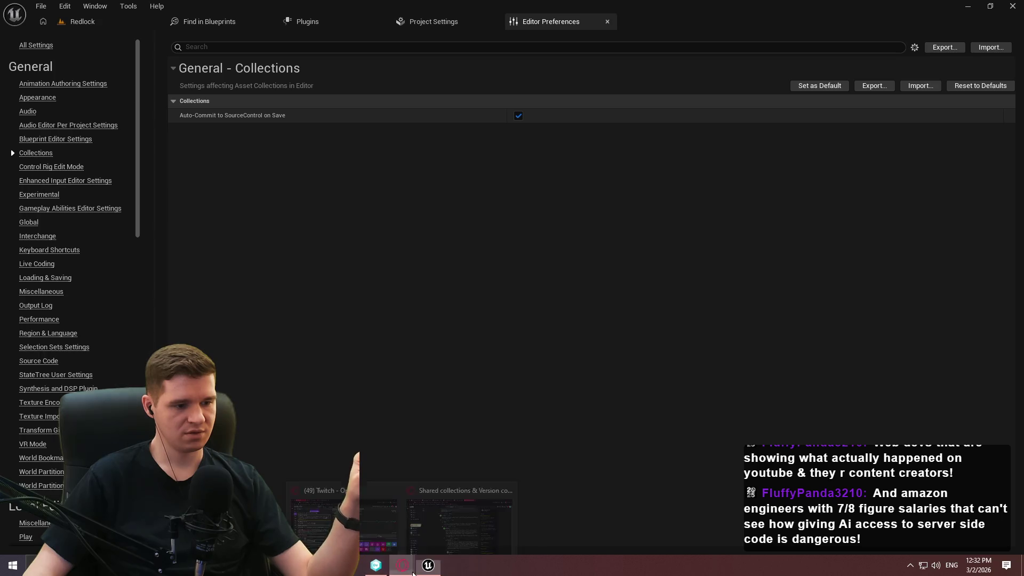
Step: Bring the Reddit shared collections thread back into view in Opera
mouse_move(402, 566)
left_click(462, 540)
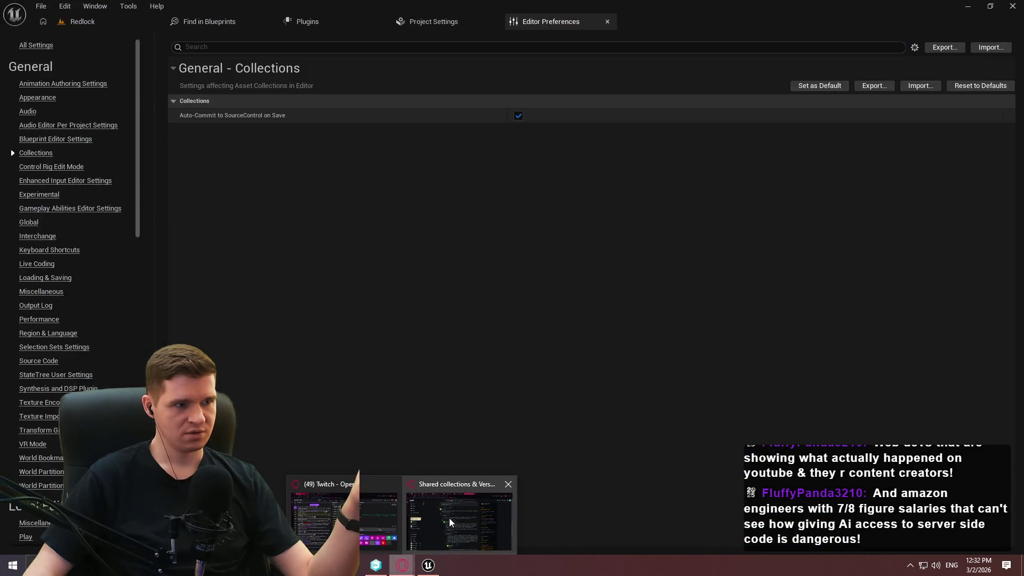
left_click(475, 522)
scroll(420, 260, "up", 2)
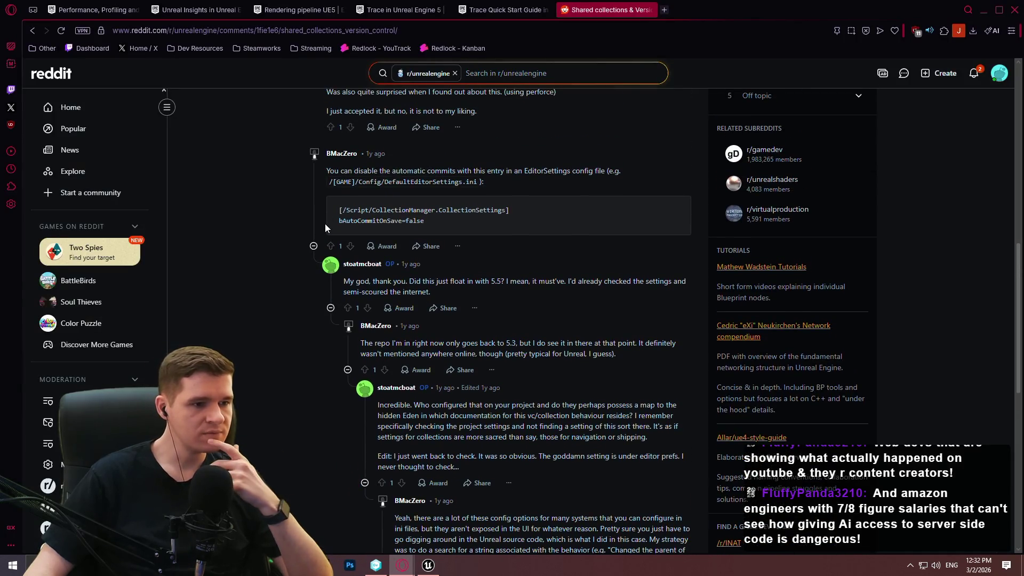
Step: Read the Reddit shared-collections thread to its final reply, then return to Unreal's Editor Preferences
scroll(440, 278, "down", 2)
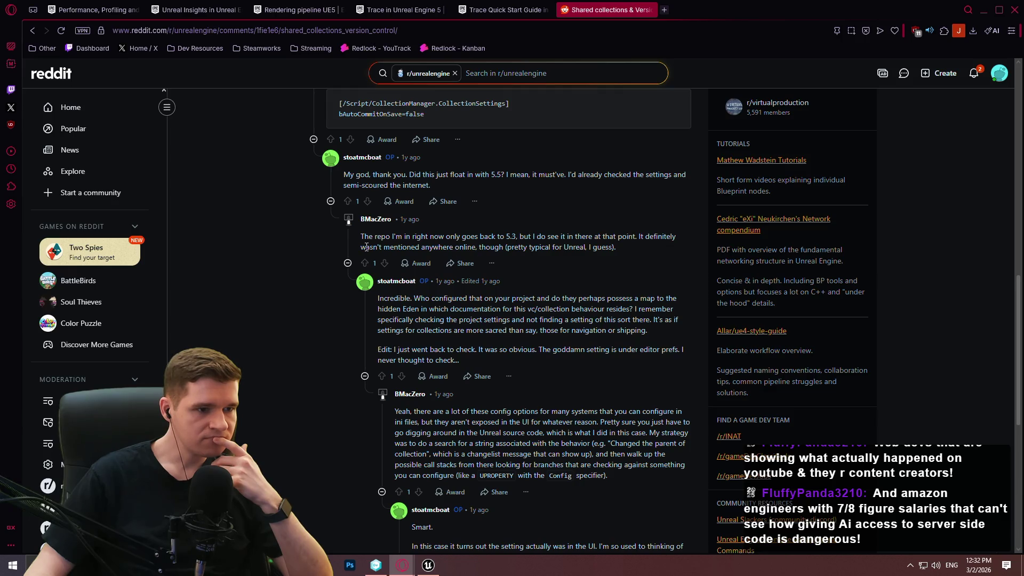
scroll(377, 248, "down", 2)
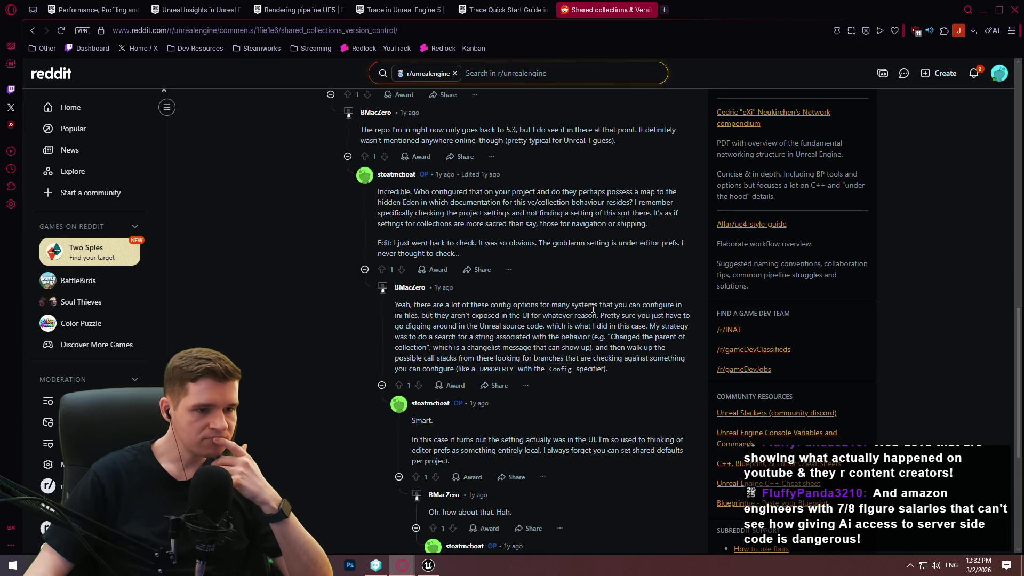
scroll(592, 309, "down", 4)
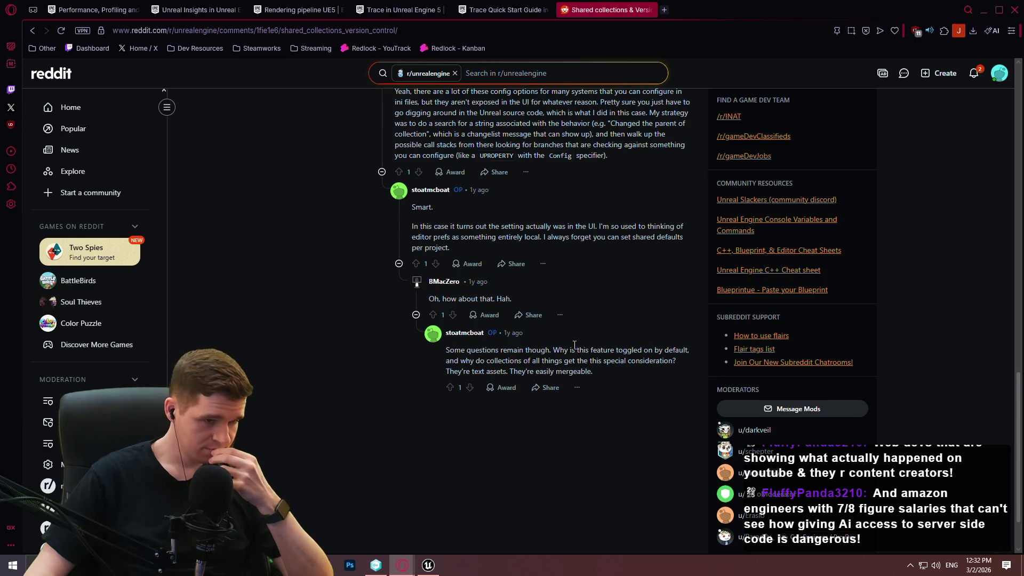
left_click(428, 564)
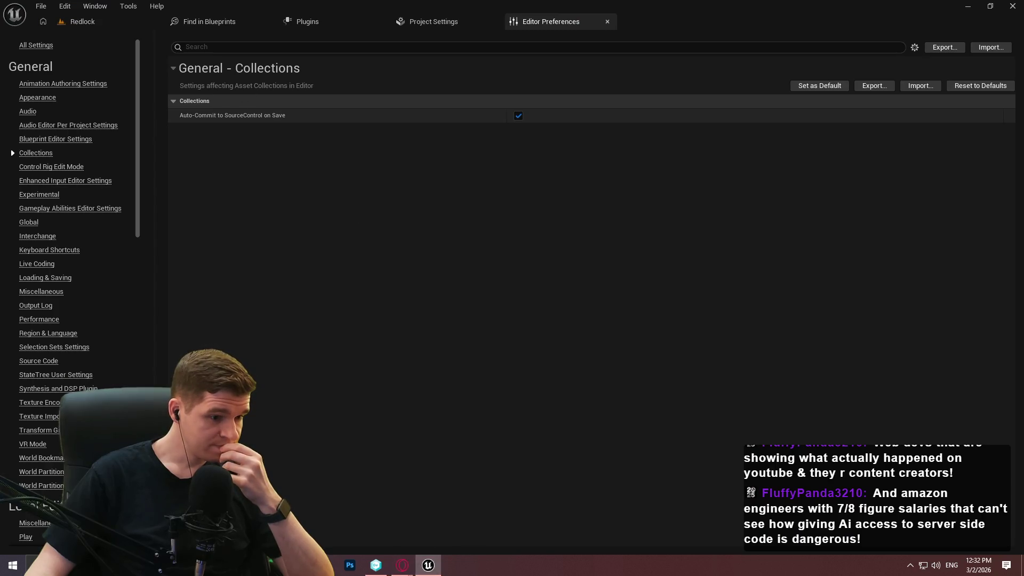
Step: Review Unity DevOps Pending Changes listing DefaultEditor.ini with bAutoCommitOnSave=false, then return to Unreal
left_click(376, 564)
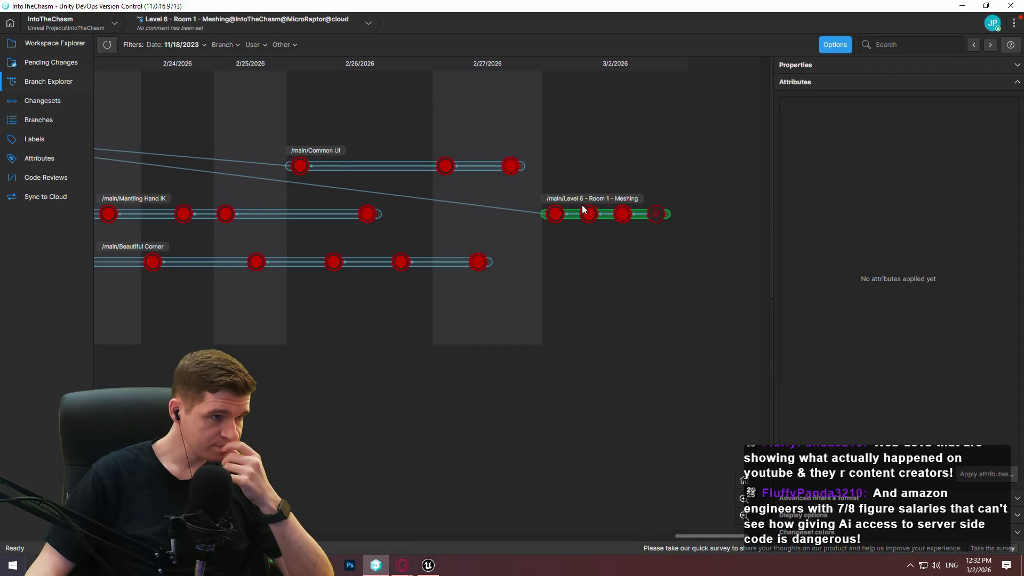
left_click(45, 64)
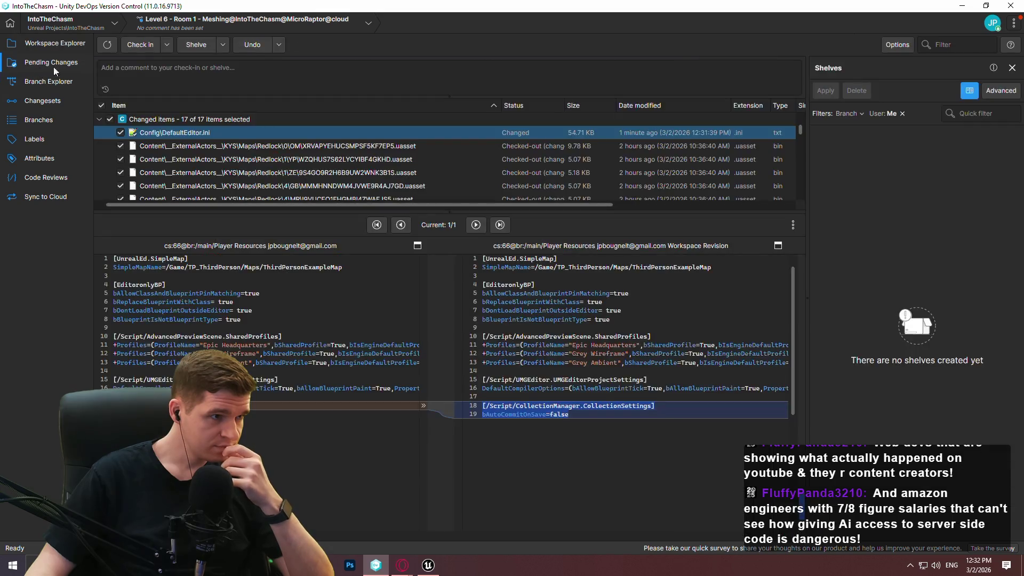
left_click_drag(225, 212, 225, 445)
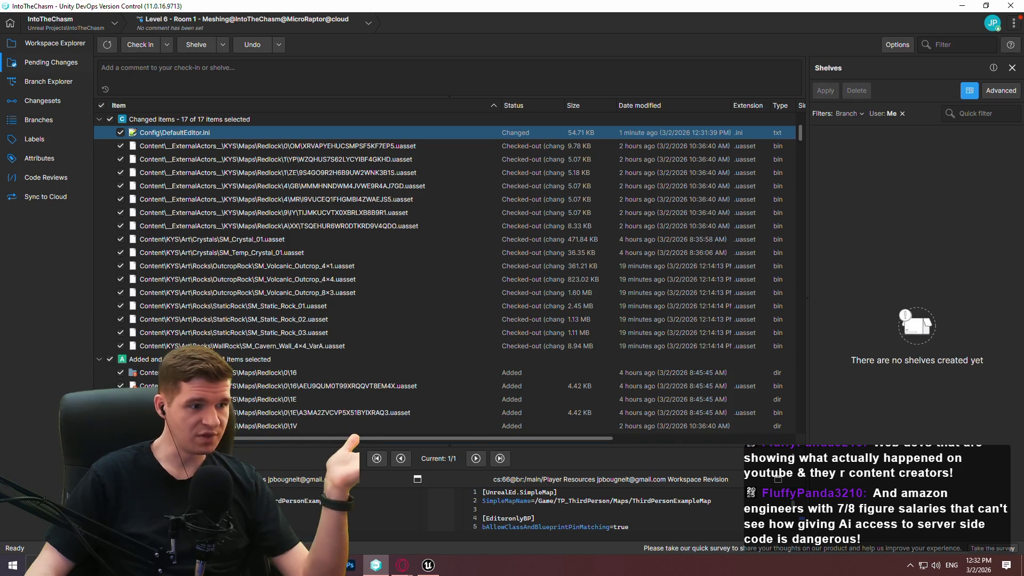
left_click(426, 567)
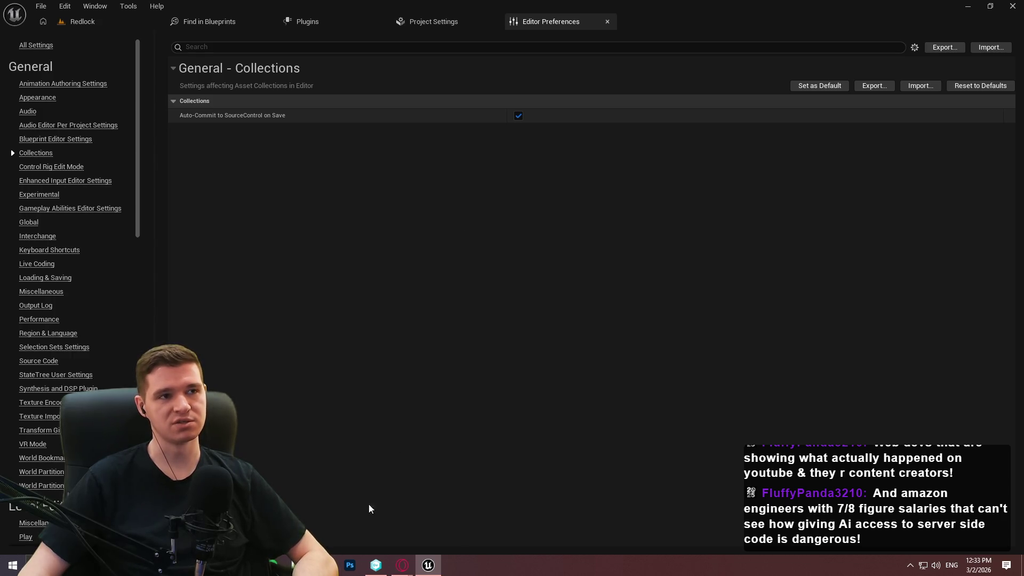
Step: Browse File Explorer to D:\Program Files\Epic Games\UE_5.7\Engine\Config\Windows
left_click(315, 565)
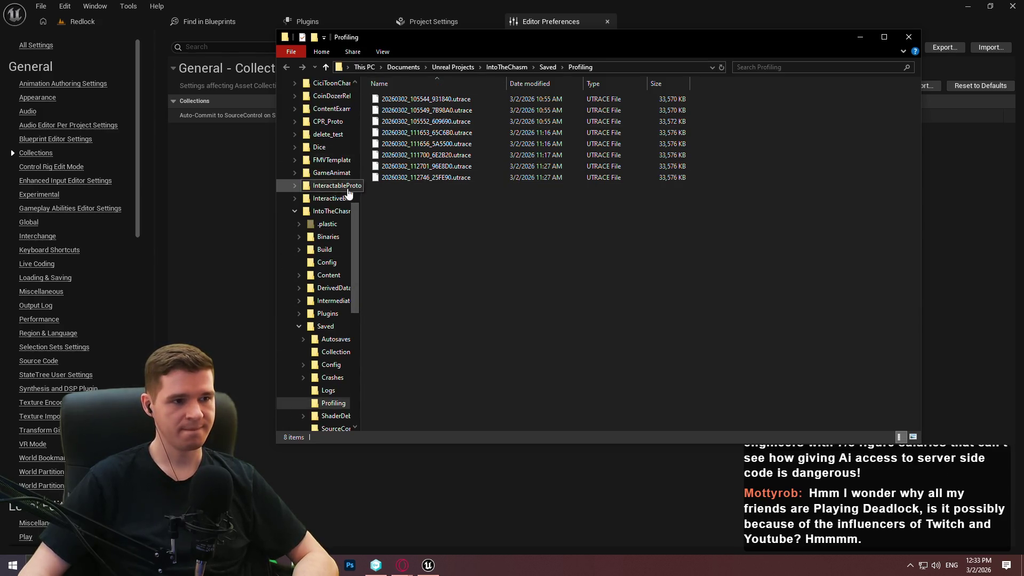
left_click_drag(352, 242, 348, 110)
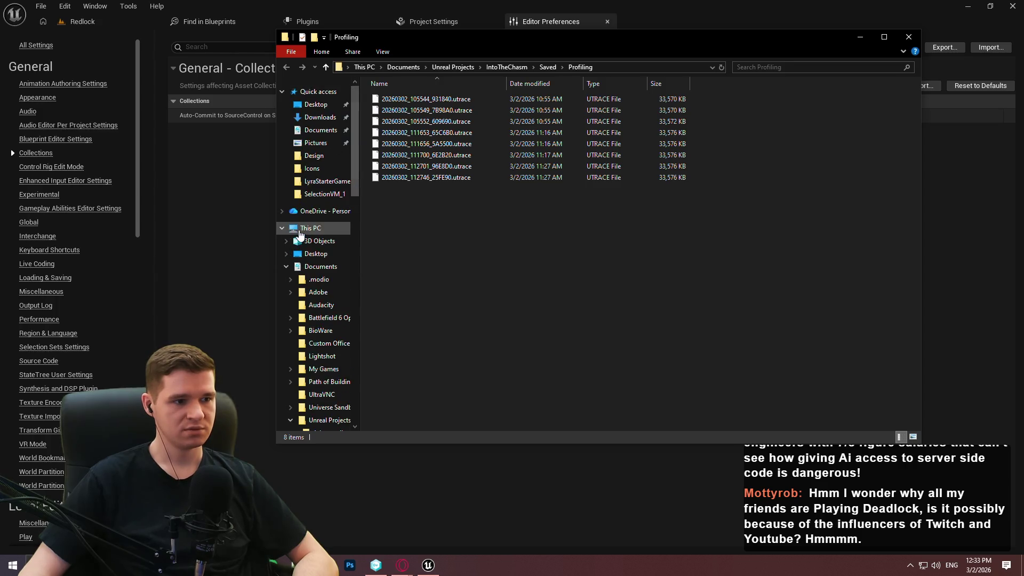
left_click(310, 228)
double_click(571, 192)
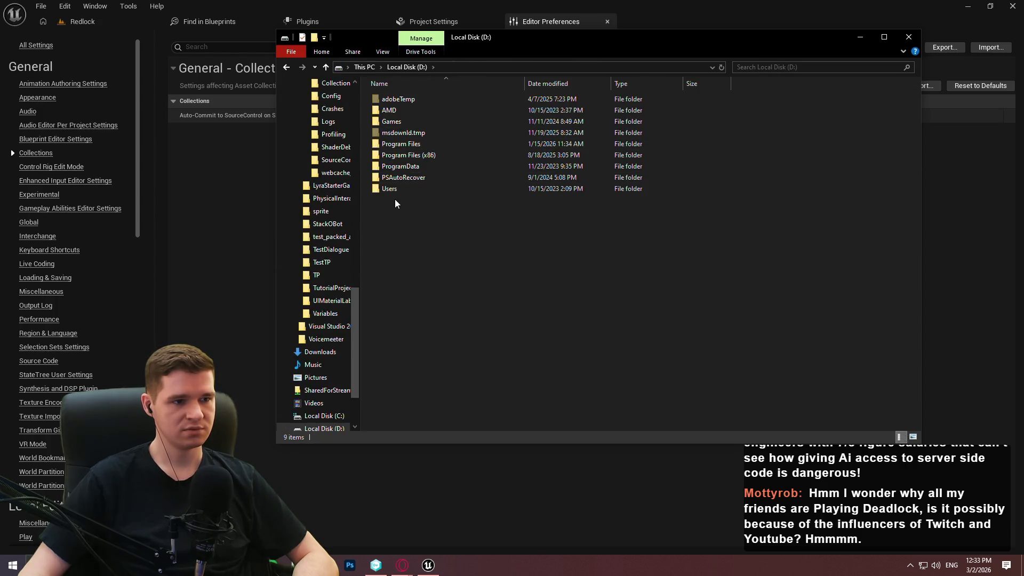
double_click(410, 144)
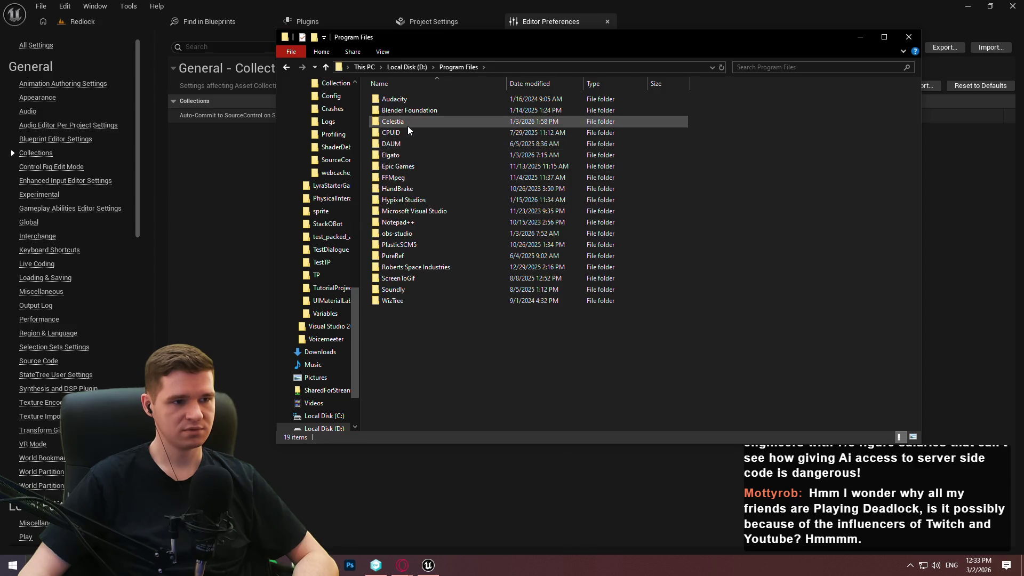
double_click(418, 164)
double_click(408, 132)
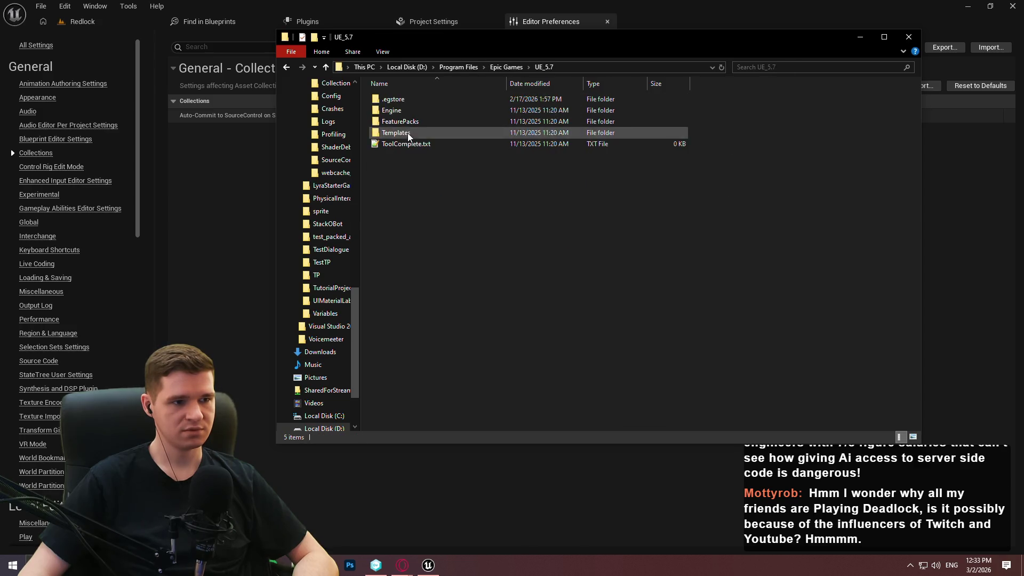
double_click(424, 110)
double_click(429, 123)
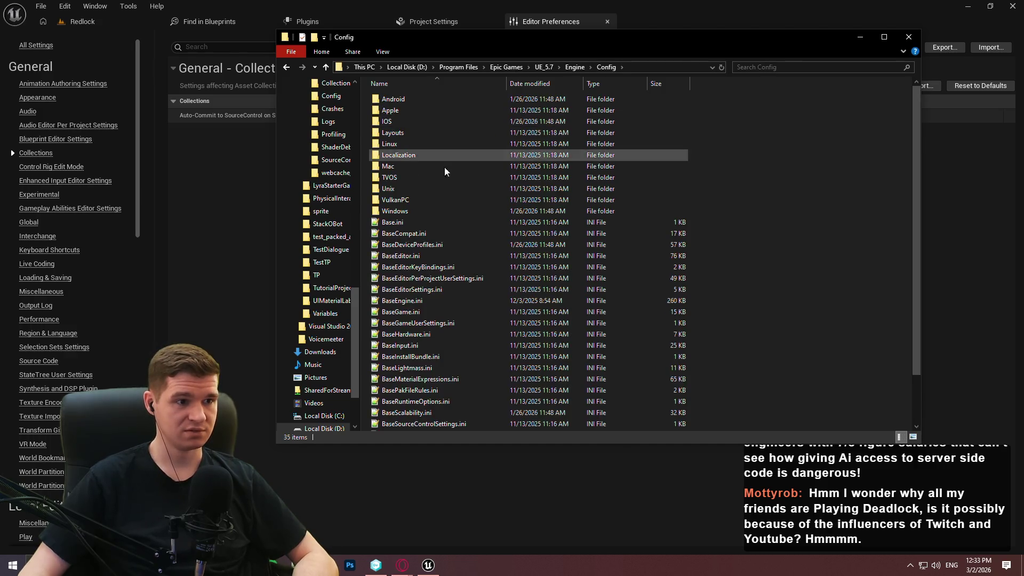
scroll(452, 401, "down", 2)
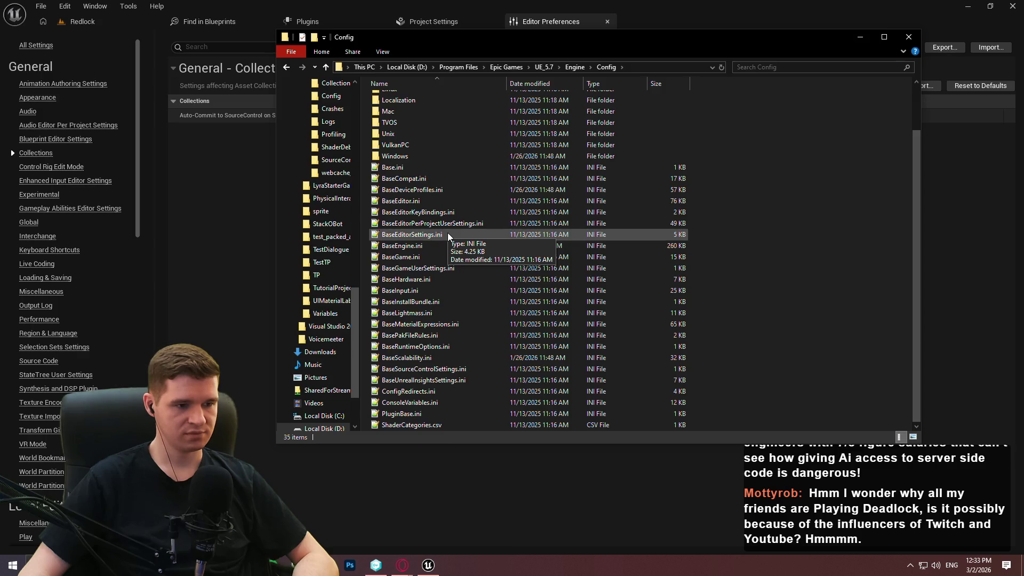
scroll(454, 232, "up", 2)
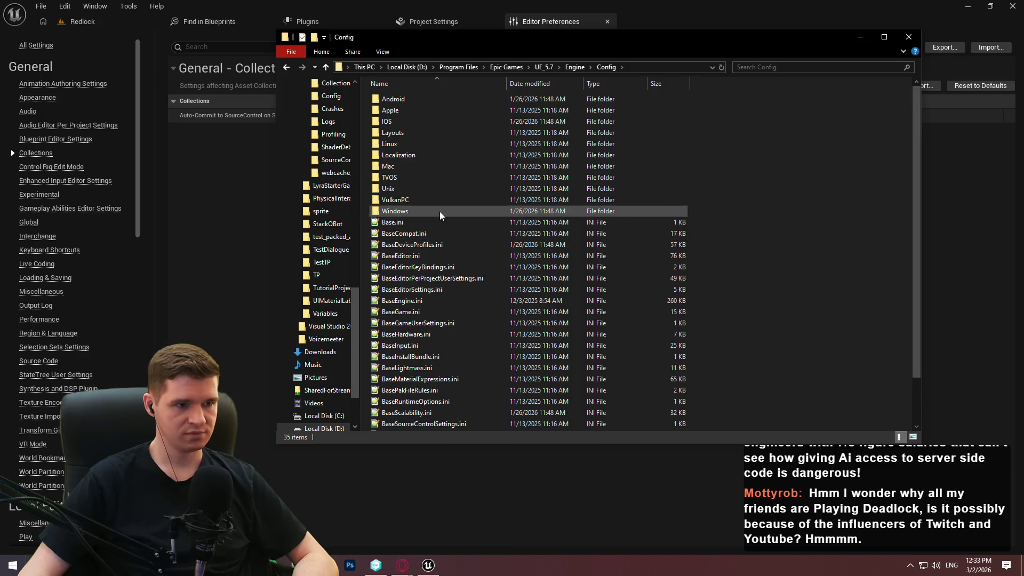
double_click(440, 212)
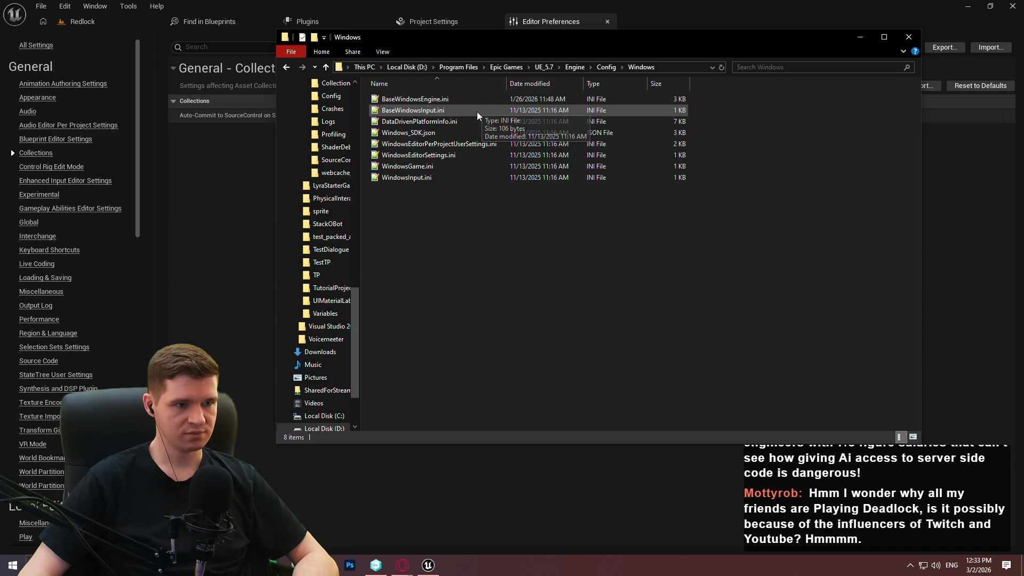
Step: Open WindowsEditorSettings.ini and WindowsEditorPerProjectUserSettings.ini in Notepad++
double_click(501, 158)
left_click(869, 179)
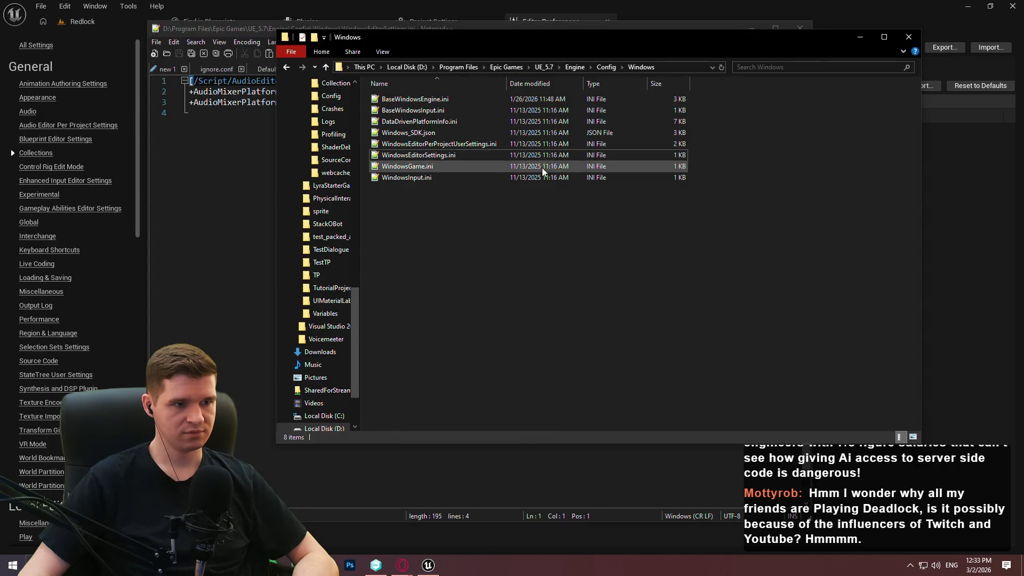
double_click(462, 147)
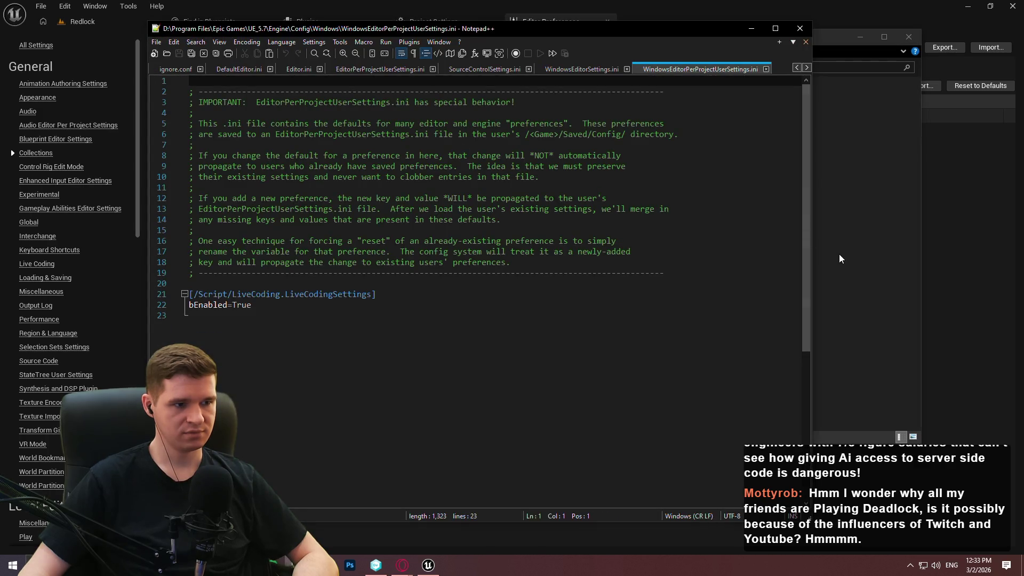
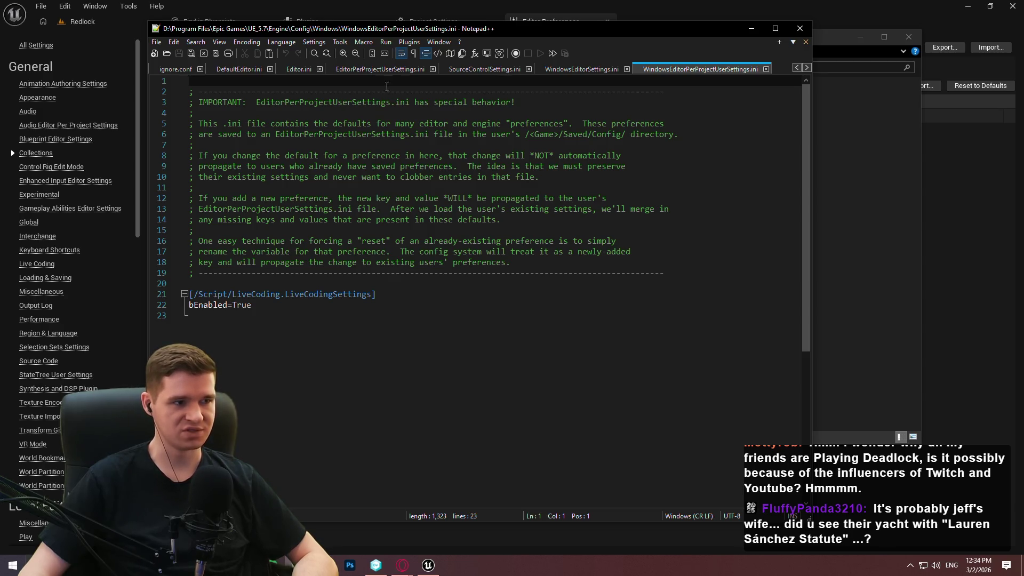
Step: Bring up Unity DevOps Version Control and show the Workspace Explorer file tree
left_click(830, 244)
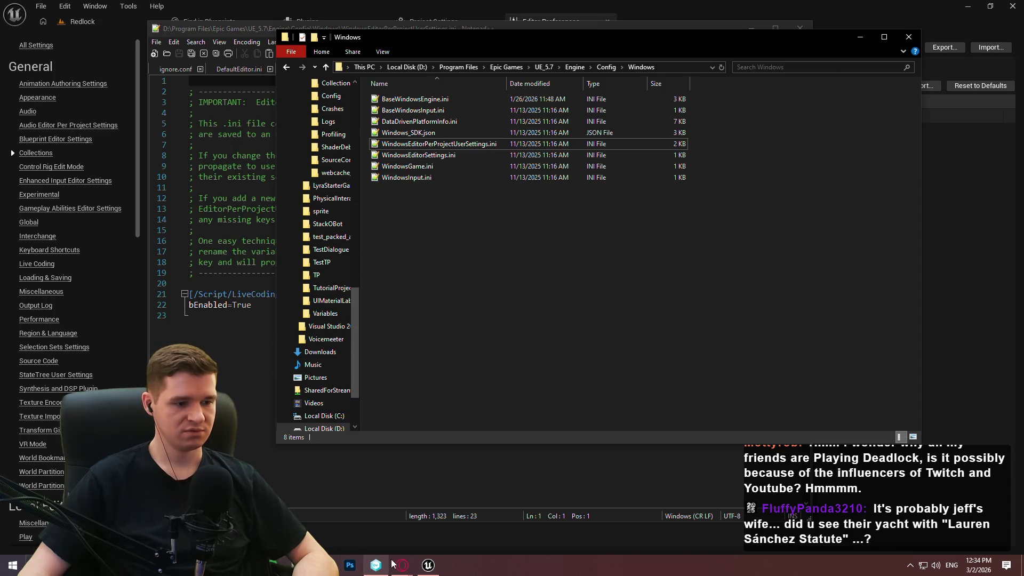
left_click(376, 566)
left_click(364, 510)
left_click(62, 84)
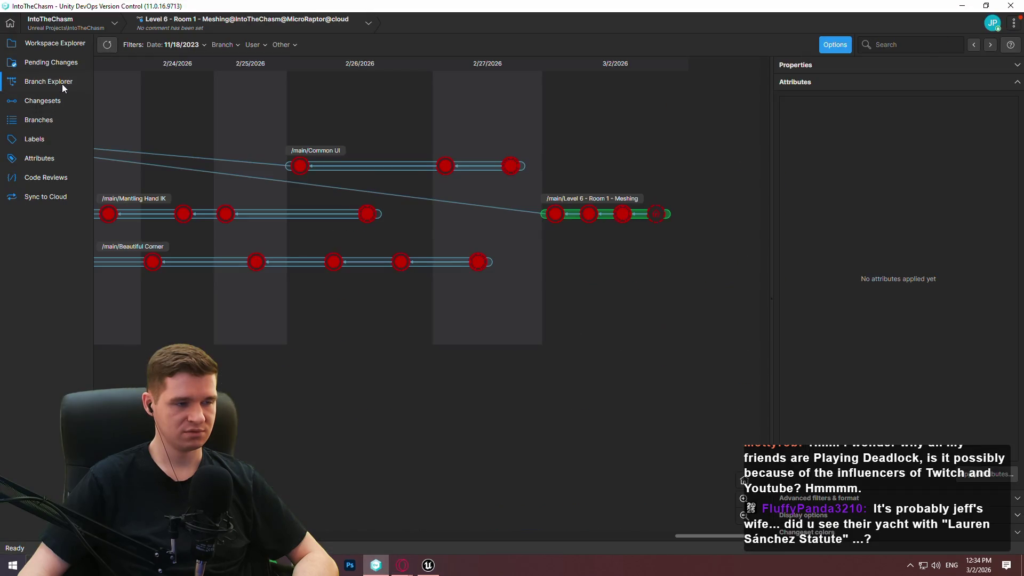
left_click(42, 117)
left_click(46, 101)
left_click(56, 63)
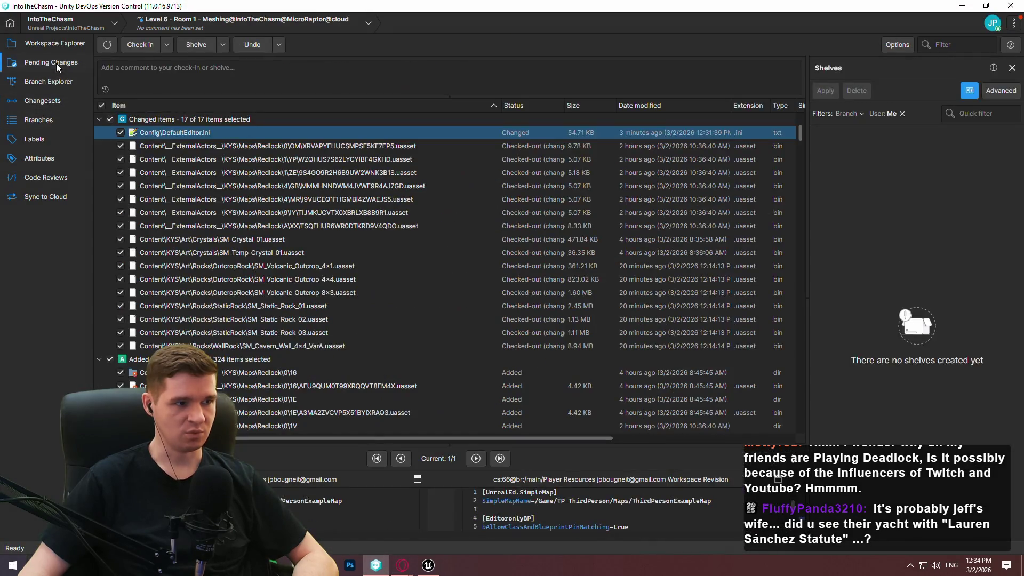
left_click(64, 44)
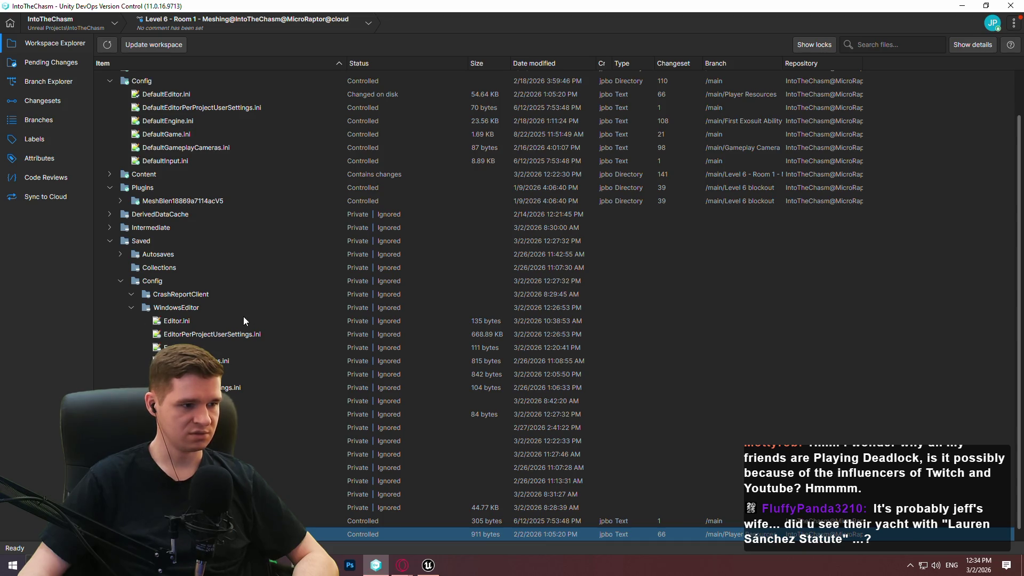
Step: Open Editor.ini reloaded from disk, then open EditorPerProjectUserSettings.ini in Notepad++
double_click(184, 322)
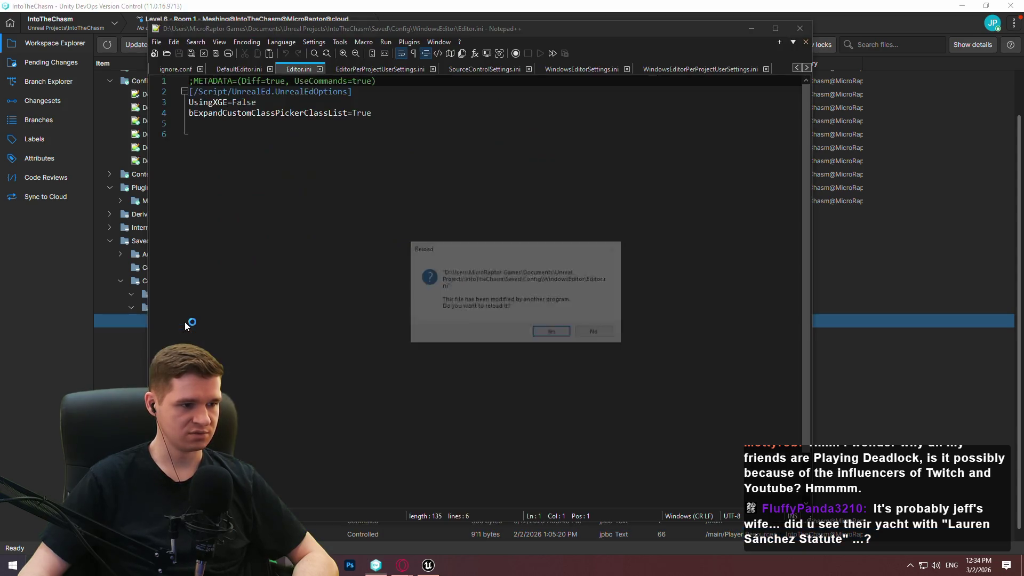
left_click(553, 333)
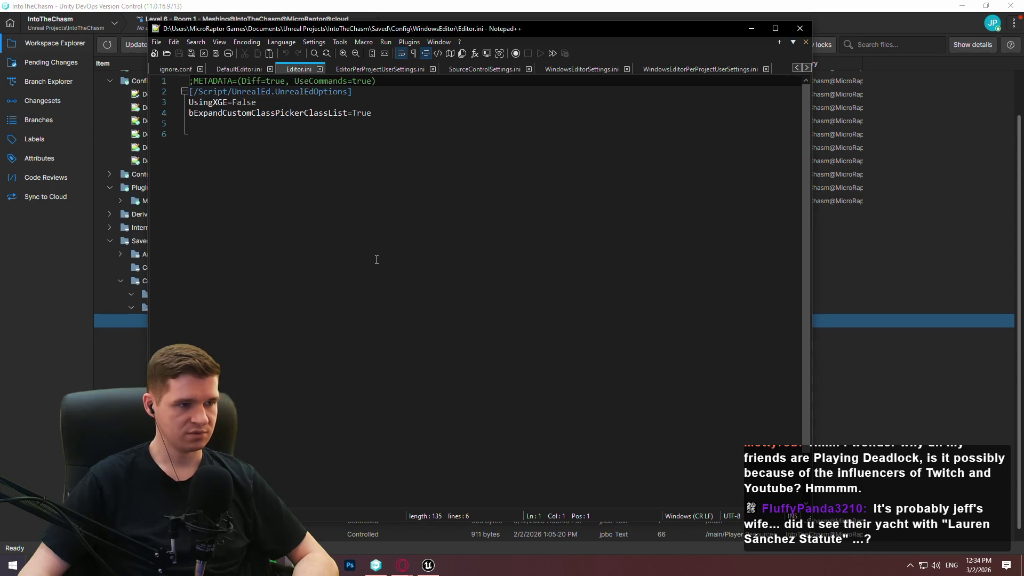
left_click(428, 565)
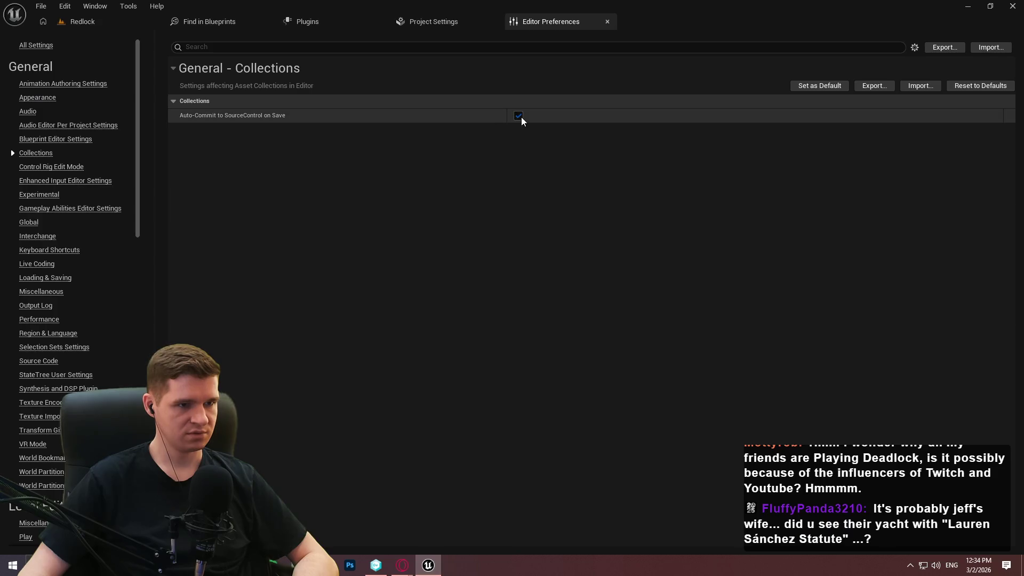
key("alt+Tab")
key("alt+Tab")
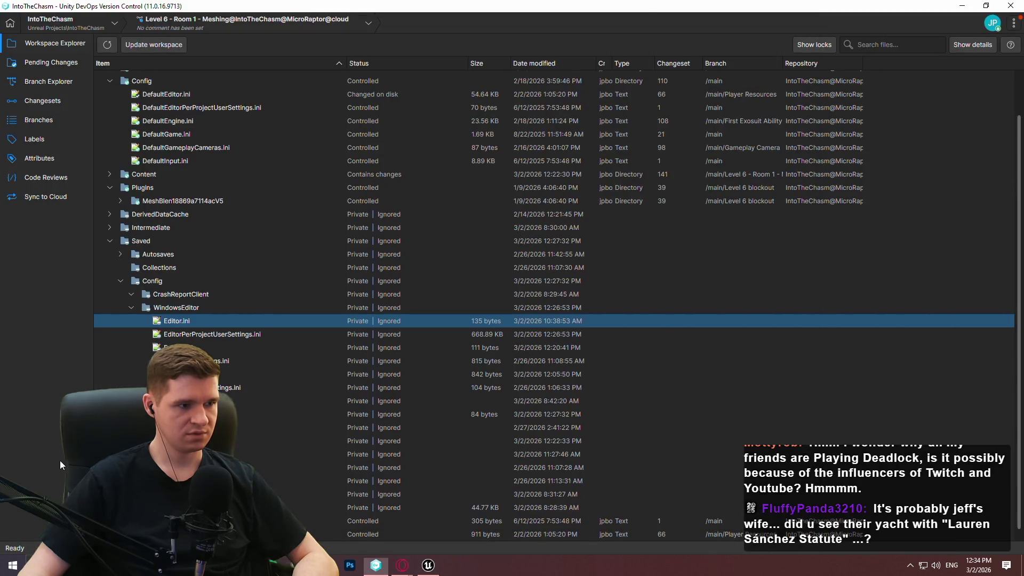
left_click(211, 334)
double_click(211, 335)
Step: Reload EditorPerProjectUserSettings.ini and paste the CollectionManager settings into a new tab
left_click(553, 333)
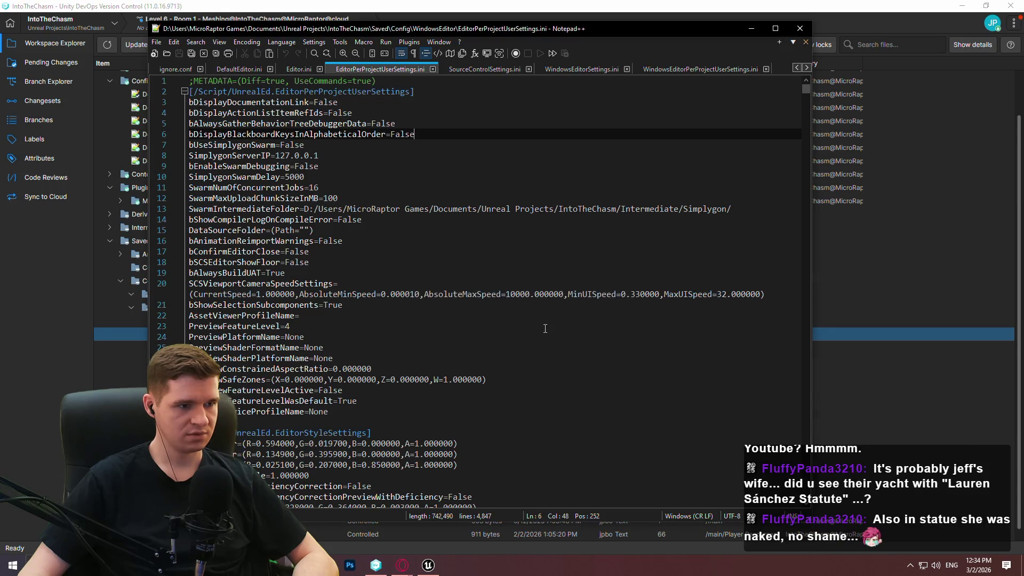
left_click(672, 93)
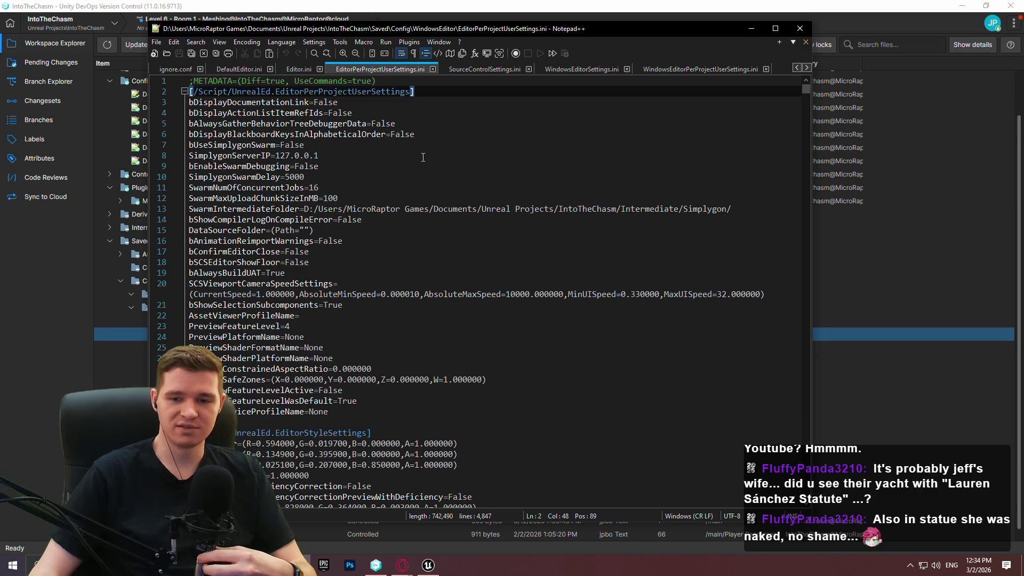
left_click(492, 183)
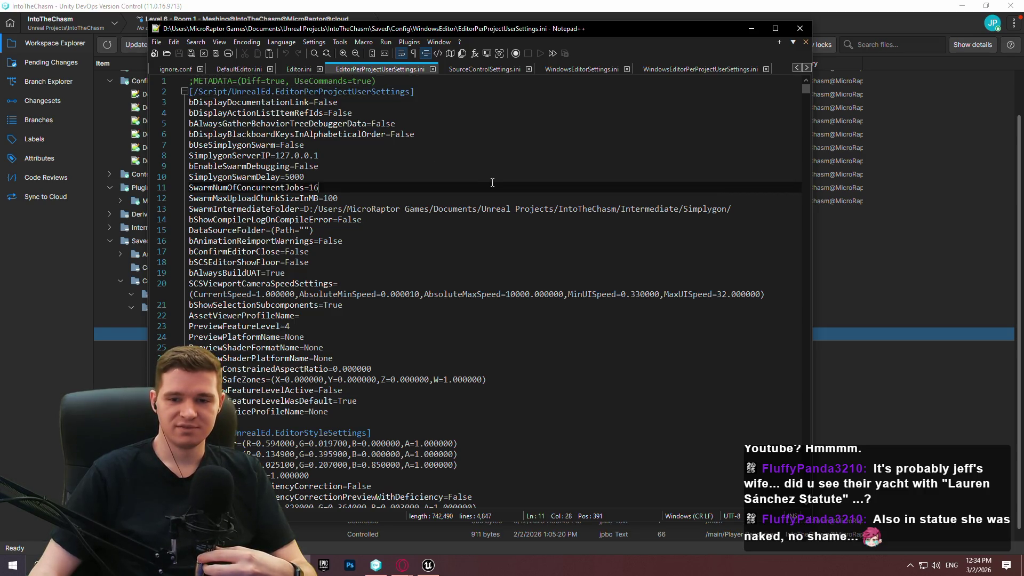
left_click(521, 142)
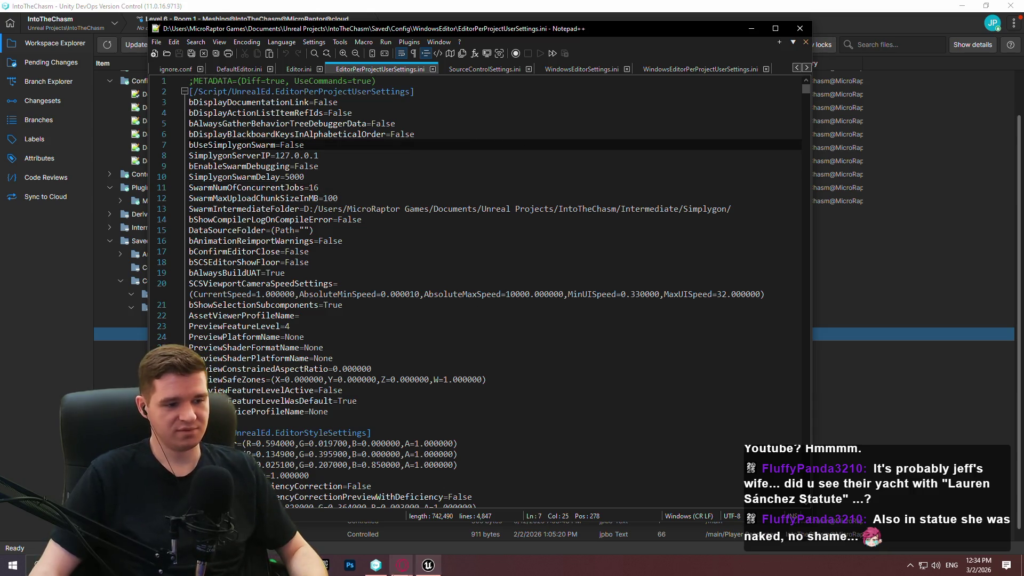
double_click(778, 66)
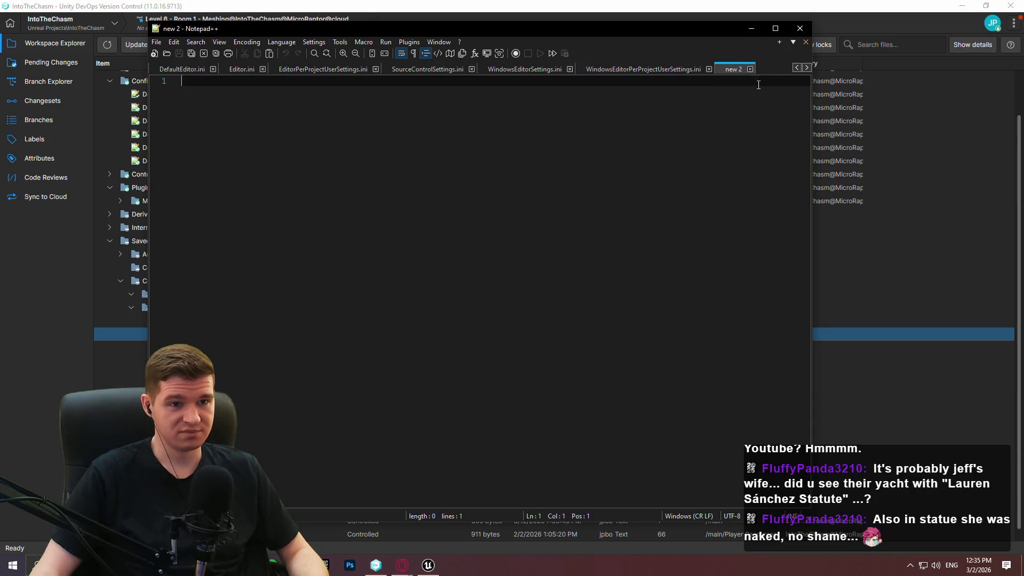
type("[/Script/CollectionManager.CollectionSettings] bAutoCommitOnSave=false")
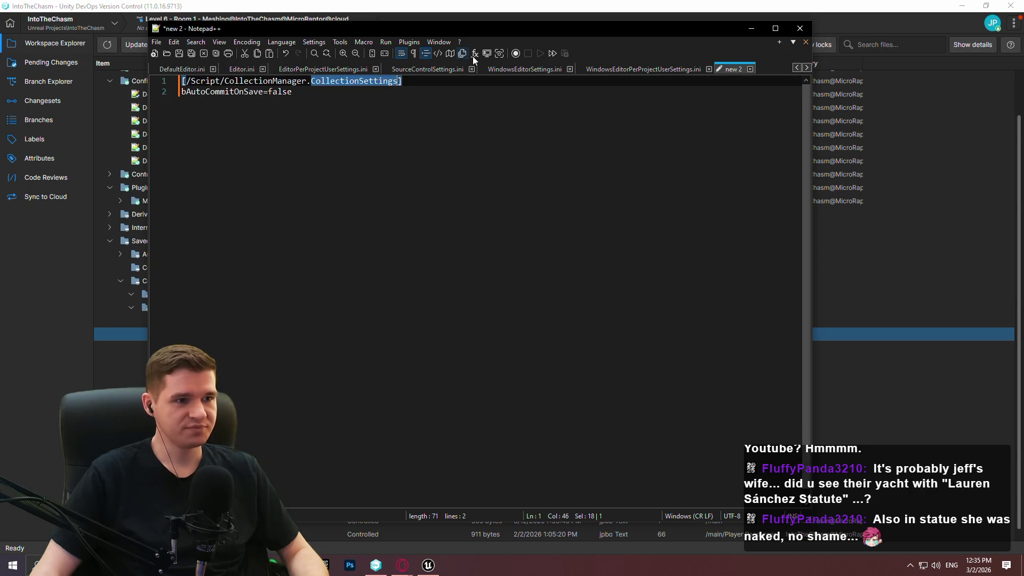
Step: Back in EditorPerProjectUserSettings.ini, find the first 'CollectionSettings' occurrence
left_click(434, 70)
left_click(525, 69)
left_click(582, 70)
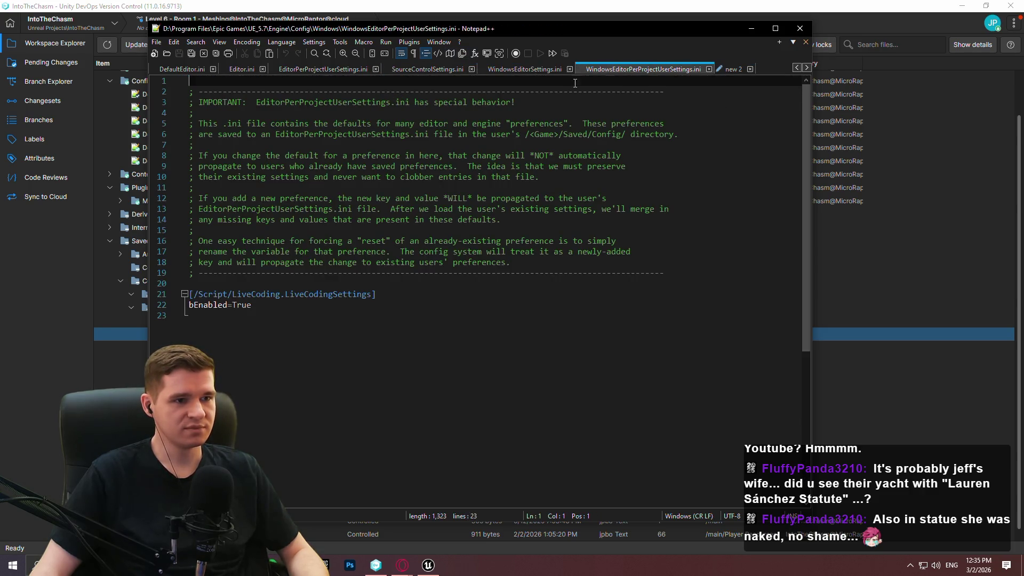
left_click(318, 71)
key("ctrl+f")
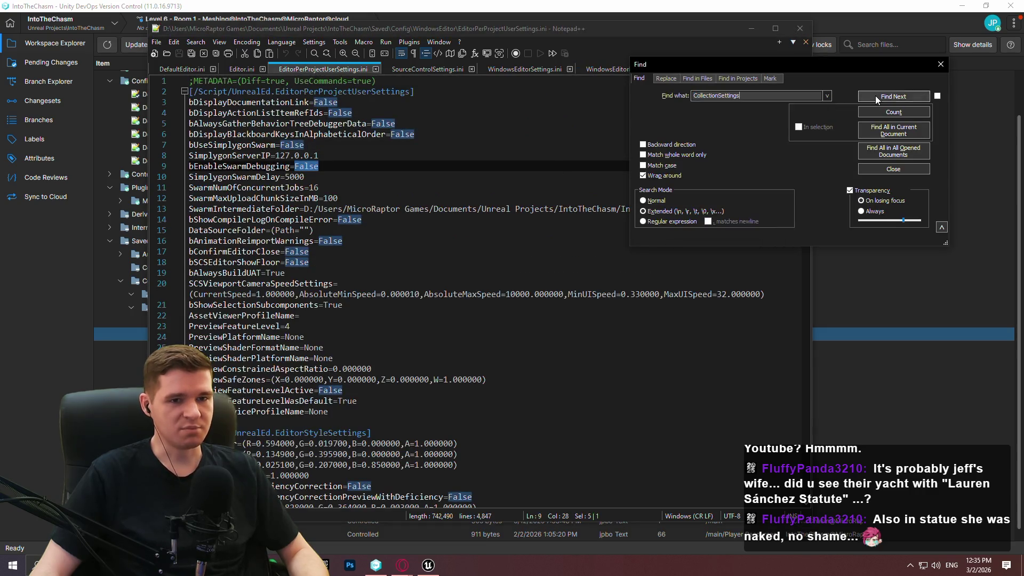
left_click(876, 96)
Step: Step through further CollectionSettings matches to GarbageCollectionSettings on line 2318, then close Find
left_click(879, 95)
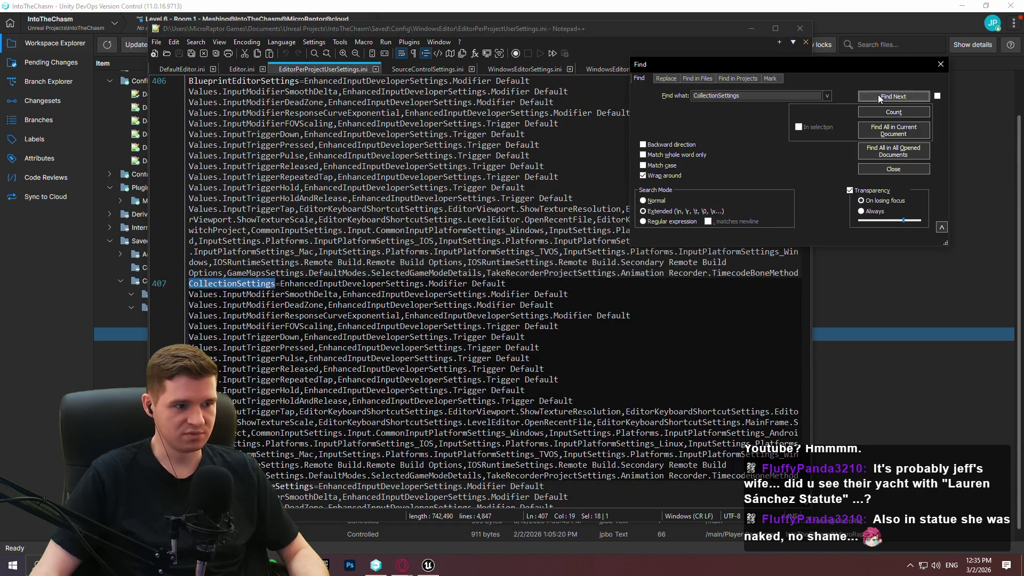
left_click(878, 94)
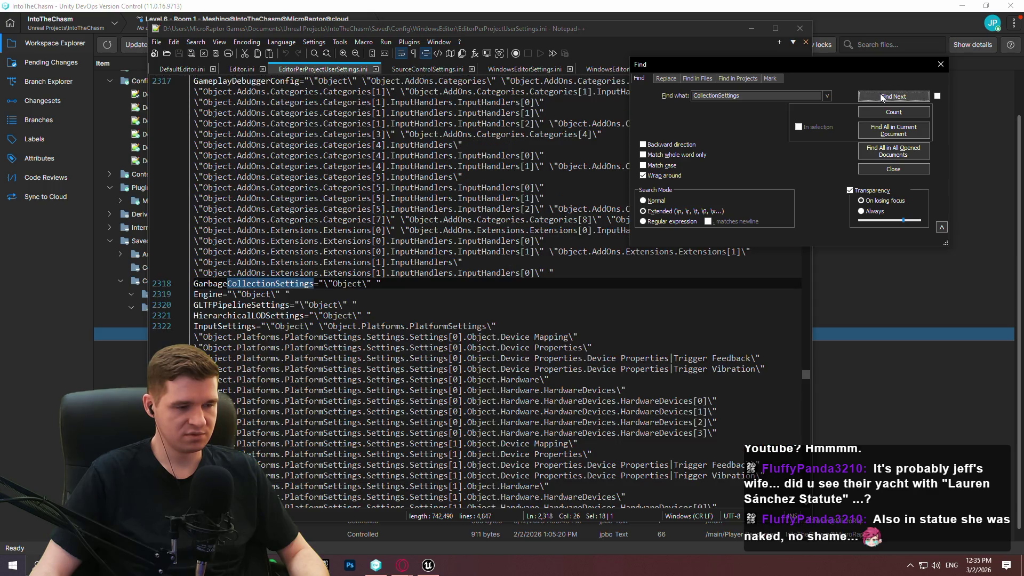
left_click(880, 94)
left_click(882, 97)
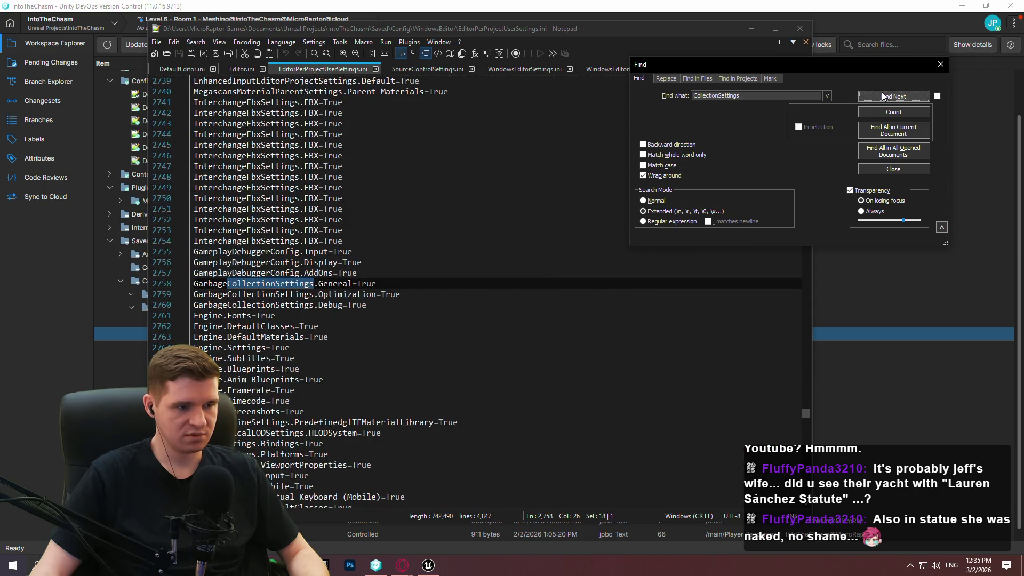
left_click(882, 92)
left_click(883, 91)
left_click(883, 90)
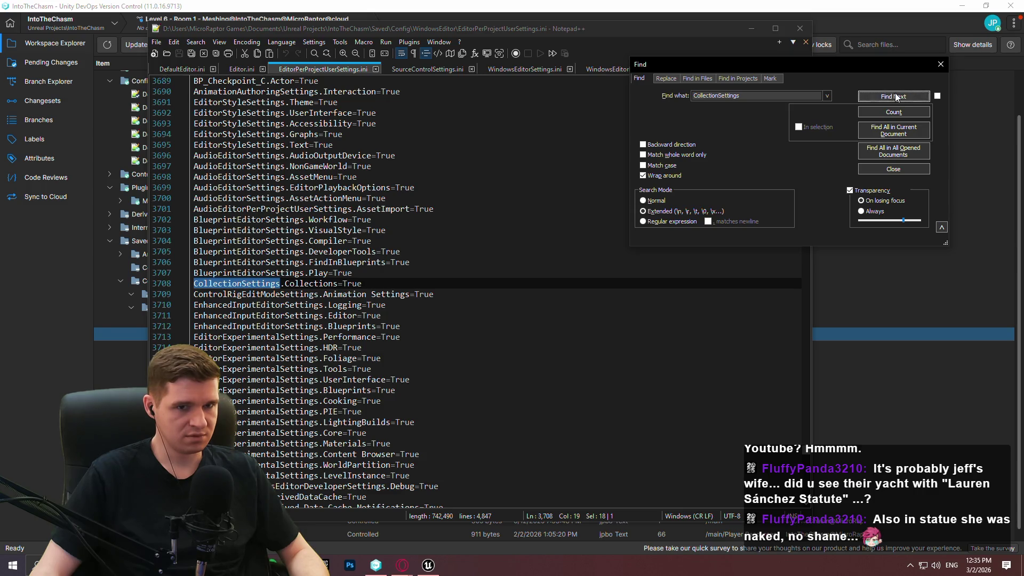
left_click(890, 94)
left_click(899, 97)
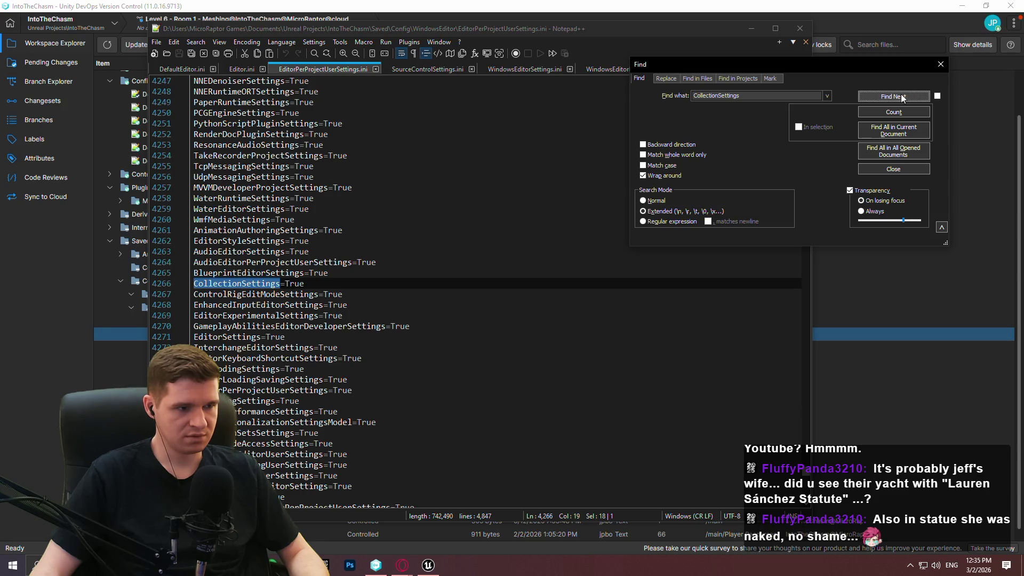
left_click(903, 97)
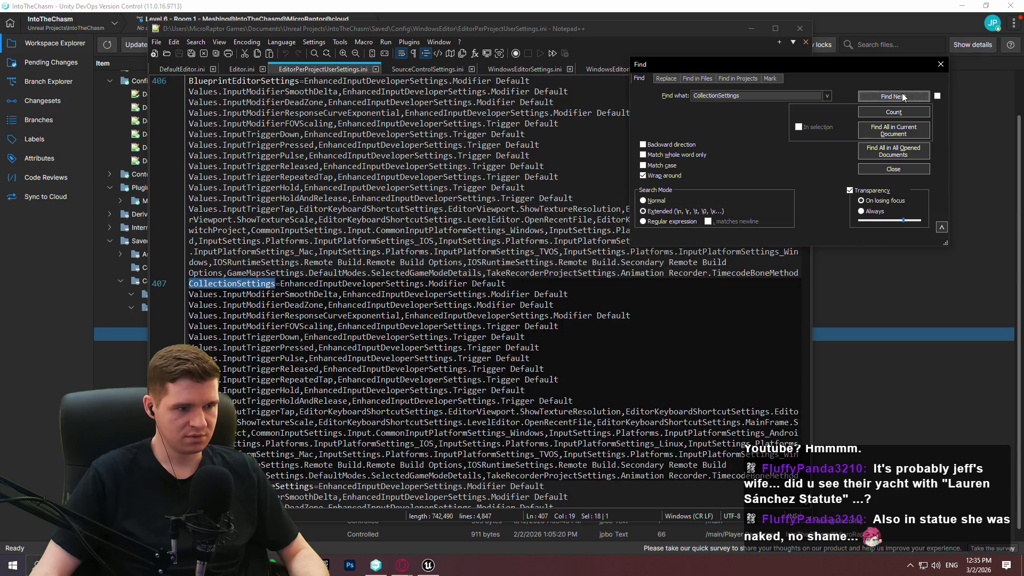
left_click(903, 96)
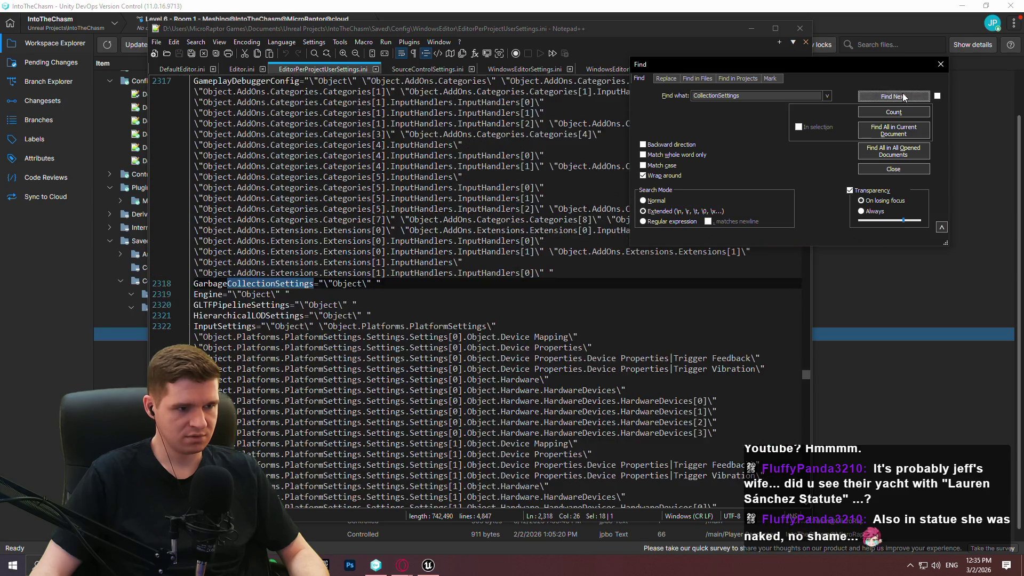
left_click(941, 64)
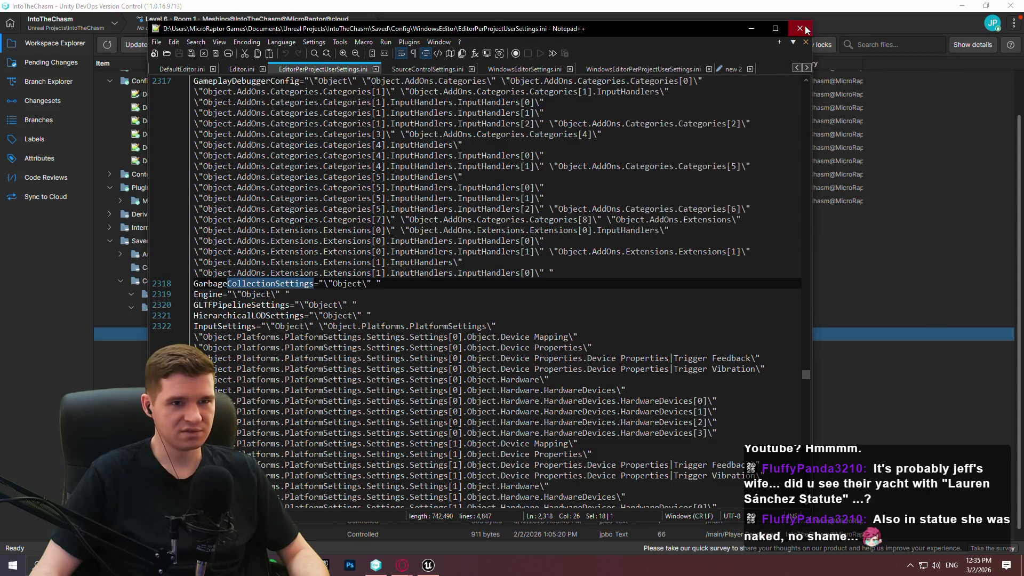
Step: Close all Notepad++ tabs right of 'new 1', discarding 'new 2' unsaved
left_click(800, 29)
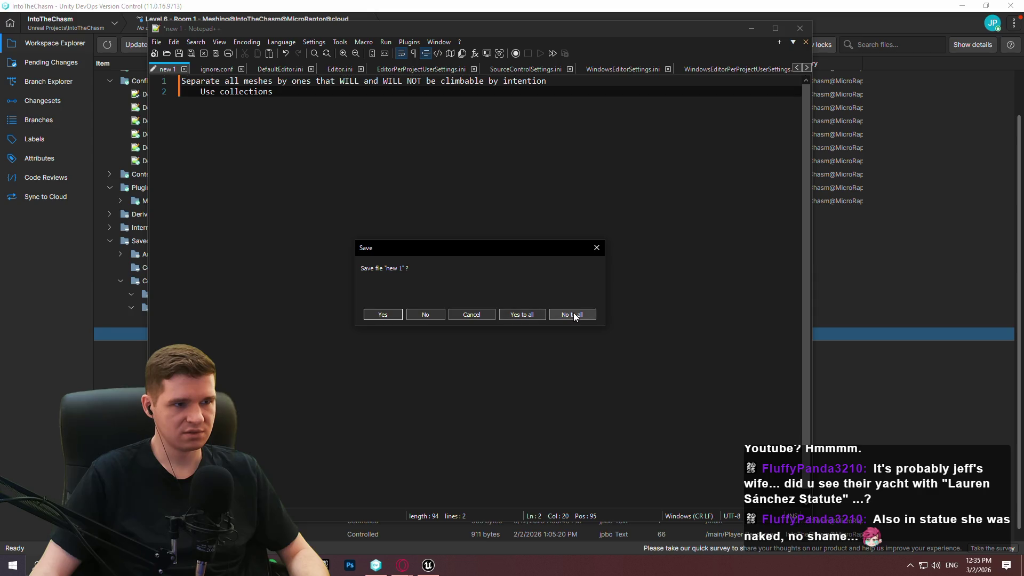
left_click(458, 316)
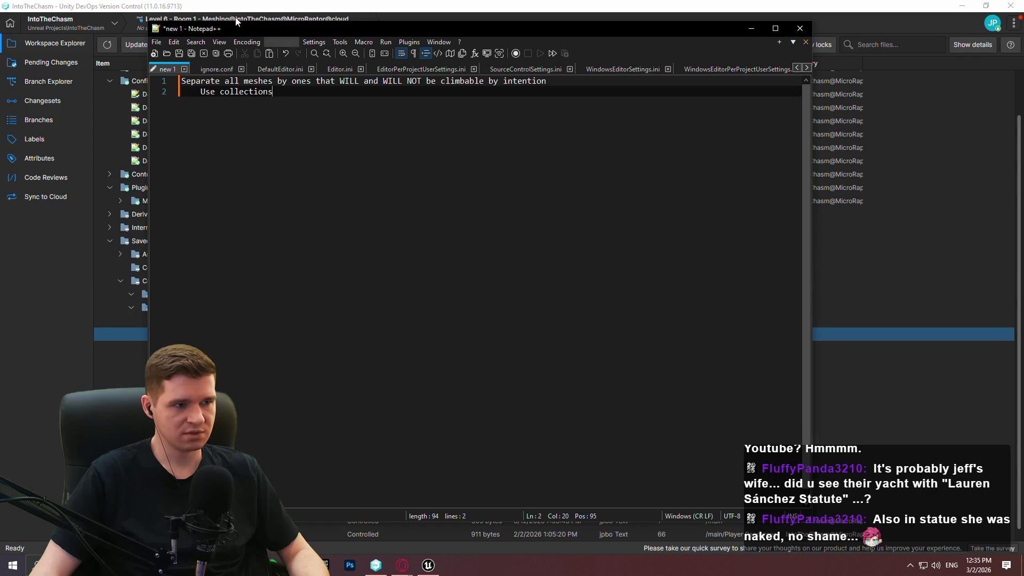
right_click(174, 66)
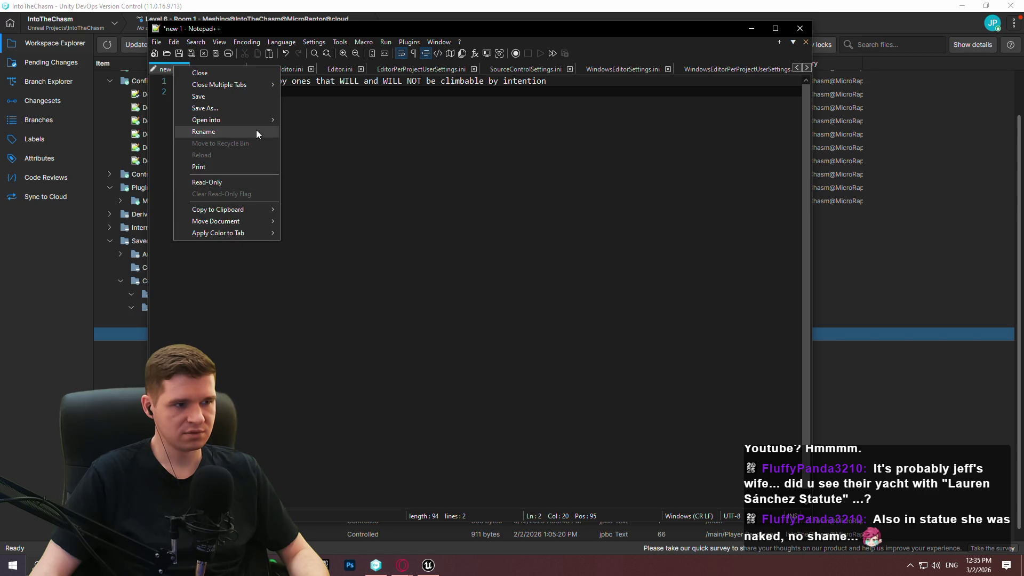
mouse_move(261, 84)
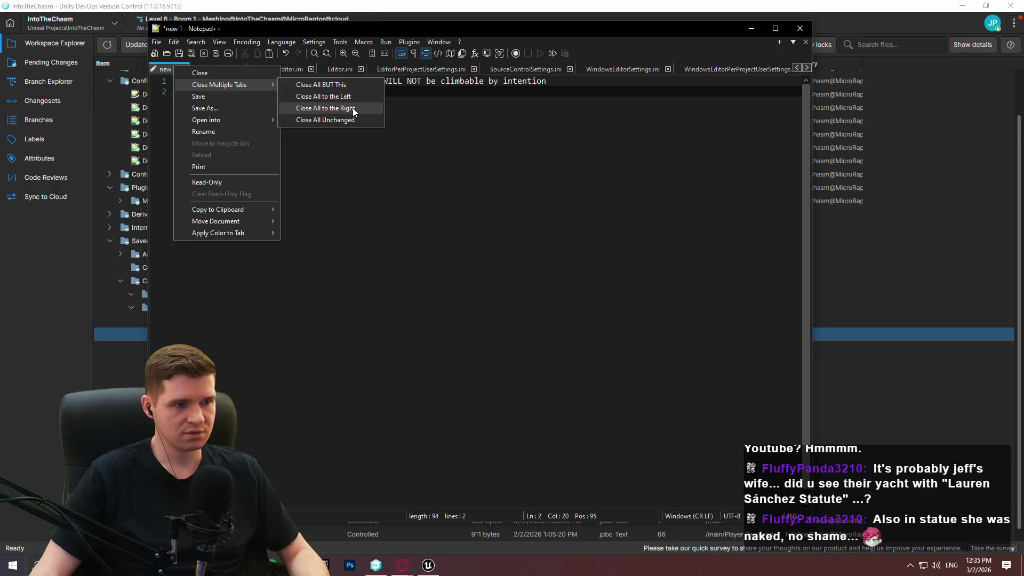
left_click(353, 108)
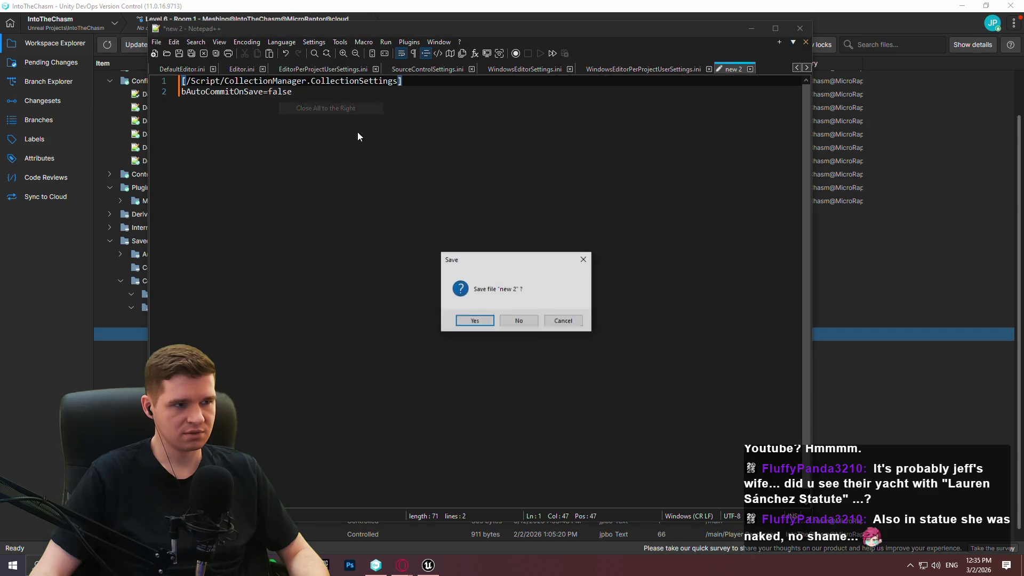
left_click(517, 320)
Step: Open Engine.ini, SourceControlSettings.ini and GameUserSettings.ini from the workspace in Notepad++
left_click(82, 283)
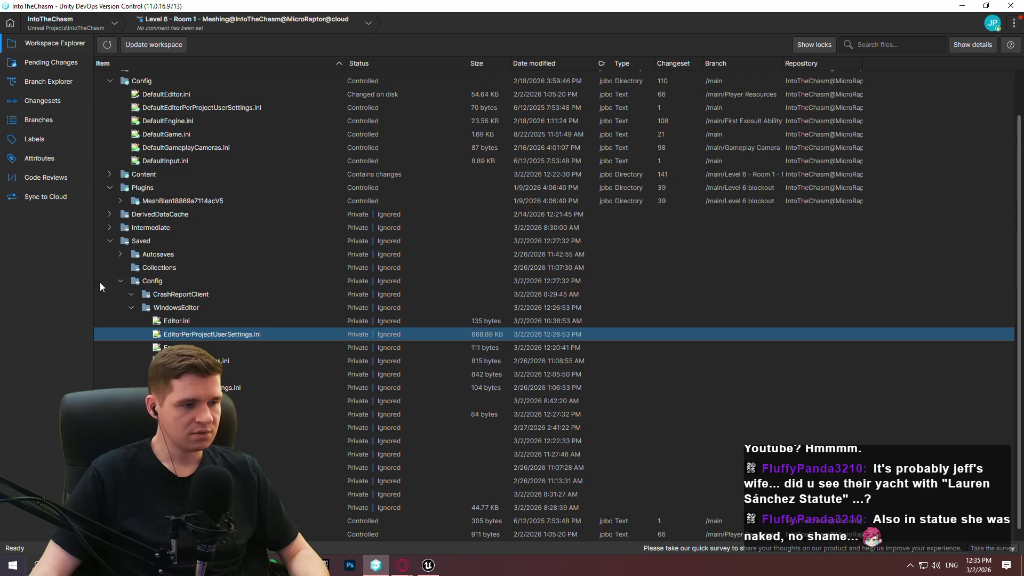
left_click(196, 347)
double_click(197, 348)
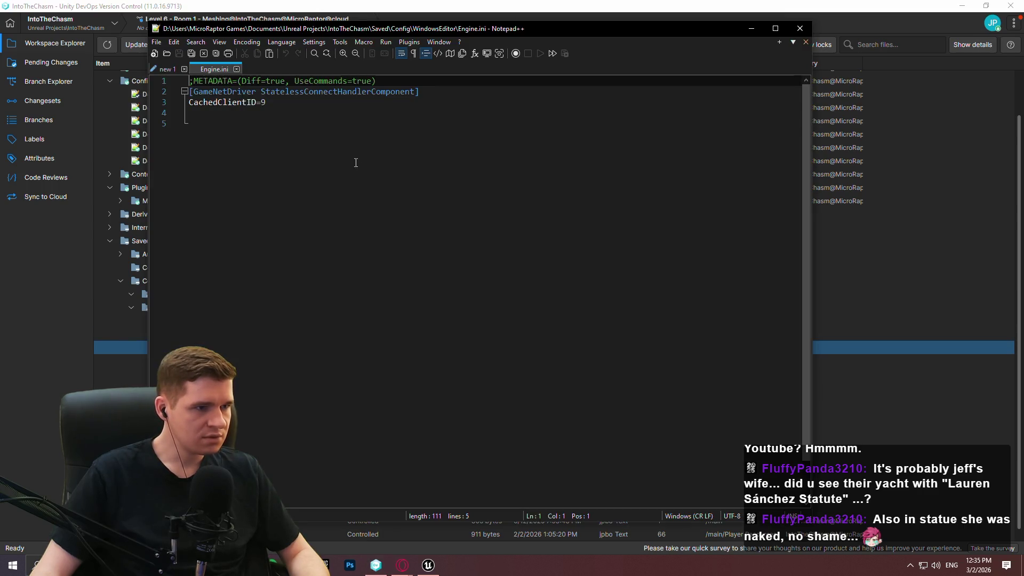
key("ctrl+a")
key("Delete")
left_click(99, 386)
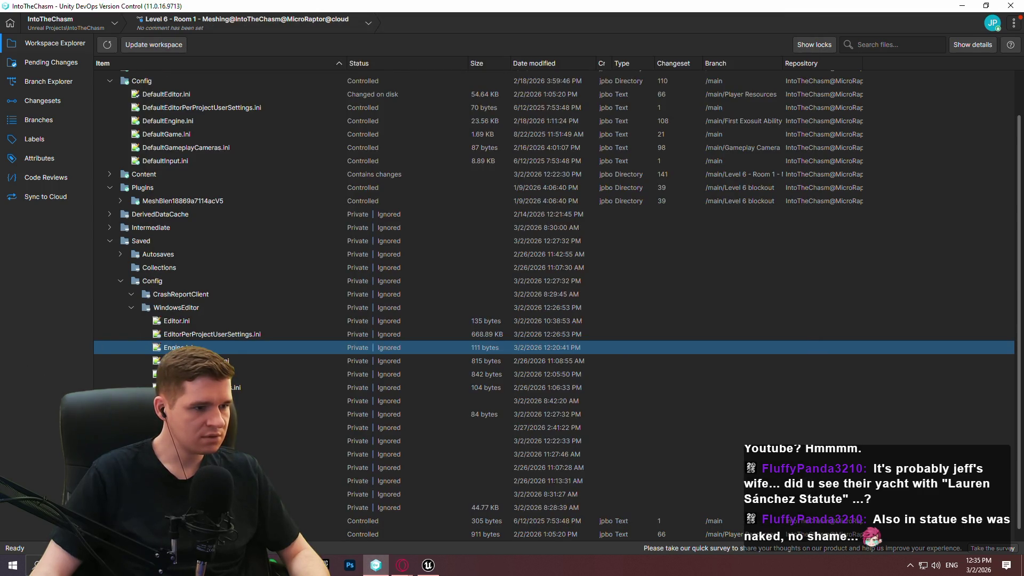
double_click(197, 388)
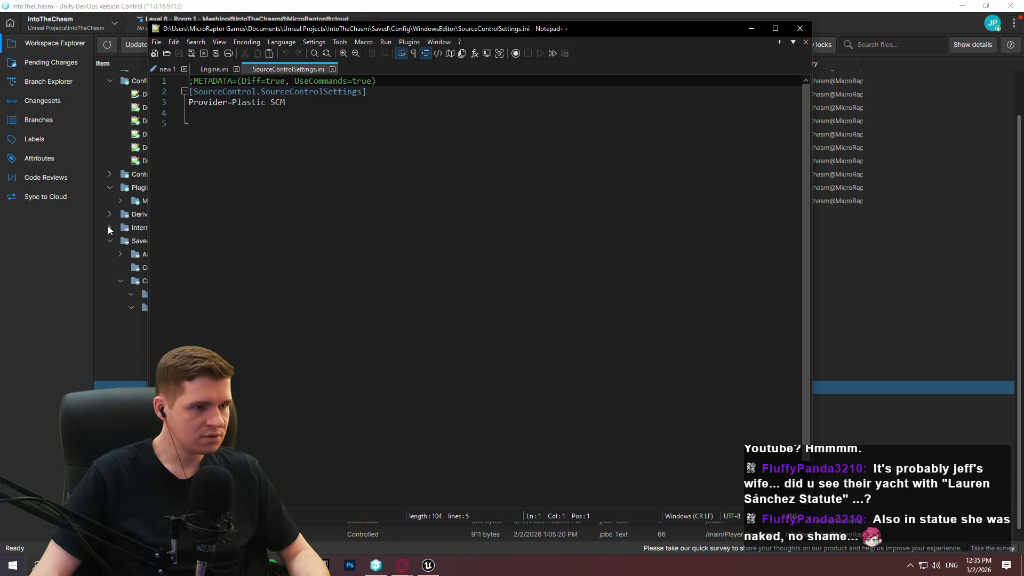
left_click(143, 385)
double_click(224, 361)
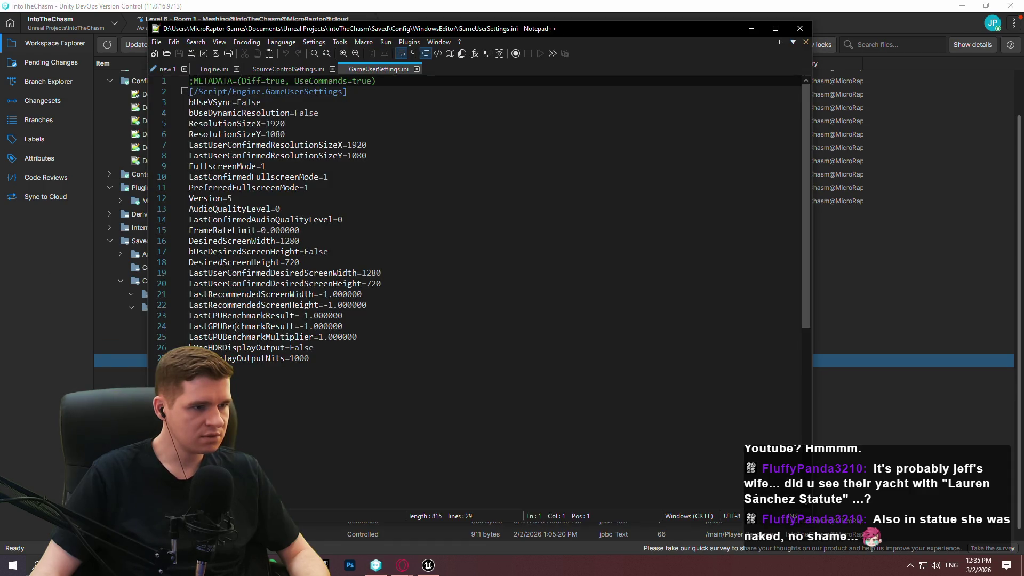
left_click(59, 289)
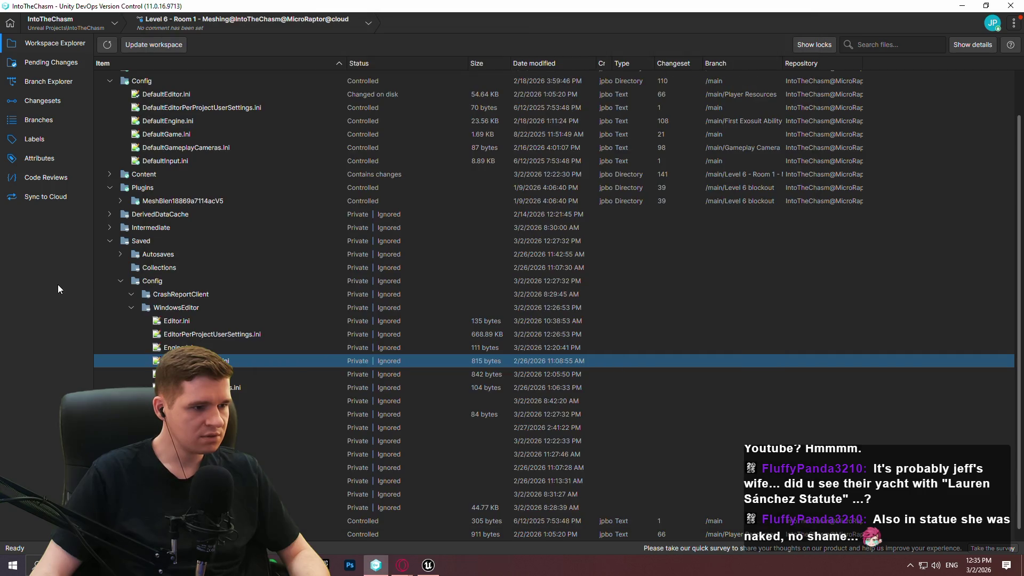
left_click(428, 565)
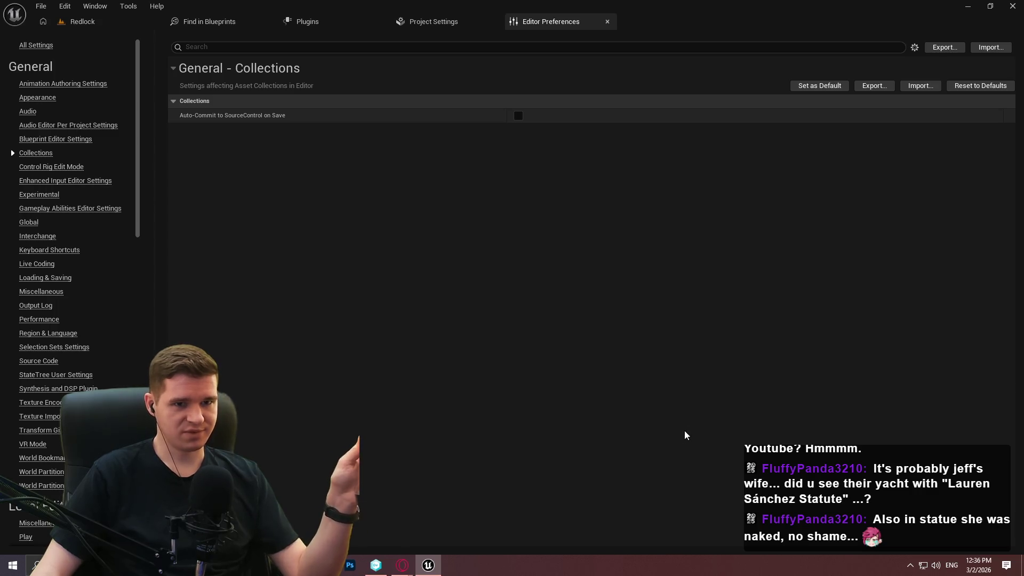
Step: Remove the SM_Volcanic outcrop mesh from the ClimbableMeshes collection
left_click(82, 21)
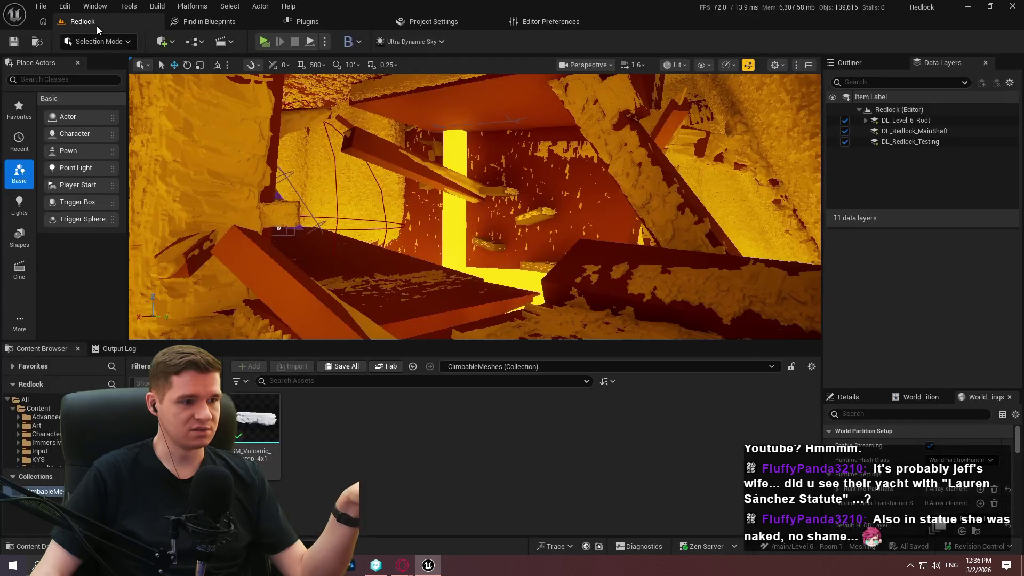
left_click(257, 421)
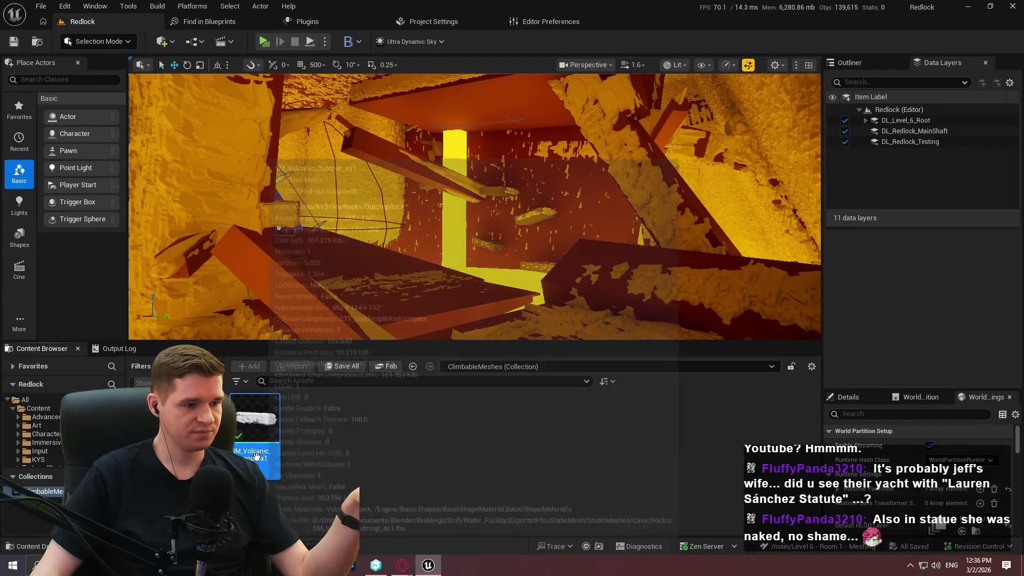
right_click(257, 422)
scroll(368, 427, "down", 3)
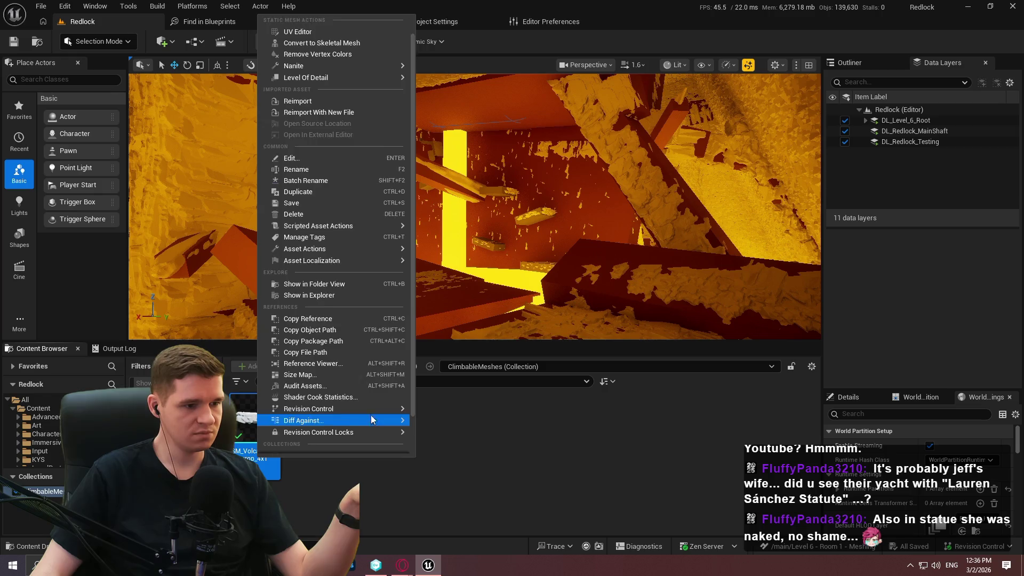
mouse_move(369, 411)
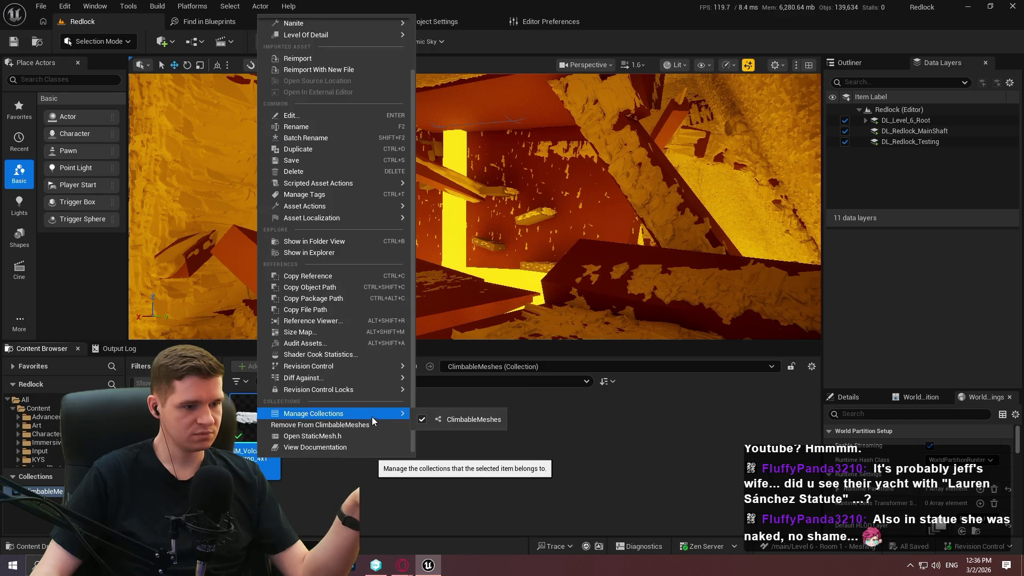
left_click(377, 427)
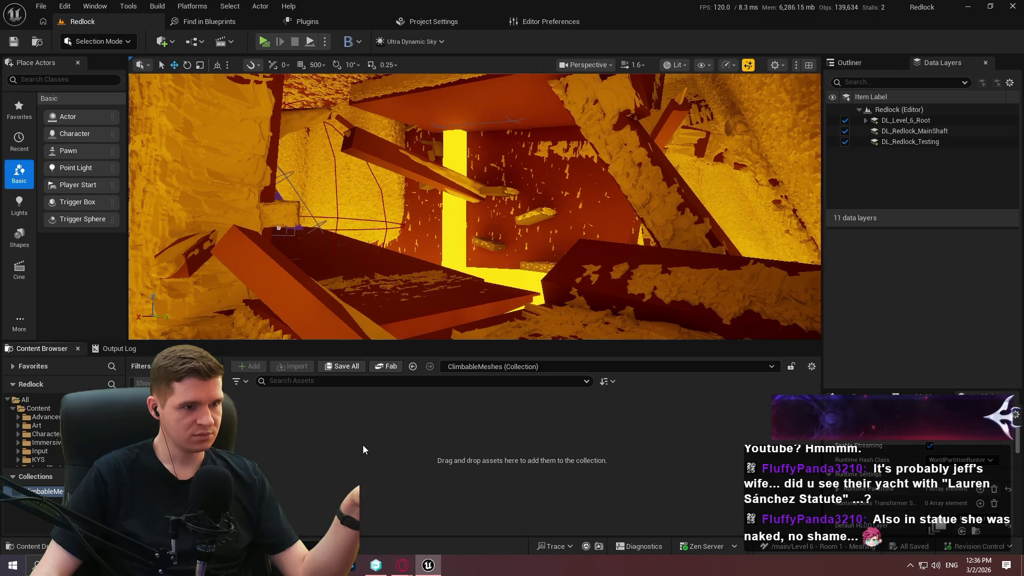
Step: Refresh the version control branch graph, then enlarge the Content Browser and open the KYS folder
left_click(376, 565)
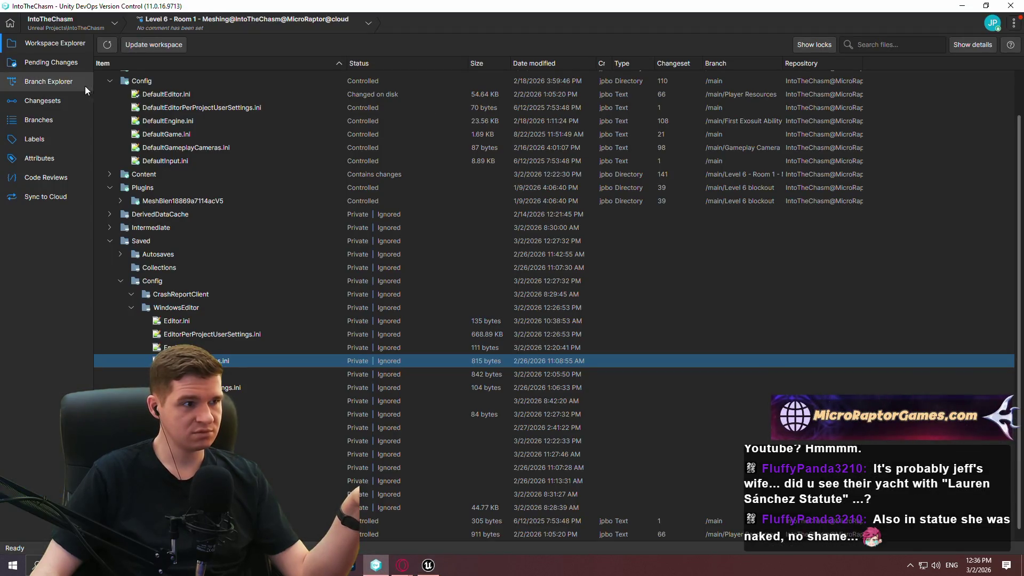
left_click(49, 81)
left_click(107, 44)
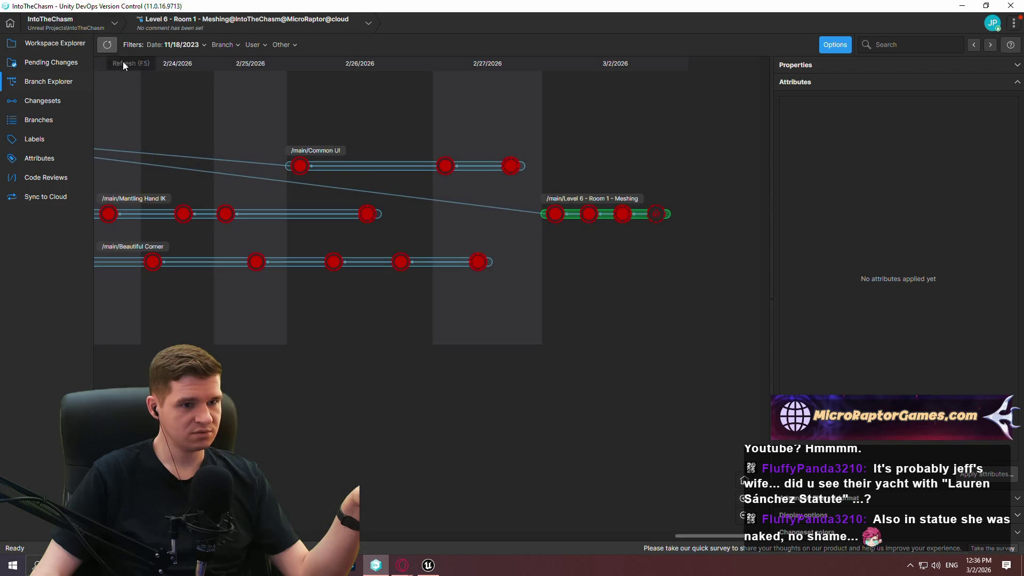
left_click(963, 5)
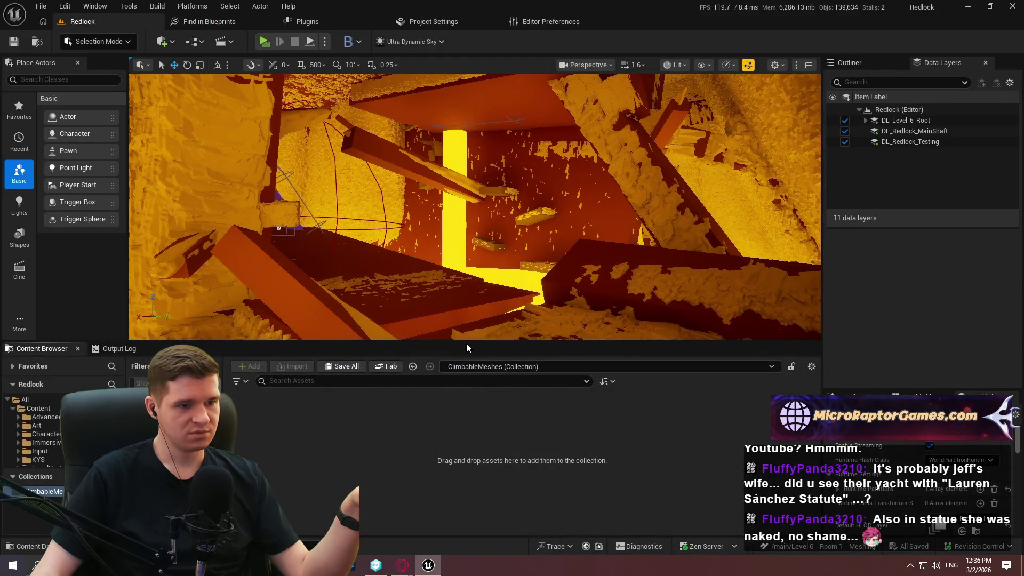
left_click_drag(466, 342, 465, 174)
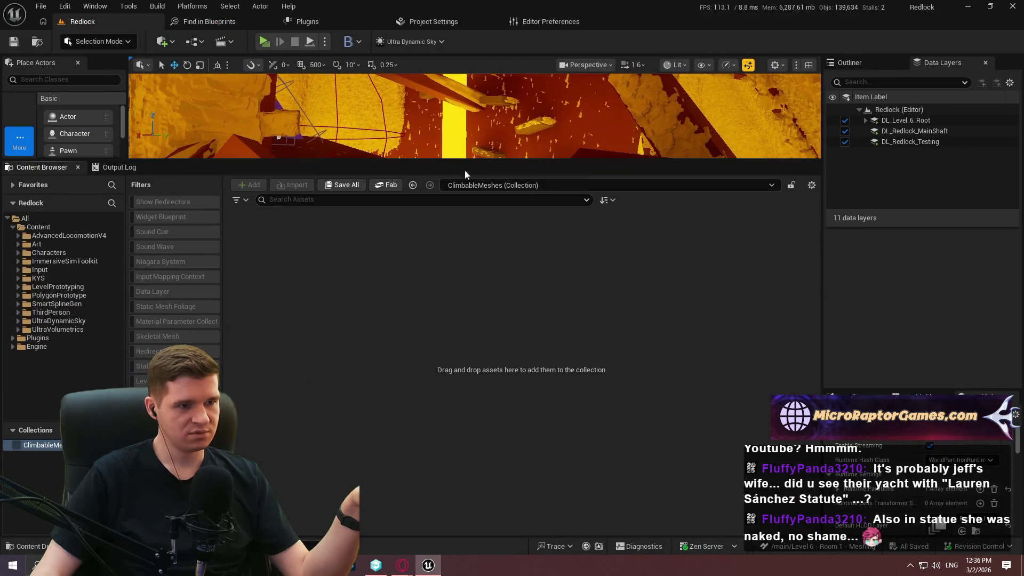
left_click(53, 276)
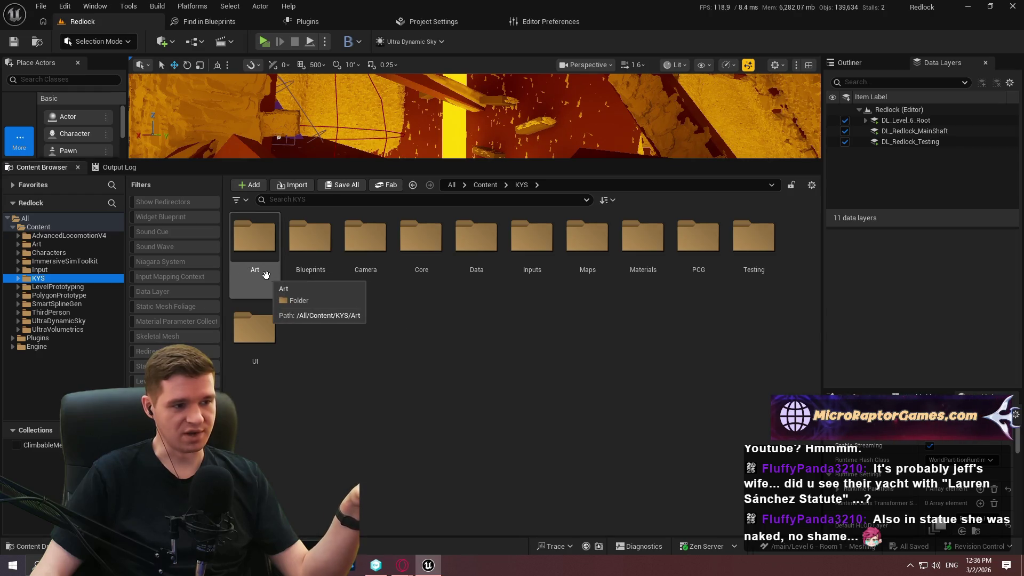
Step: Browse to KYS > Art > Rocks > WallRock in the Content Browser
double_click(266, 274)
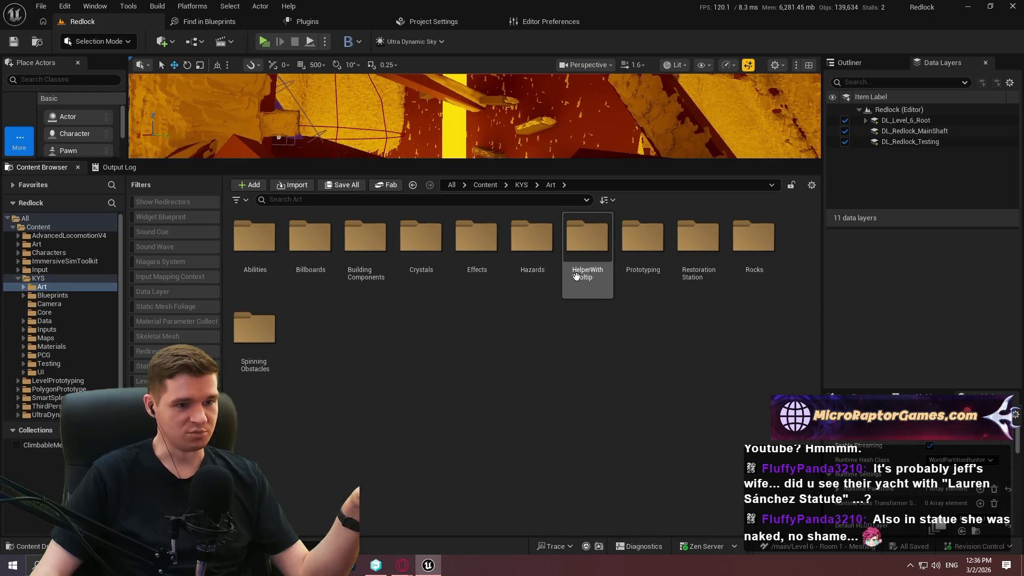
left_click(526, 185)
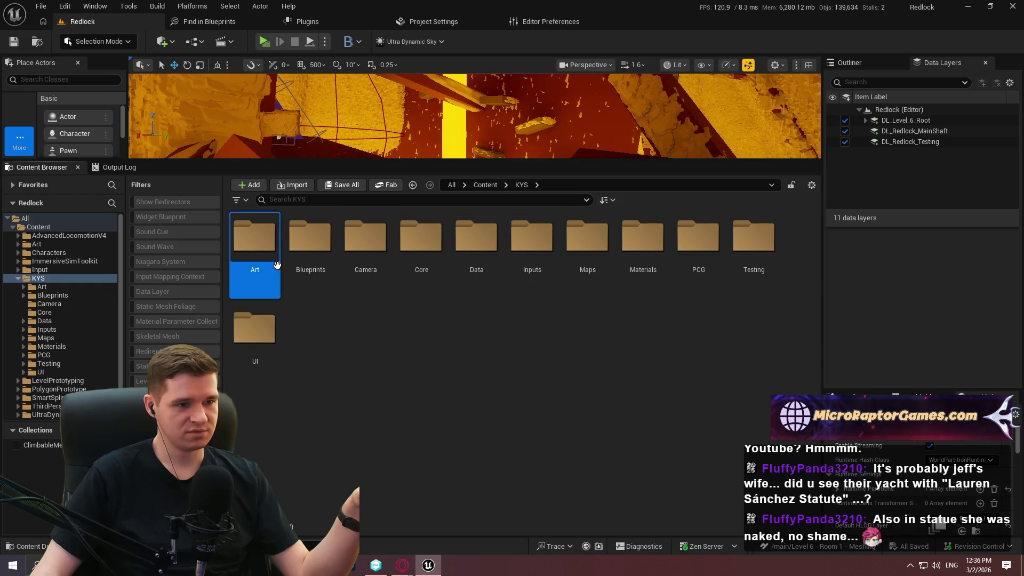
double_click(255, 251)
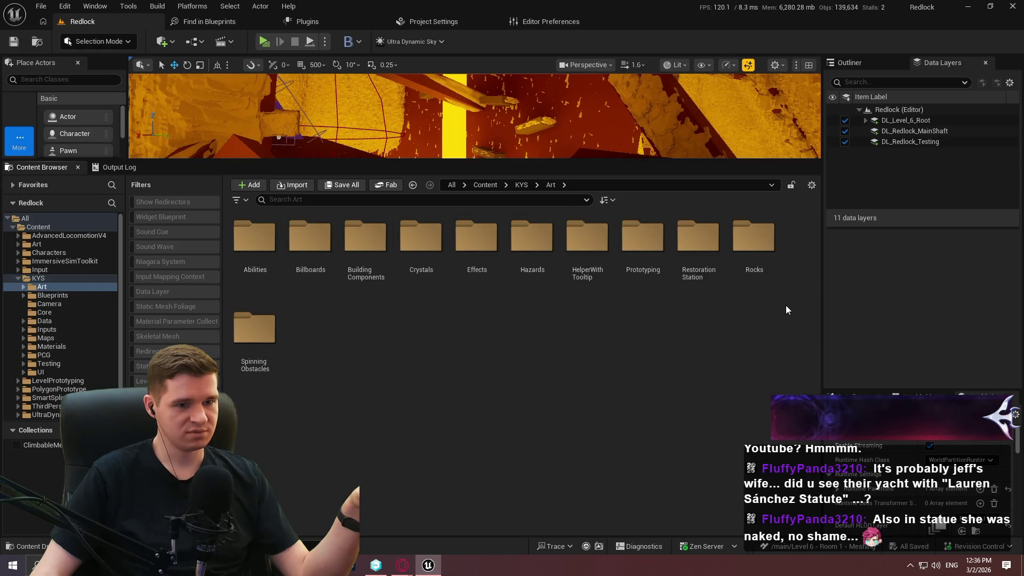
double_click(758, 267)
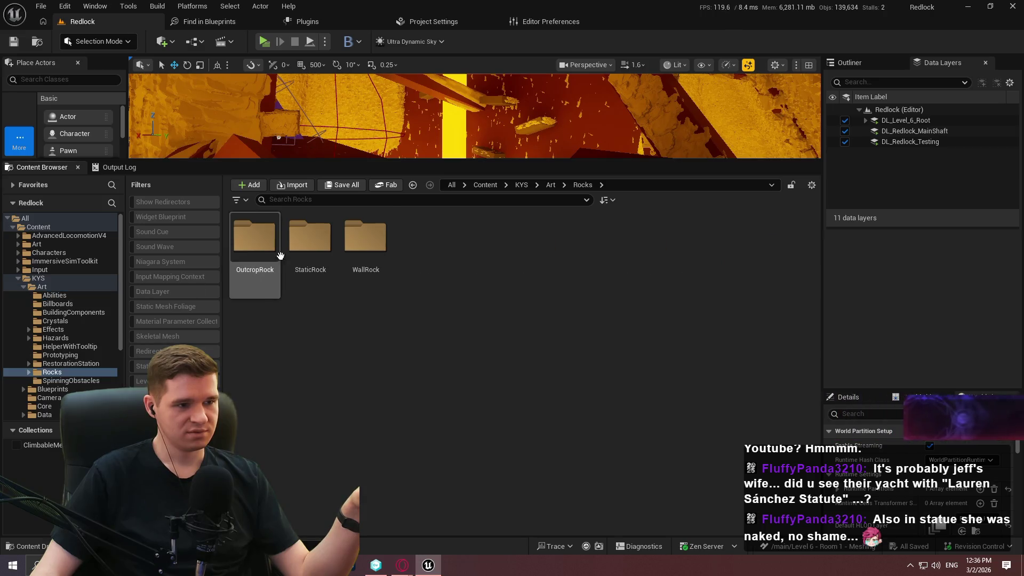
double_click(365, 239)
Step: Add SM_Cavern_Wall_4x4_VarA to the ClimbableMeshes collection via Manage Collections
right_click(254, 239)
scroll(359, 542, "down", 2)
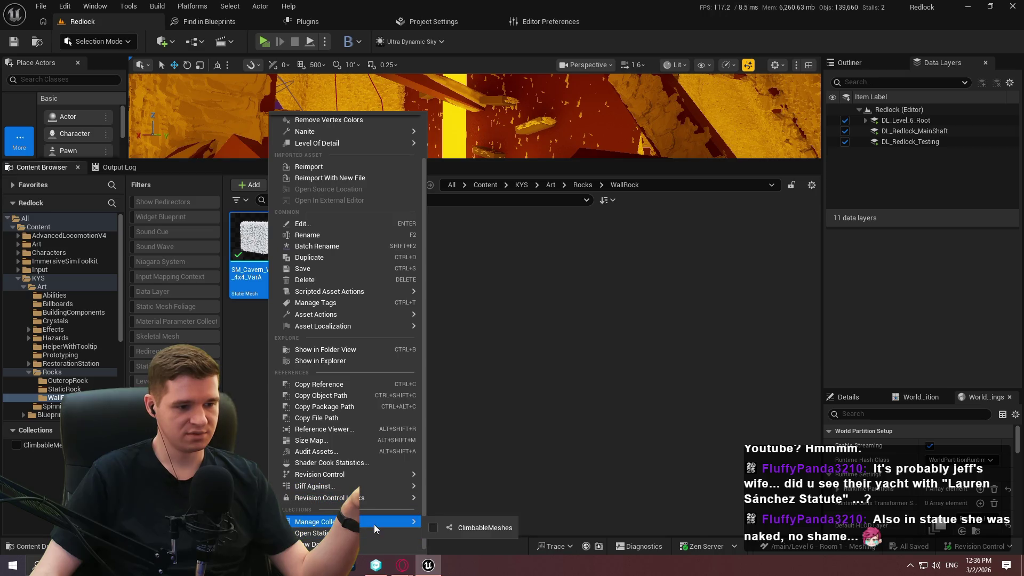
left_click(432, 527)
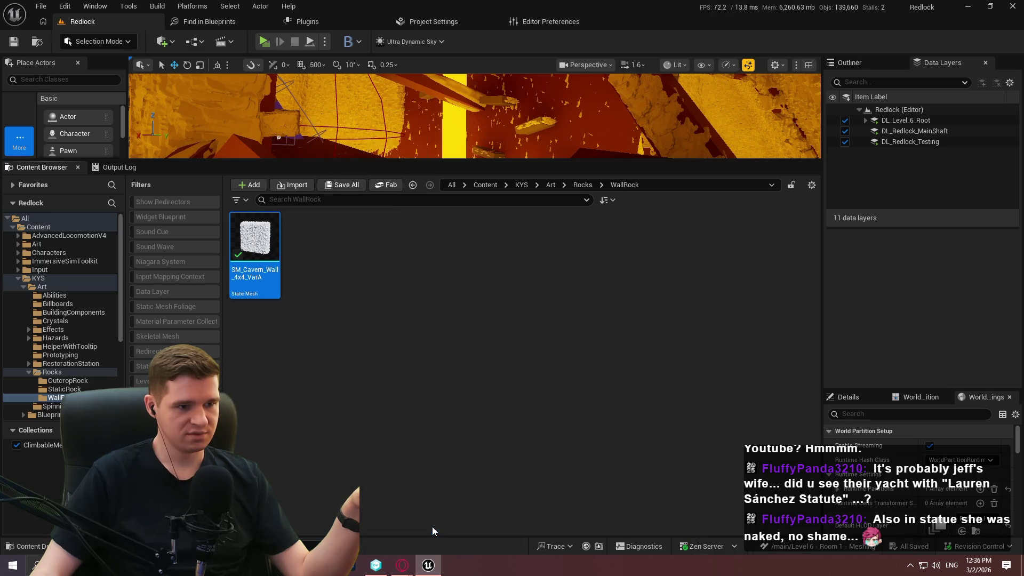
left_click(403, 299)
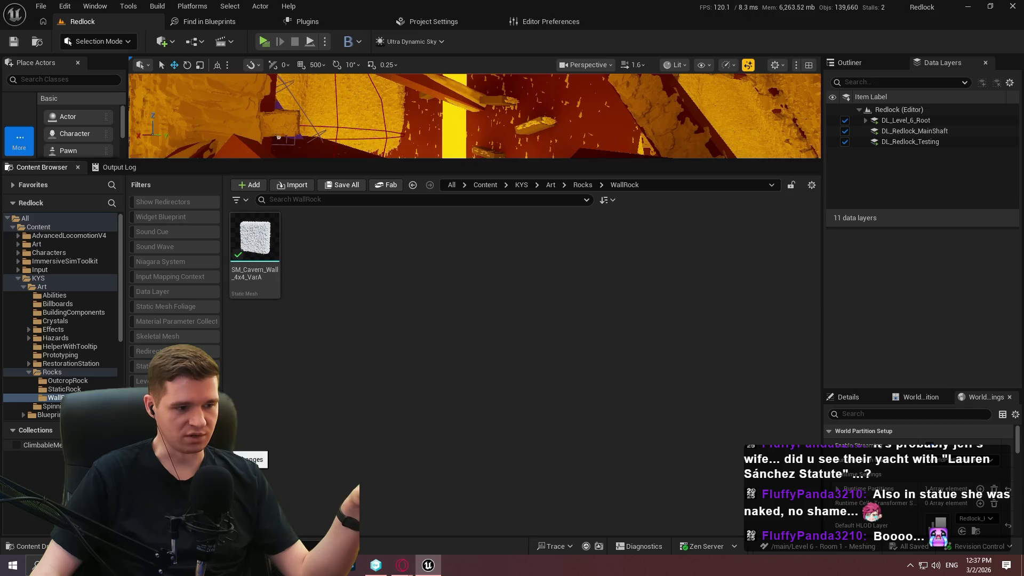
left_click(427, 566)
left_click(427, 567)
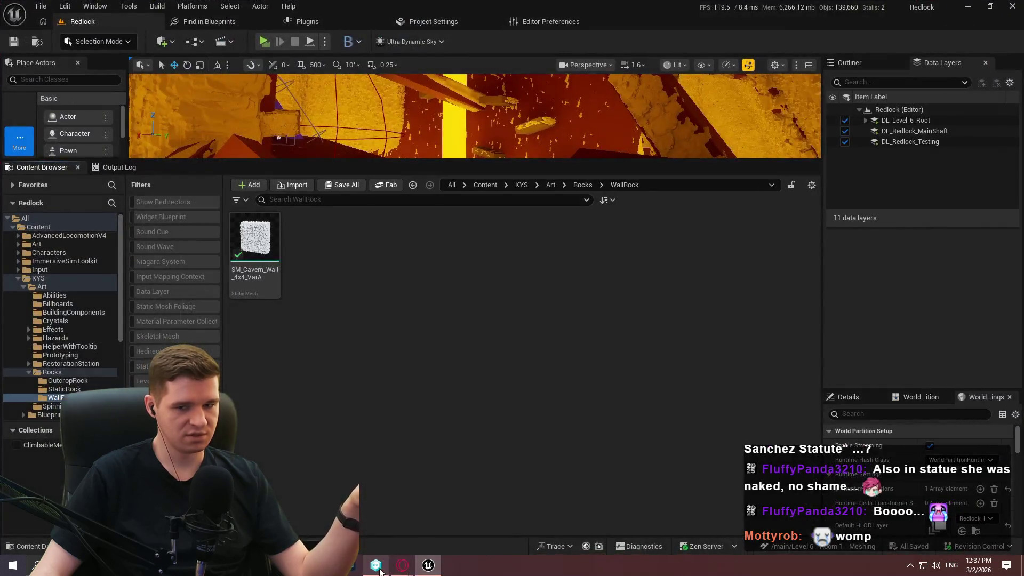
left_click(376, 565)
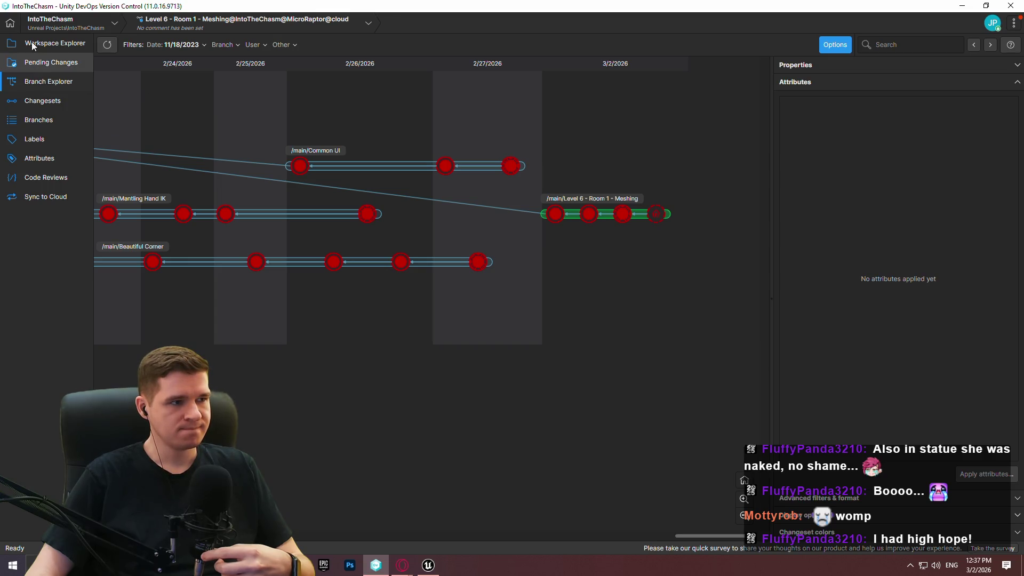
Step: Review the ClimbableMeshes.collection diff in Pending Changes, then return to Workspace Explorer
left_click(107, 46)
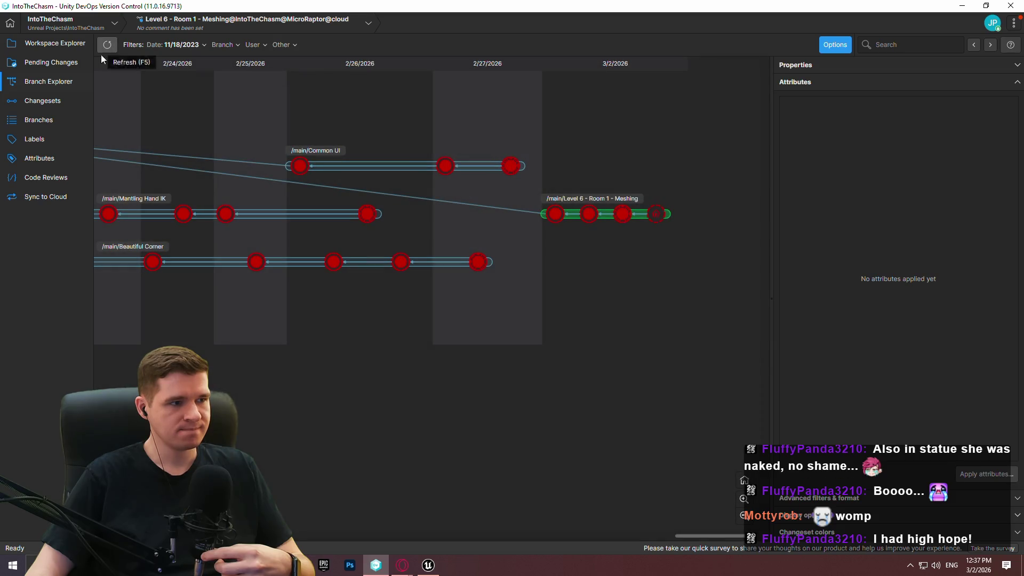
left_click(76, 61)
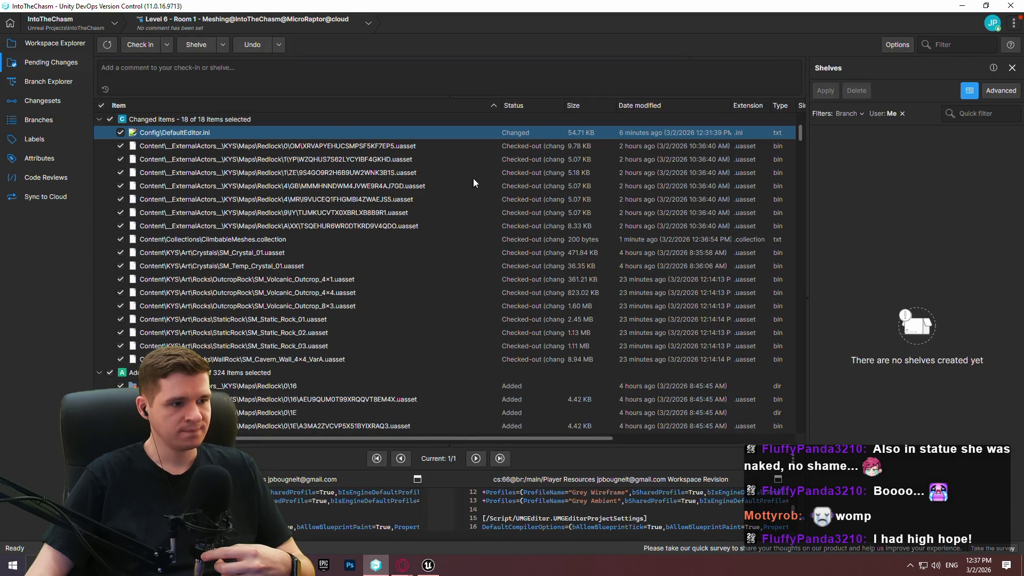
left_click(222, 239)
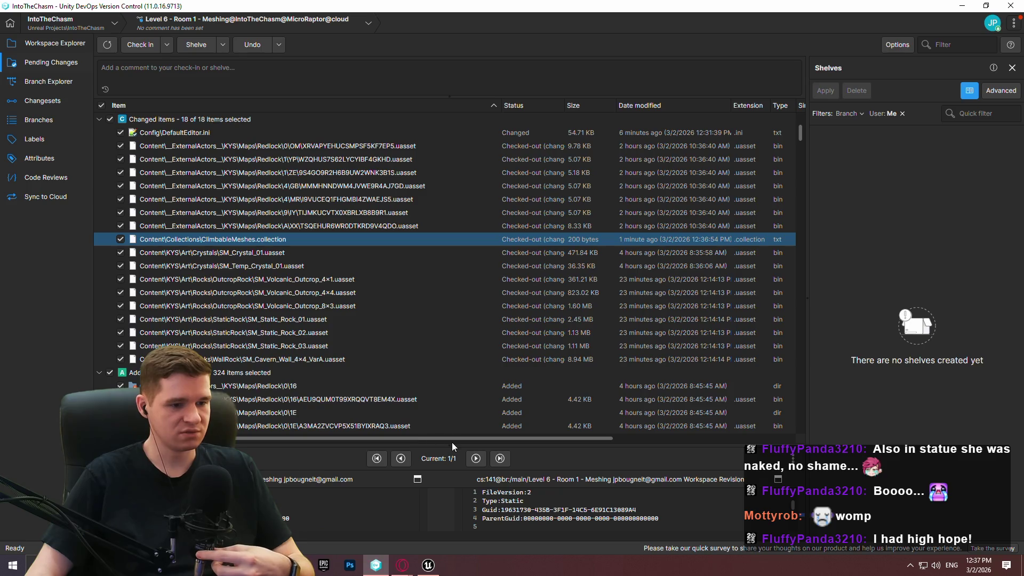
left_click_drag(455, 445, 474, 162)
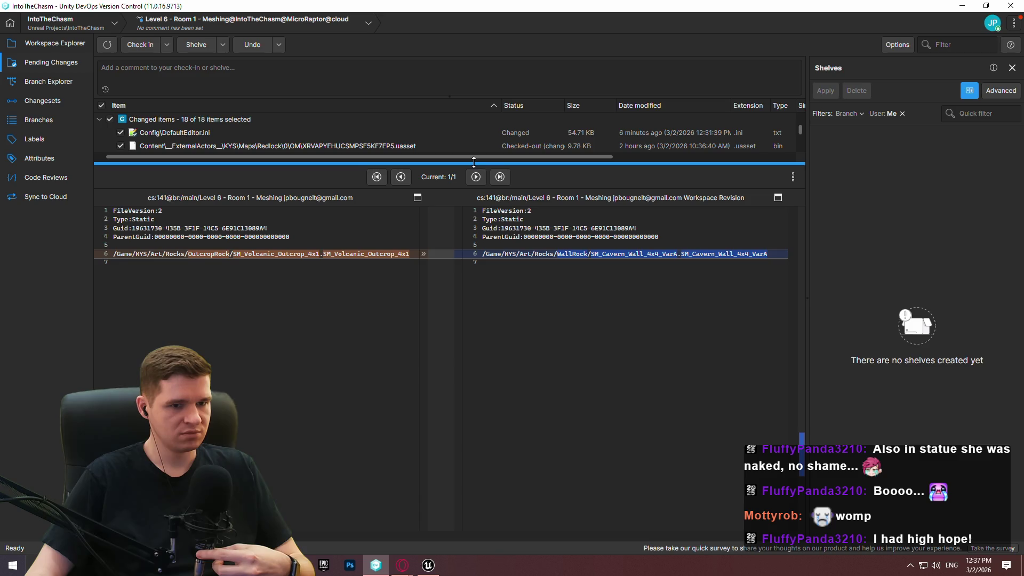
left_click_drag(473, 162, 452, 460)
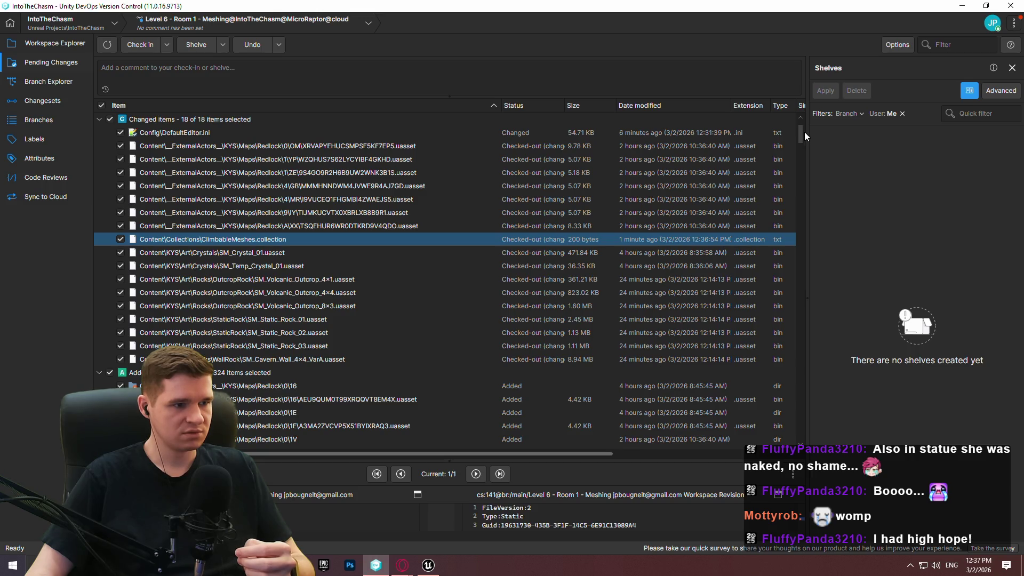
mouse_move(801, 136)
left_mouse_down()
mouse_move(817, 438)
mouse_move(793, 90)
left_mouse_up()
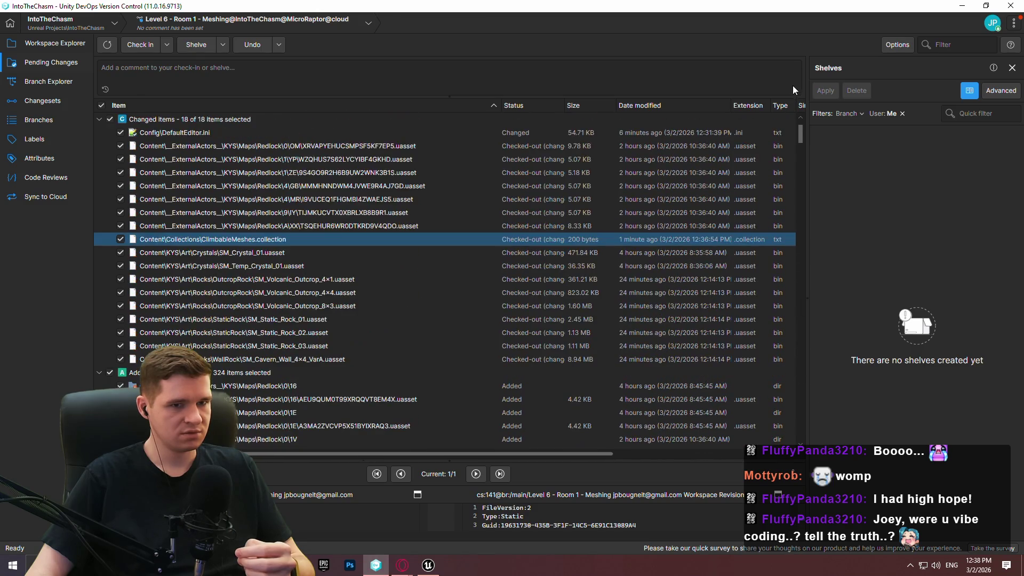
left_click(53, 43)
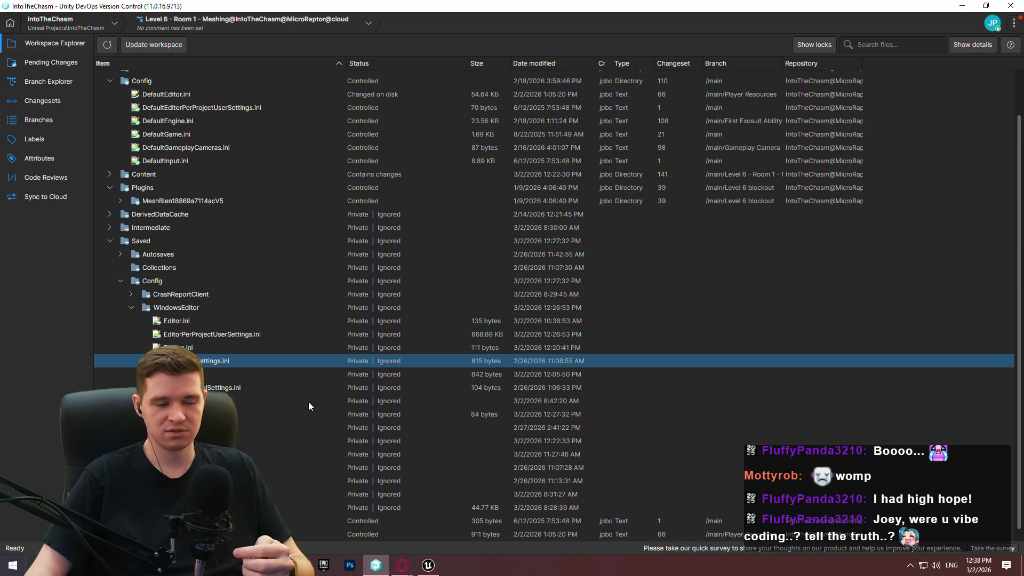
Step: Open GameUserSettings.ini and select the /*/Content/Collections ignore rule in ignore.conf
key("Return")
left_click(406, 187)
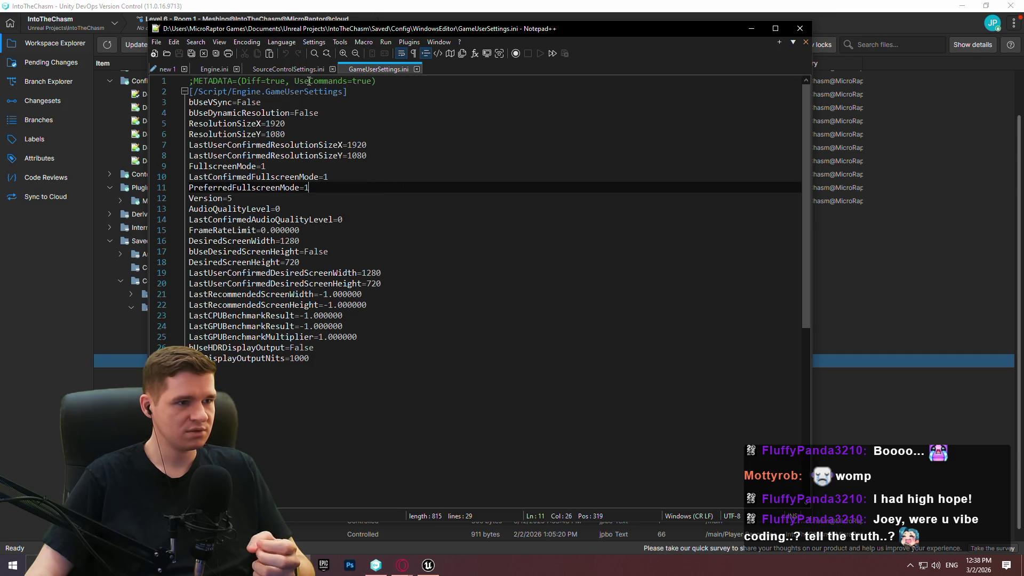
left_click(305, 70)
left_click(168, 70)
left_click(87, 255)
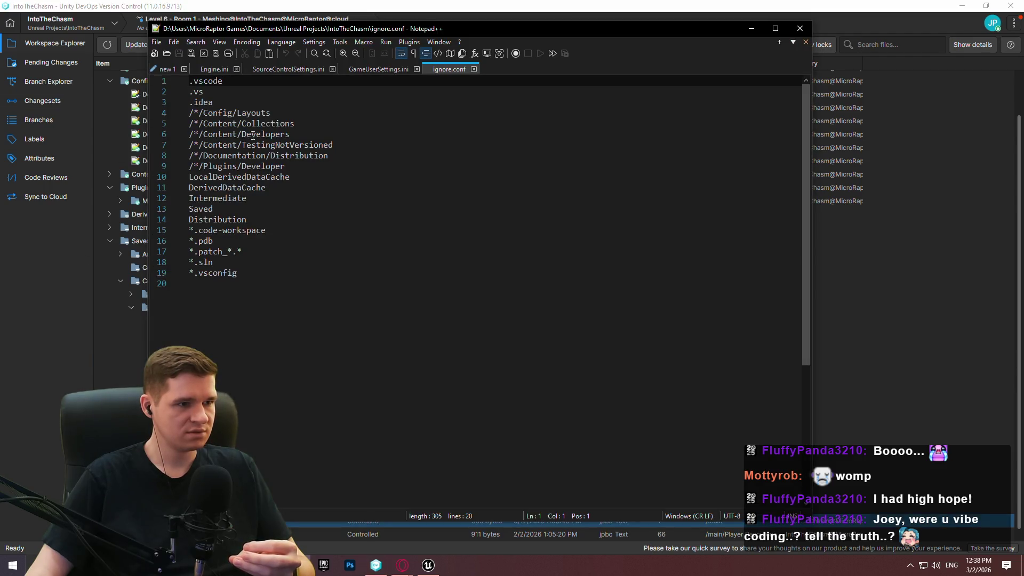
left_click_drag(295, 124, 154, 119)
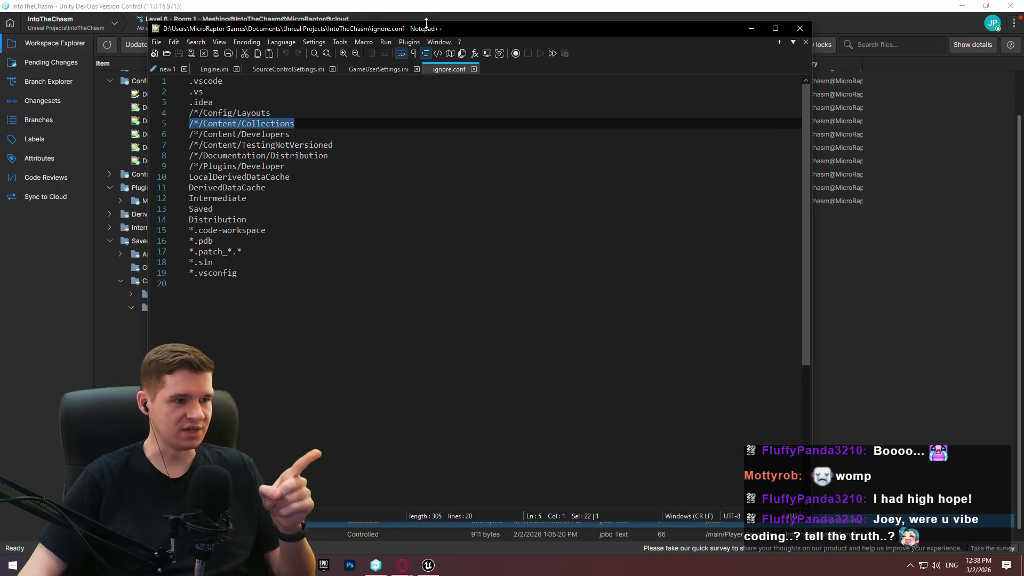
Step: Inspect the workspace Content and Developers folders, then switch to the Engine Config Windows folder
mouse_move(437, 31)
left_mouse_down()
mouse_move(699, 173)
mouse_move(659, 181)
left_mouse_up()
scroll(208, 223, "up", 1)
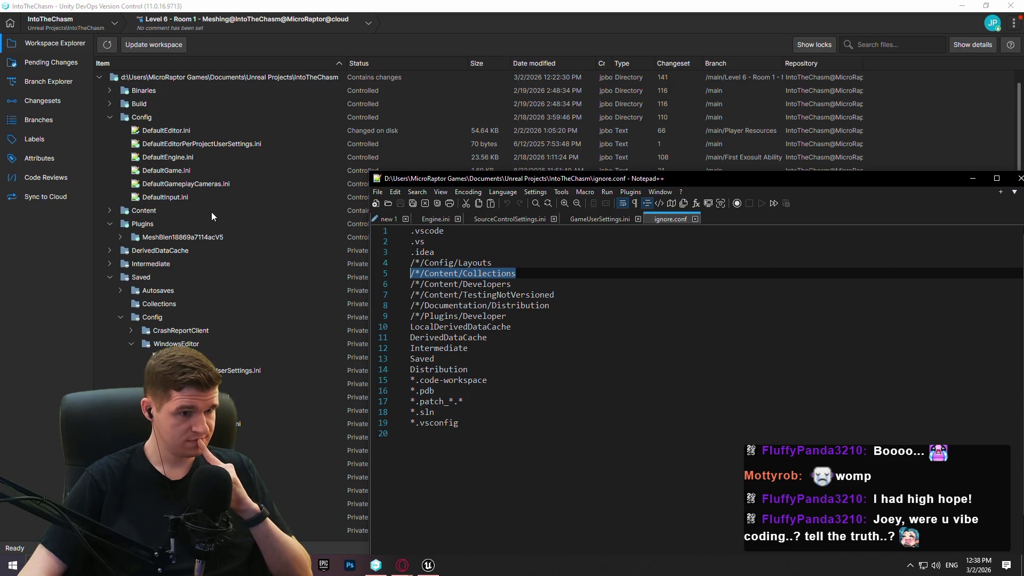
left_click(433, 264)
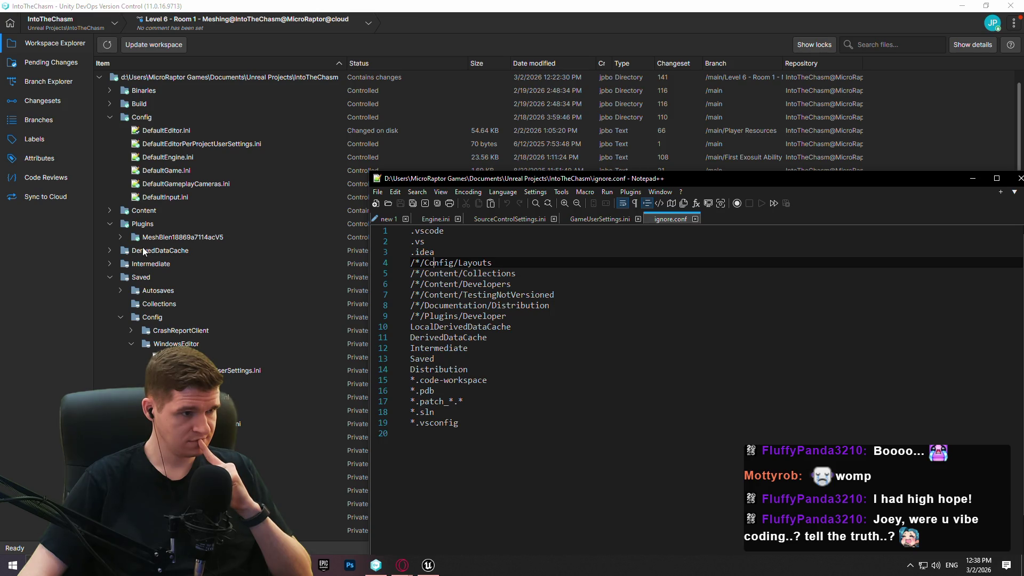
left_click(110, 210)
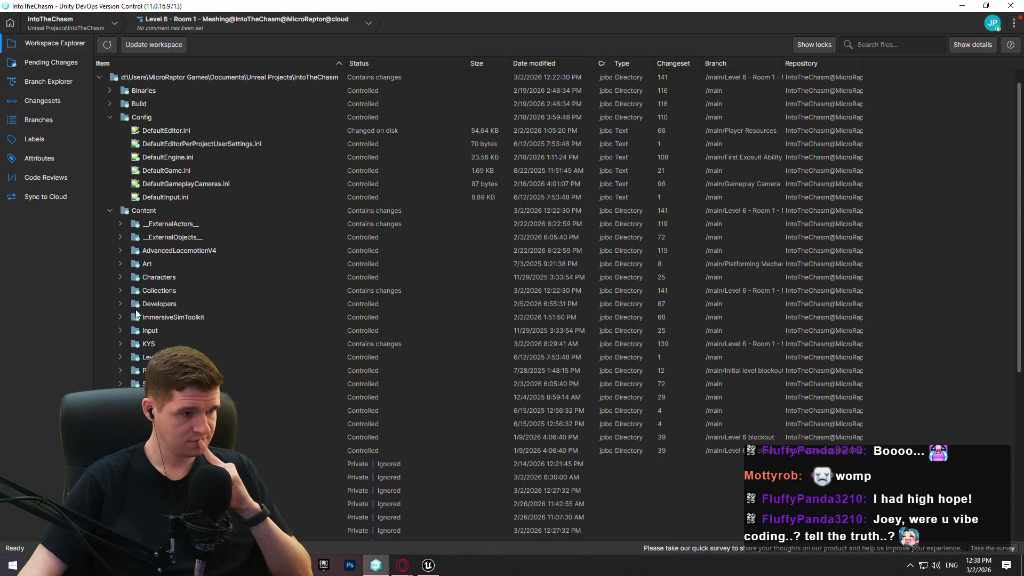
left_click(120, 303)
left_click(120, 303)
left_click(111, 211)
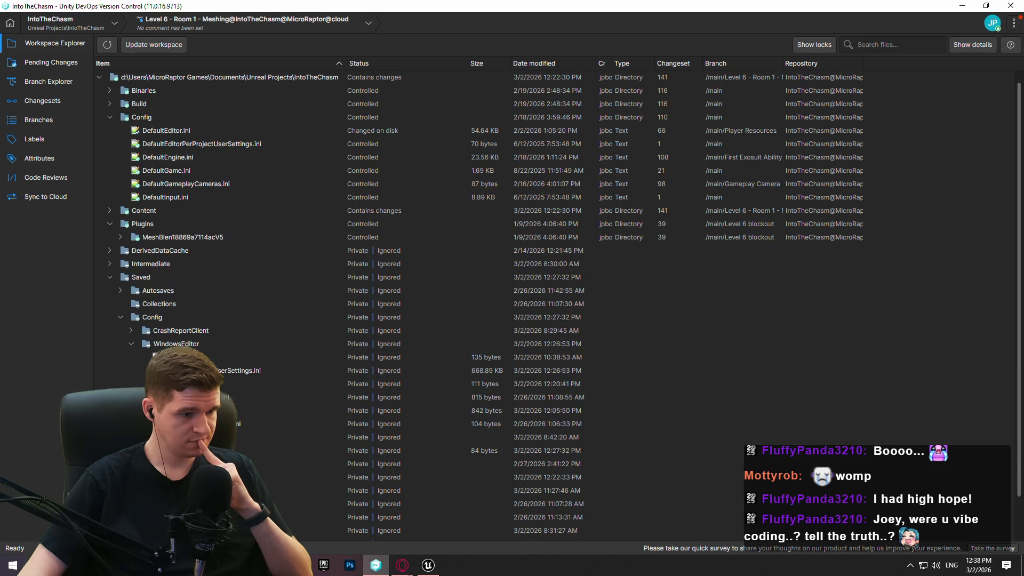
key("alt+Tab")
key("alt+Tab")
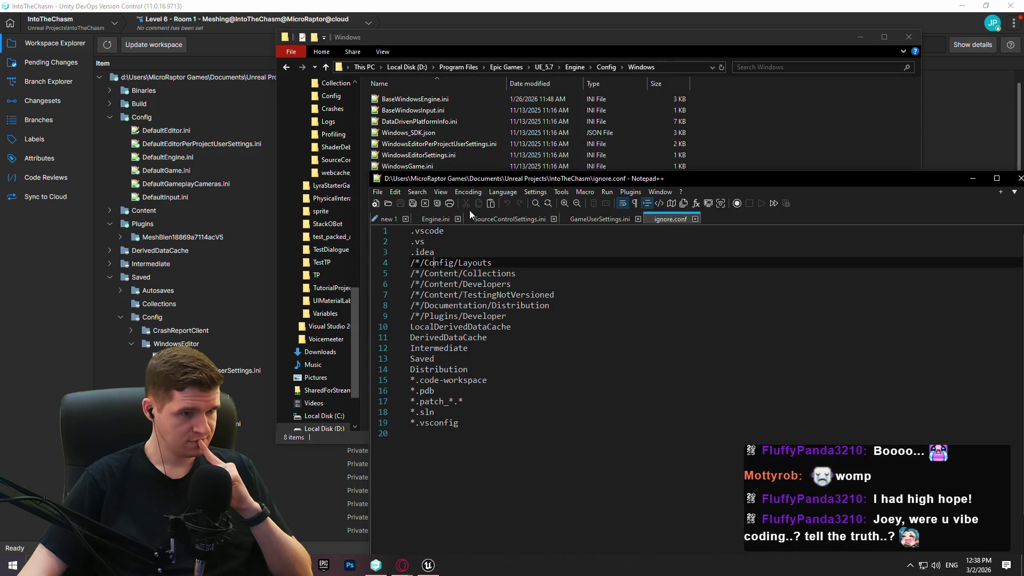
Step: Review the /*/ prefixes of the Developers and Collections rules unchanged, then return to Unreal Editor
mouse_move(588, 174)
left_mouse_down()
mouse_move(583, 97)
mouse_move(565, 50)
left_mouse_up()
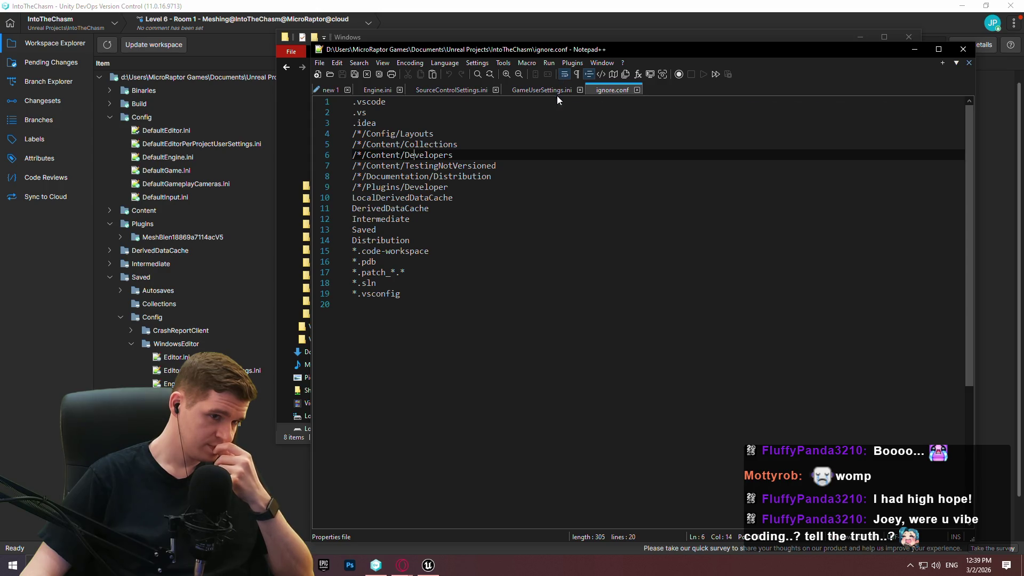
key("shift+Home")
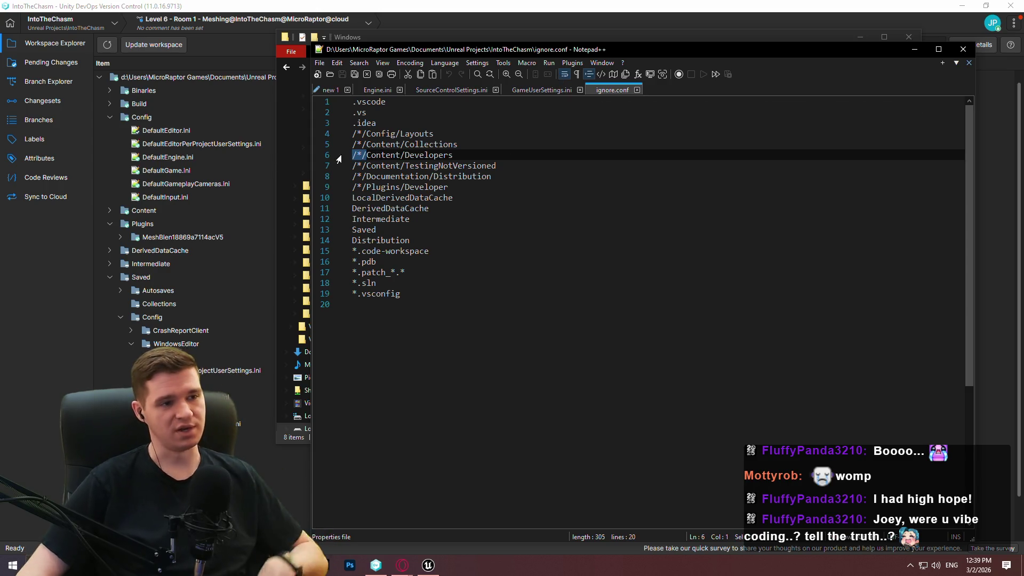
left_click(377, 148)
key("shift+Home")
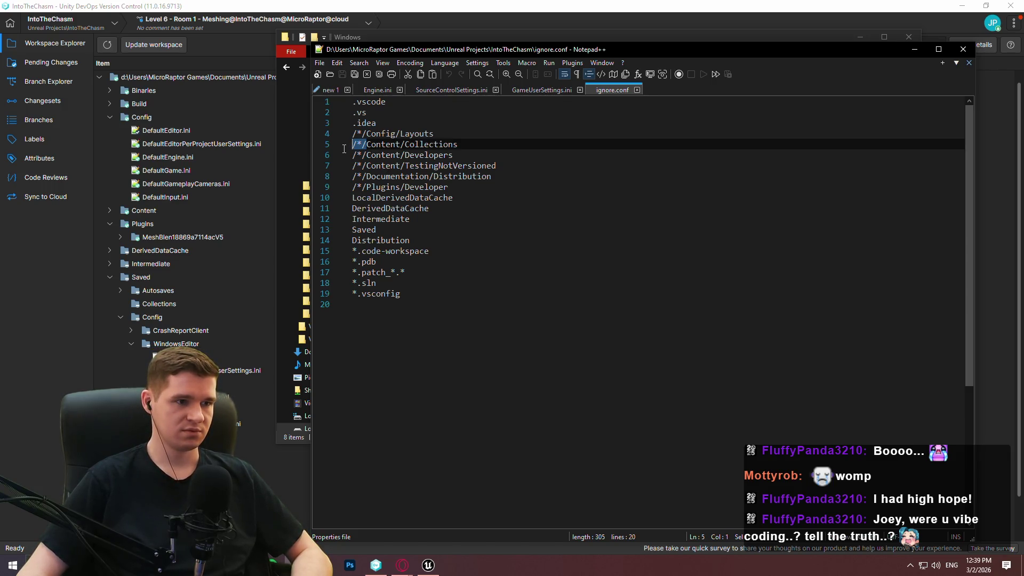
left_click(374, 154)
left_click_drag(367, 143, 342, 142)
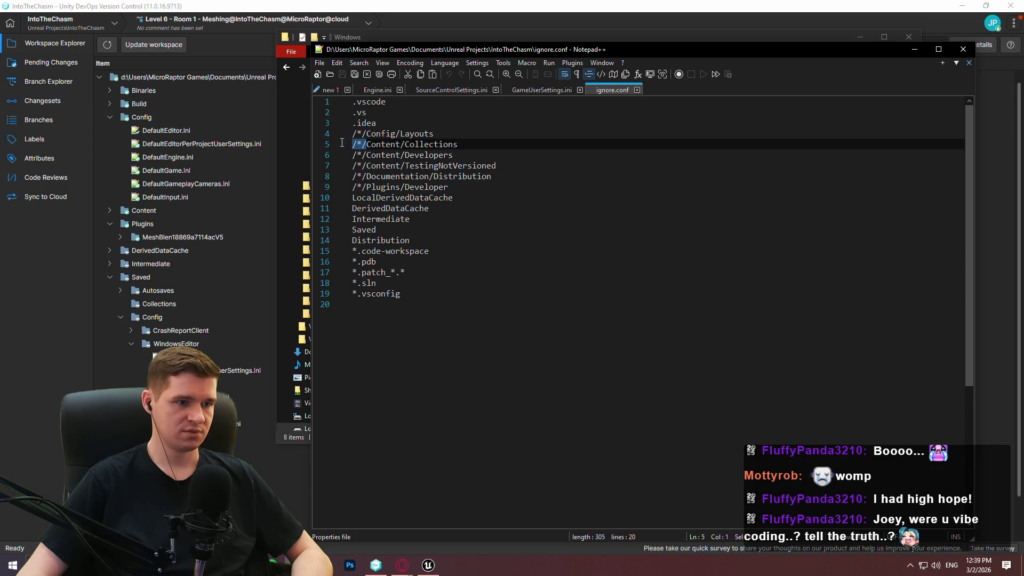
left_click(474, 140)
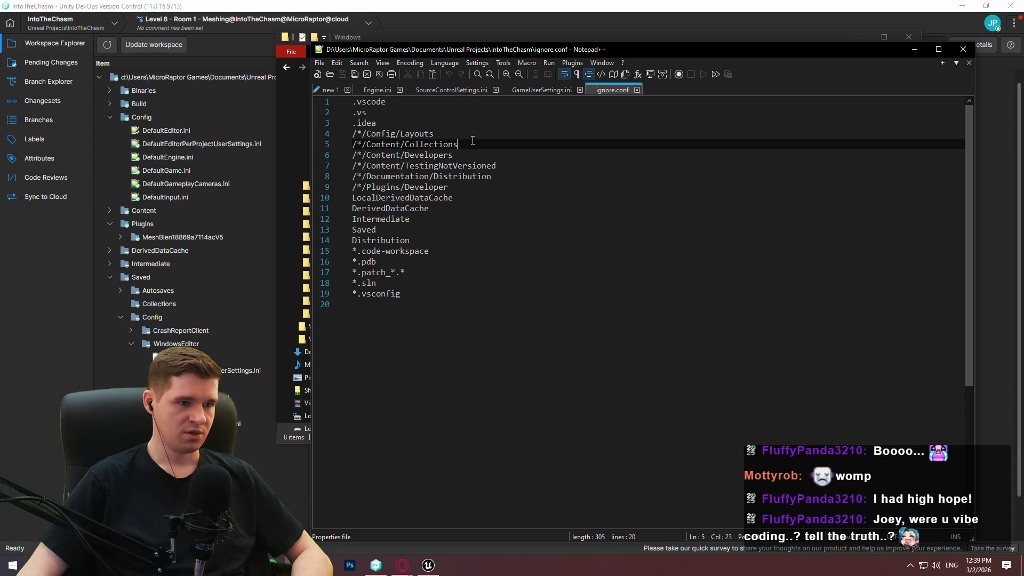
left_click(376, 566)
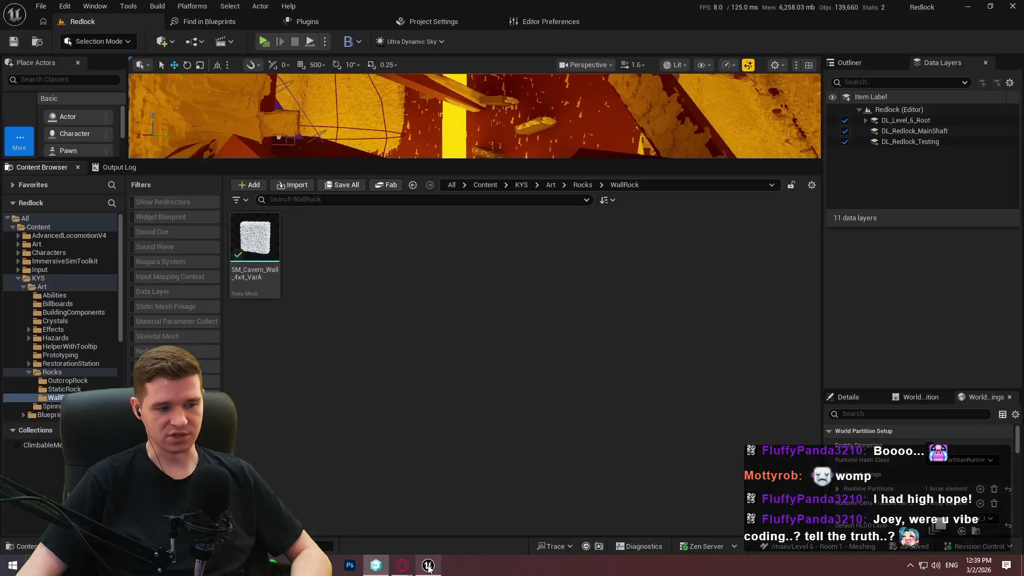
left_click(429, 565)
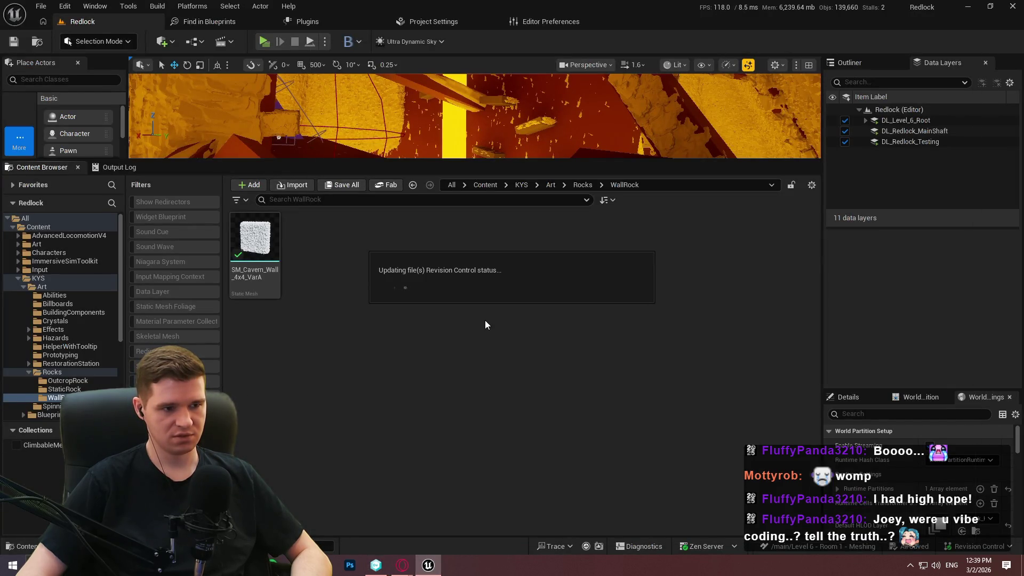
Step: Create a new local collection named 'test'
right_click(439, 337)
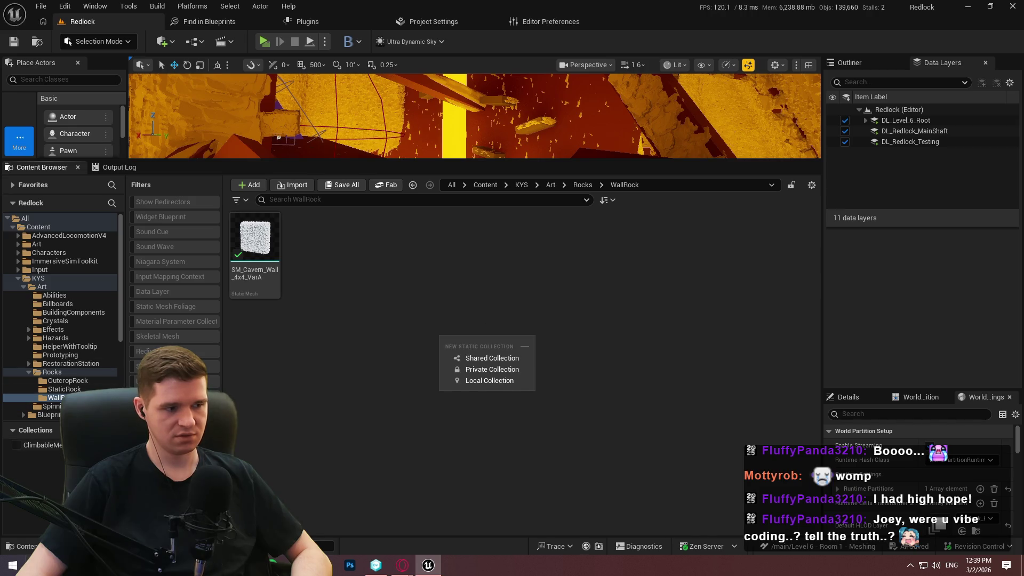
left_click(497, 381)
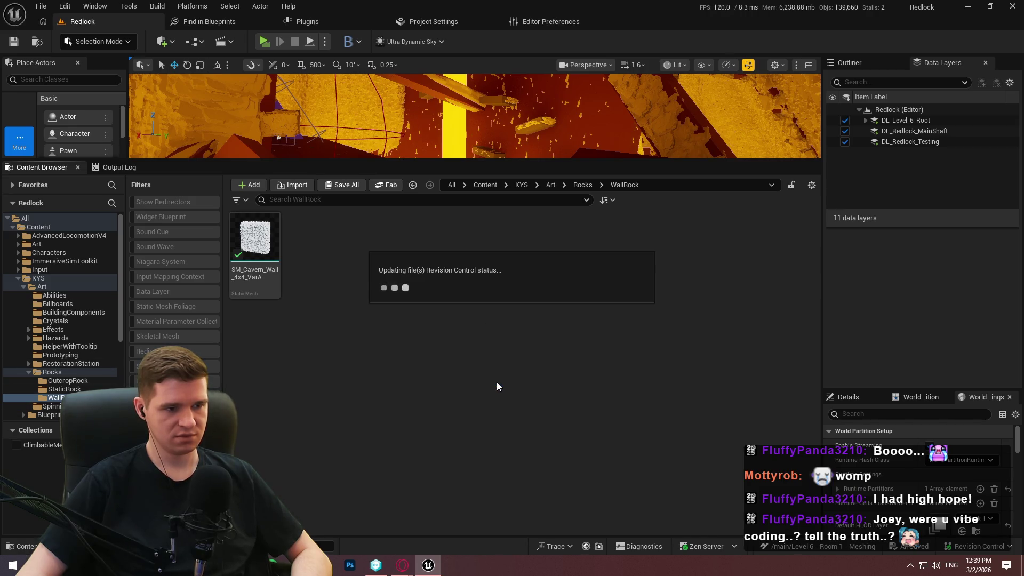
type("test")
key("Return")
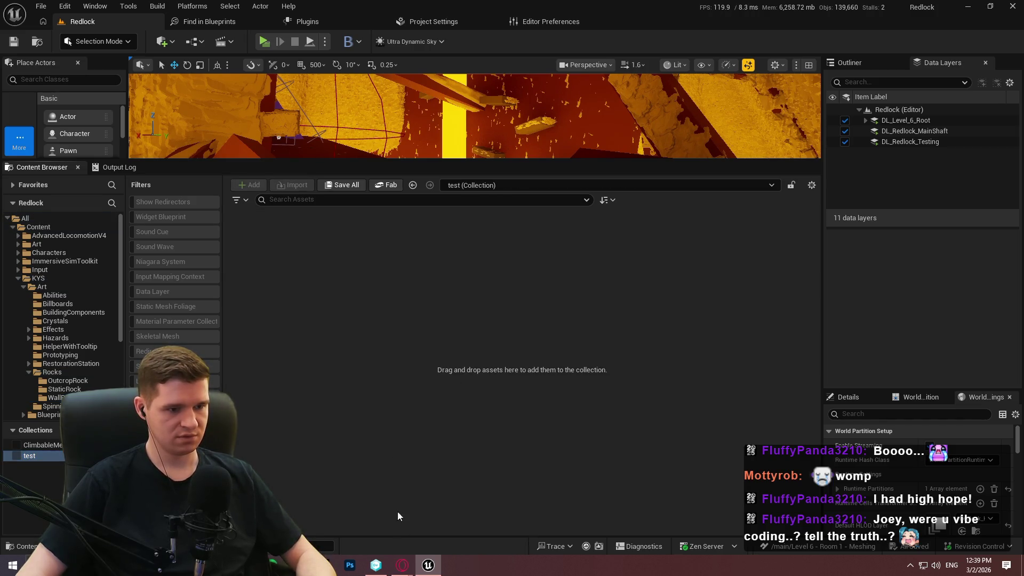
Step: Show and refresh the Pending Changes list in Unity DevOps Version Control
left_click(377, 566)
left_click(43, 62)
left_click(108, 45)
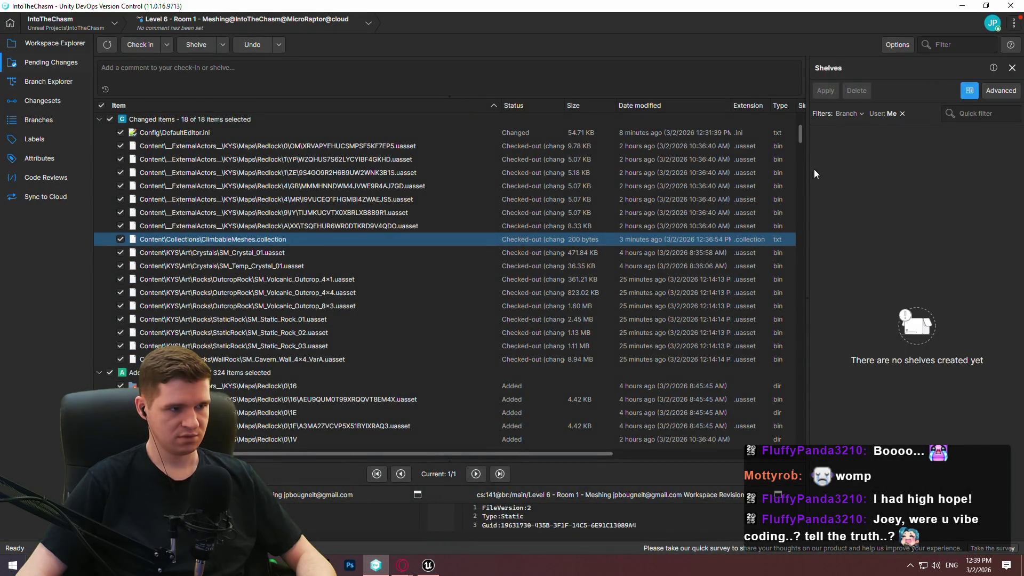
Step: Scroll pending changes, check Changesets, Branch Explorer and Branches, then return to Workspace Explorer
left_click_drag(800, 133, 785, 462)
mouse_move(787, 451)
left_mouse_down()
mouse_move(788, 351)
mouse_move(821, 132)
mouse_move(822, 310)
mouse_move(808, 451)
left_mouse_up()
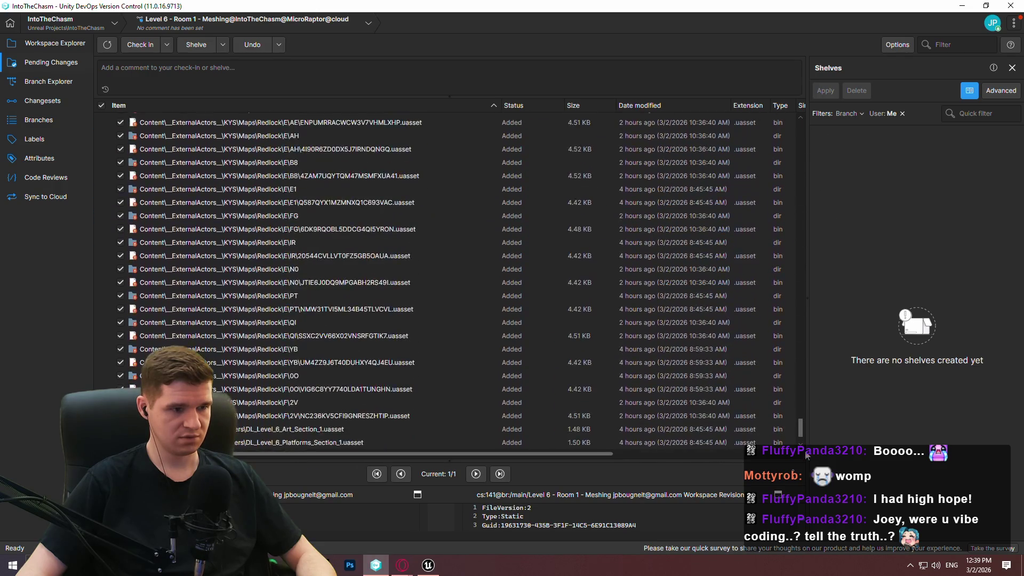
left_click(42, 100)
left_click(52, 81)
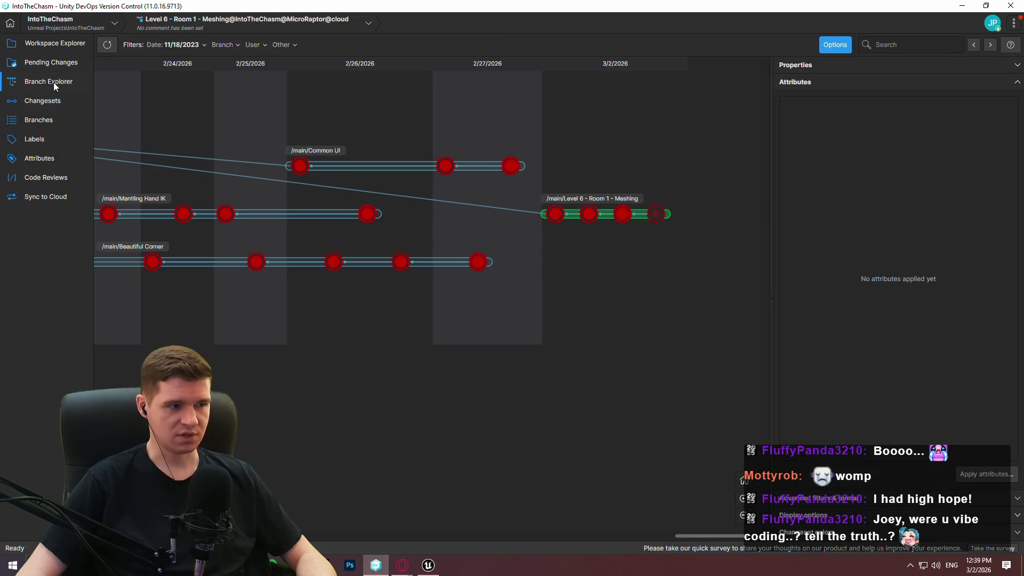
left_click(37, 118)
left_click(49, 43)
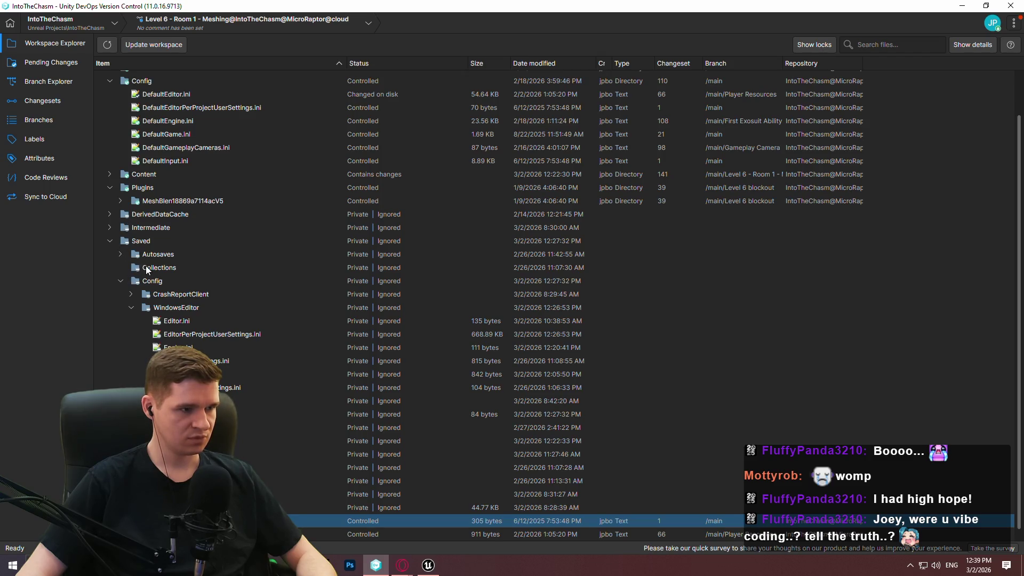
Step: Find the 122-byte test.collection under Saved/Collections, shown as private and ignored, and expand the Profiling folder
left_click(147, 268)
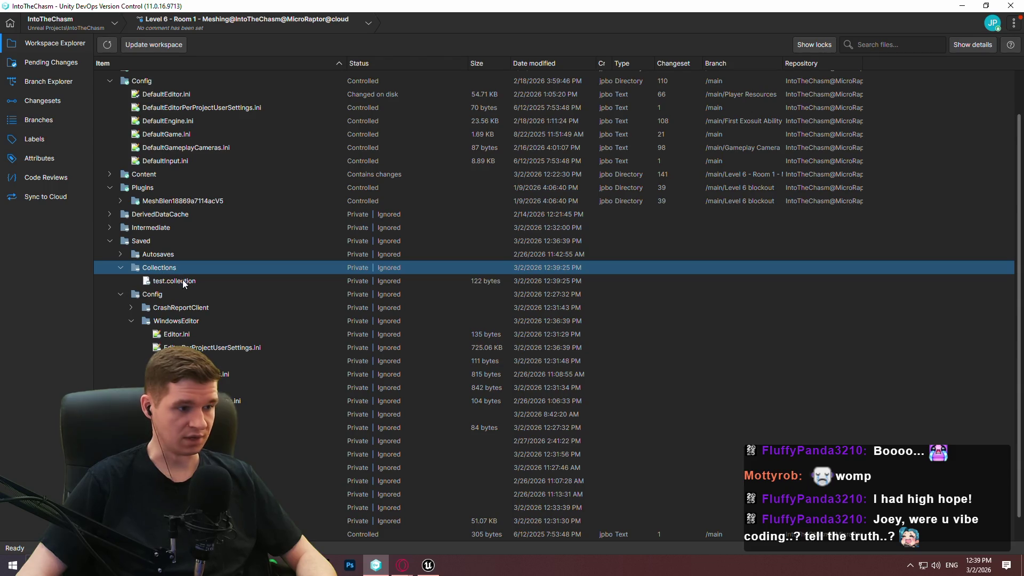
left_click(121, 294)
left_click(184, 316)
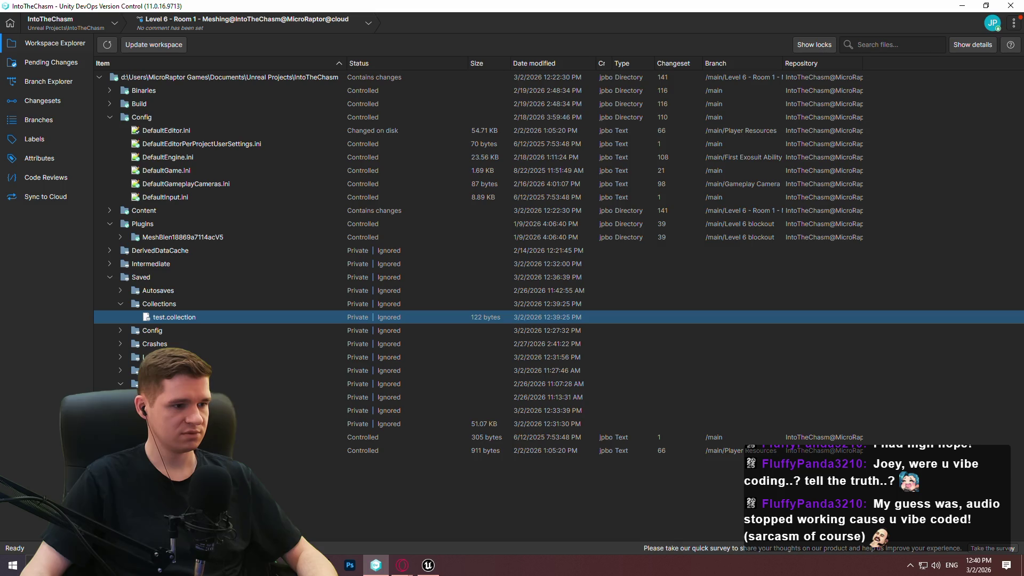
left_click(120, 370)
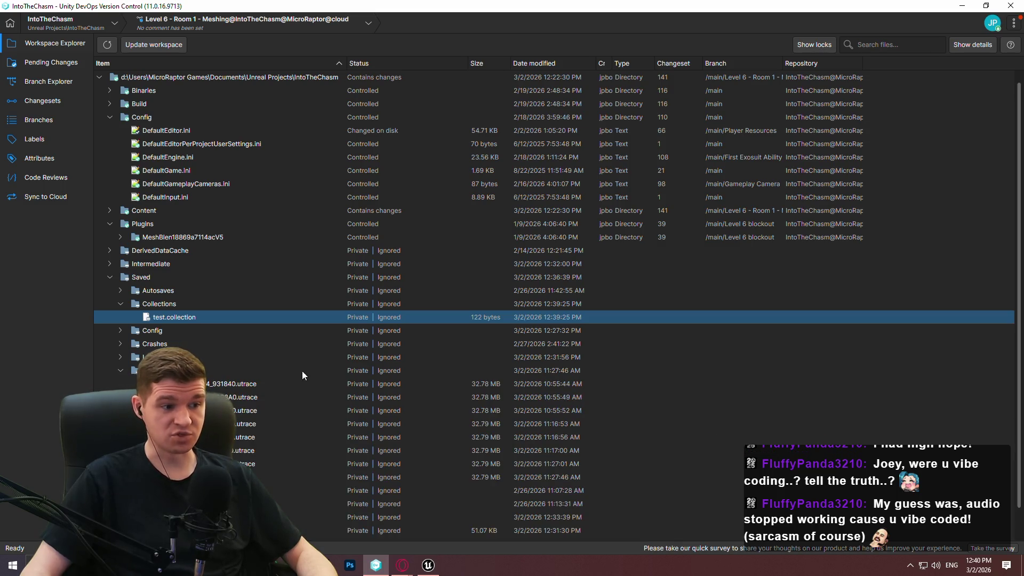
scroll(272, 376, "down", 1)
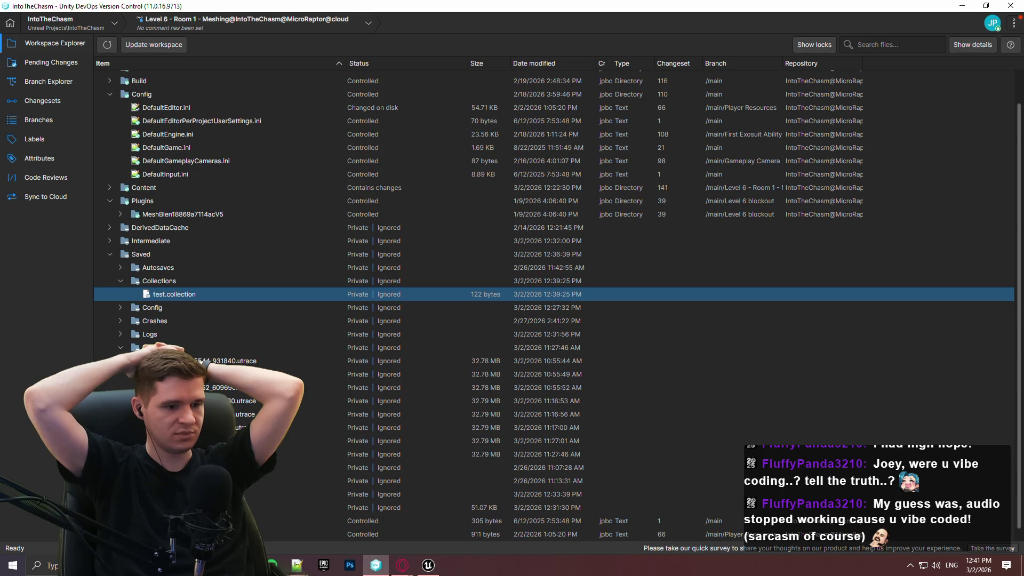
key("alt+Tab")
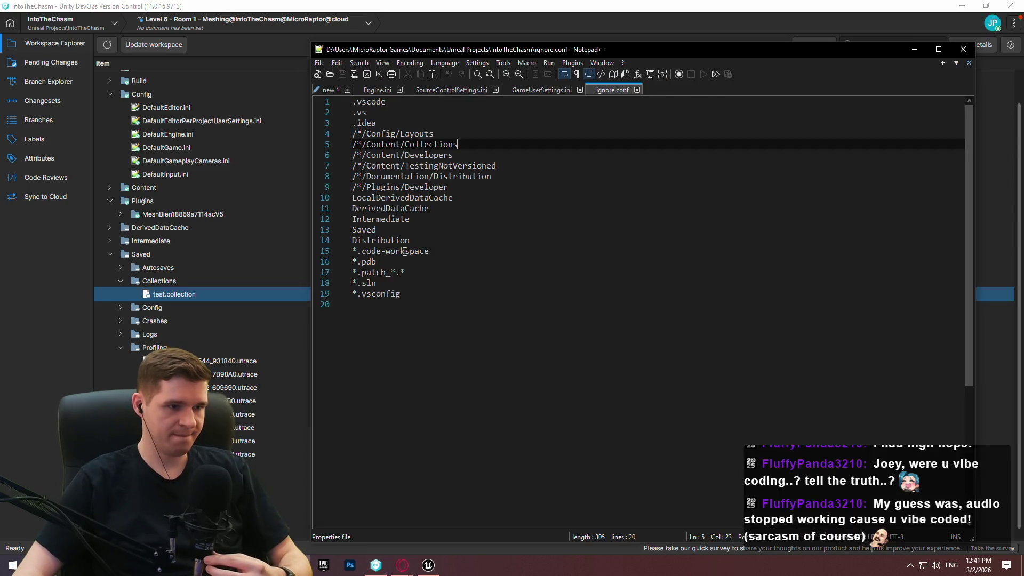
Step: Edit the note to use SHARED collections to denote the meshes that are part of each category
left_click(422, 229)
left_click(330, 90)
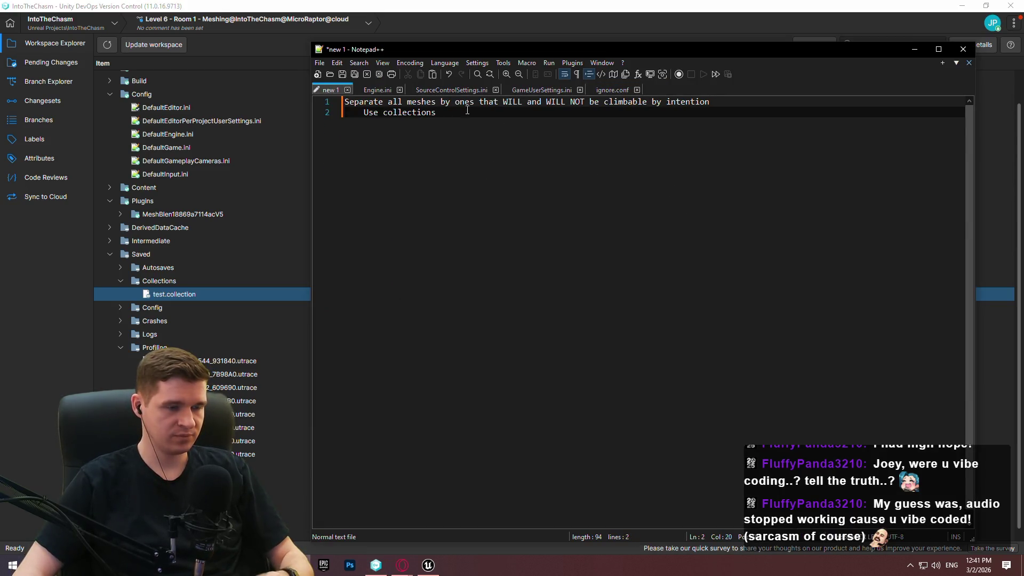
left_click(384, 113)
type("SHARE")
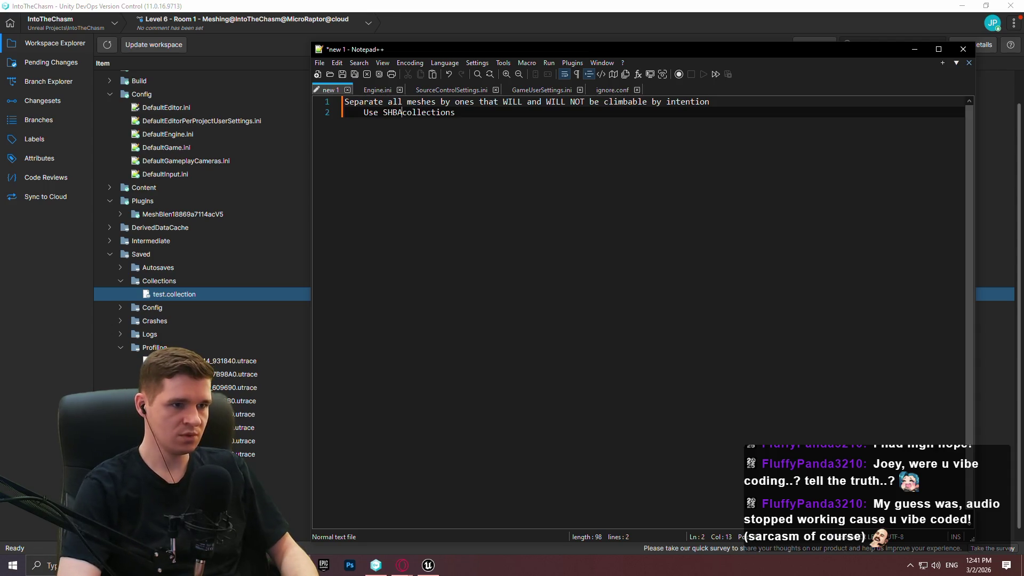
type("D")
key("End")
type("to denote the meshes t")
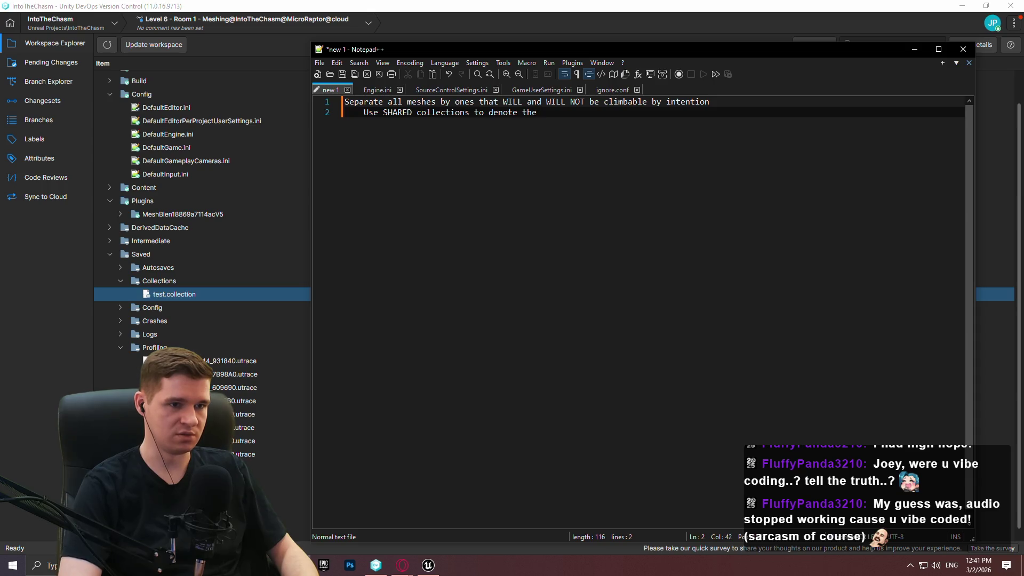
type("hat are part of each categ")
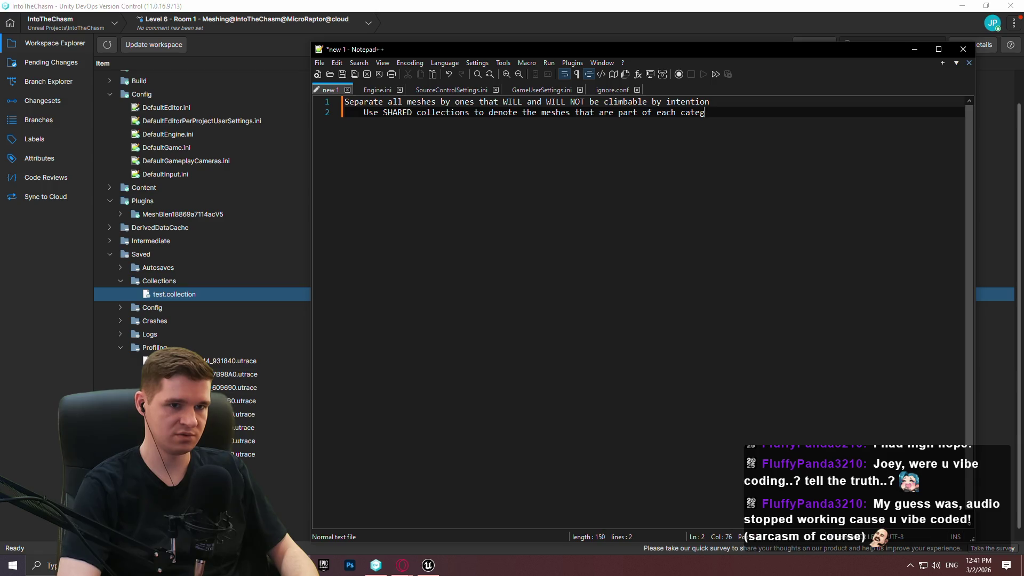
type("ory")
Step: Add a blank line below the notes and make the Unreal level viewport taller
key("Return")
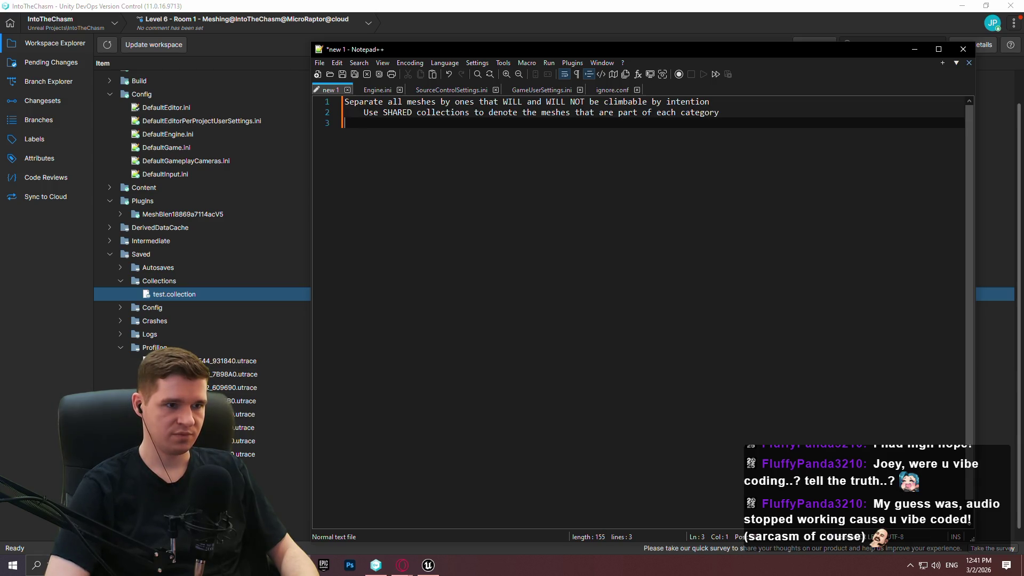
left_click(428, 565)
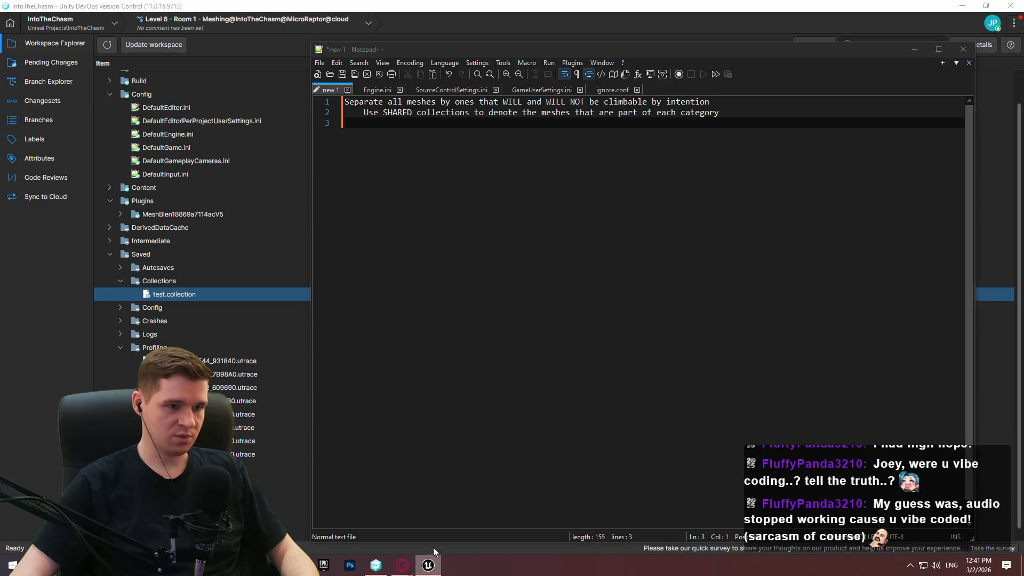
left_click_drag(520, 163, 520, 434)
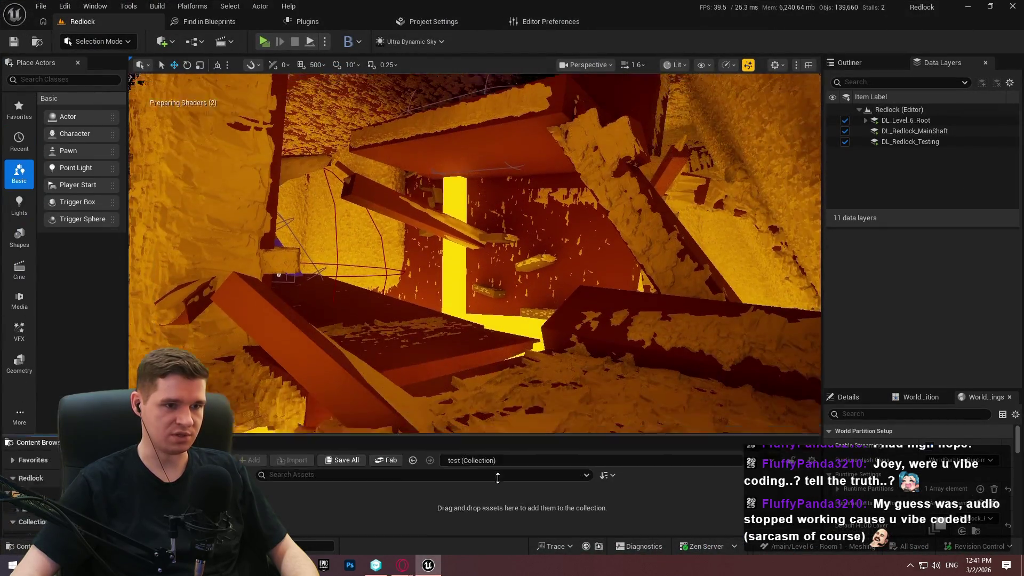
Step: Move and narrow the notes window, then note: need larger meshes, and more variety, to limit overdraw
key("alt+Tab")
mouse_move(575, 55)
left_mouse_down()
mouse_move(675, 72)
mouse_move(606, 70)
mouse_move(597, 50)
left_mouse_up()
mouse_move(331, 42)
left_mouse_down()
mouse_move(548, 42)
mouse_move(503, 42)
left_mouse_up()
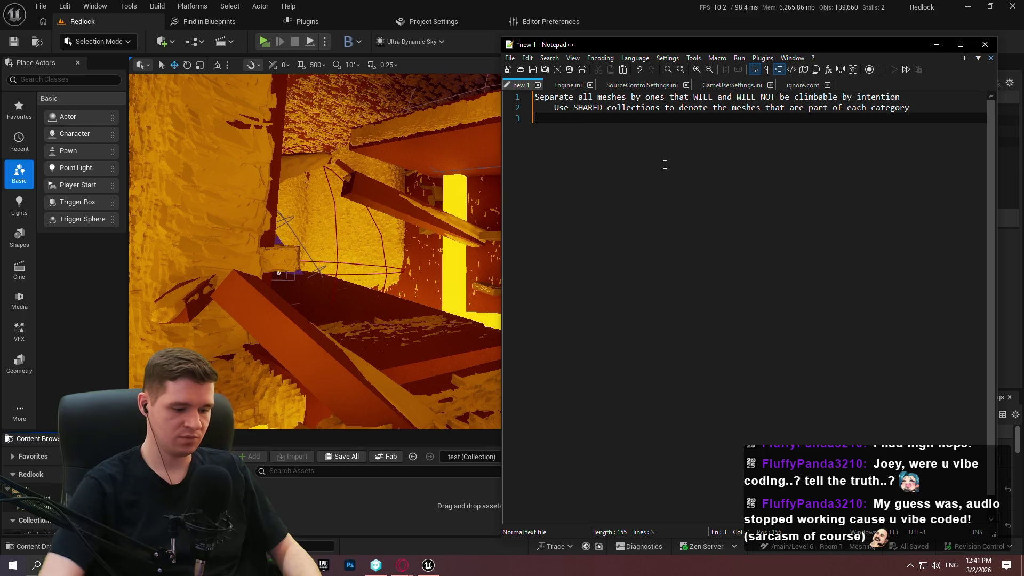
type("Need larger meshes, and more variety to limit")
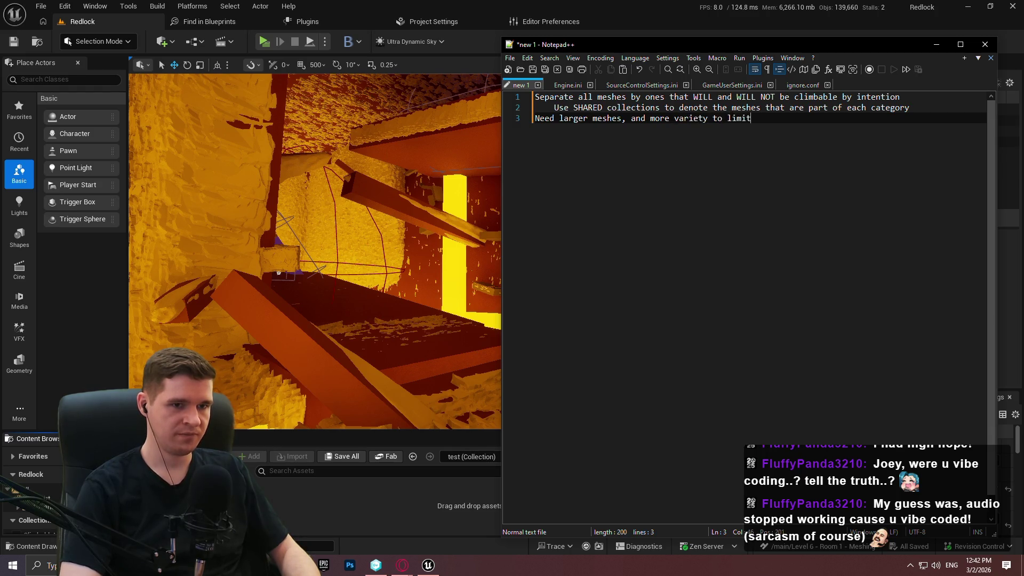
left_click(718, 118)
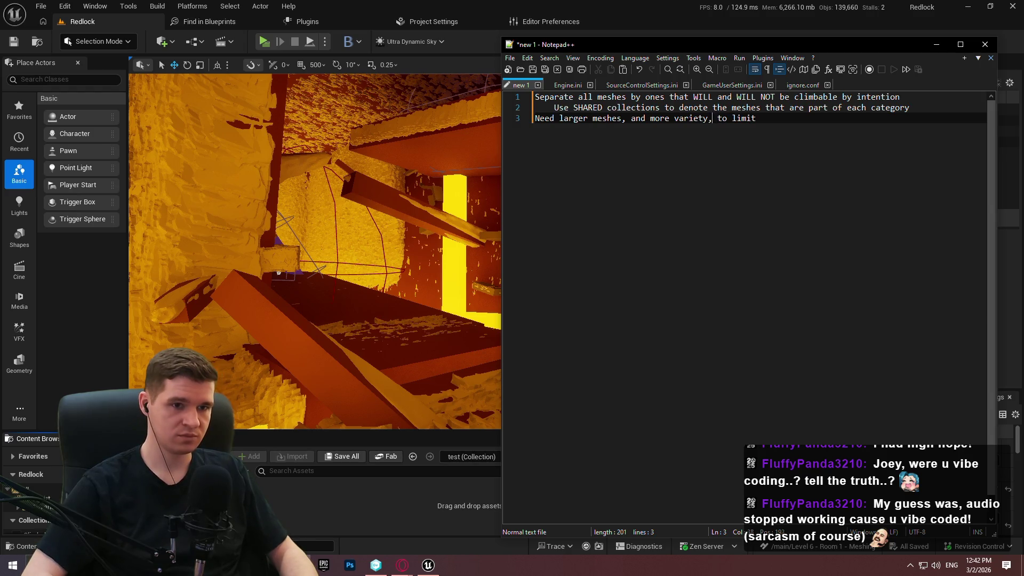
type(",")
key("End")
type("overdraw")
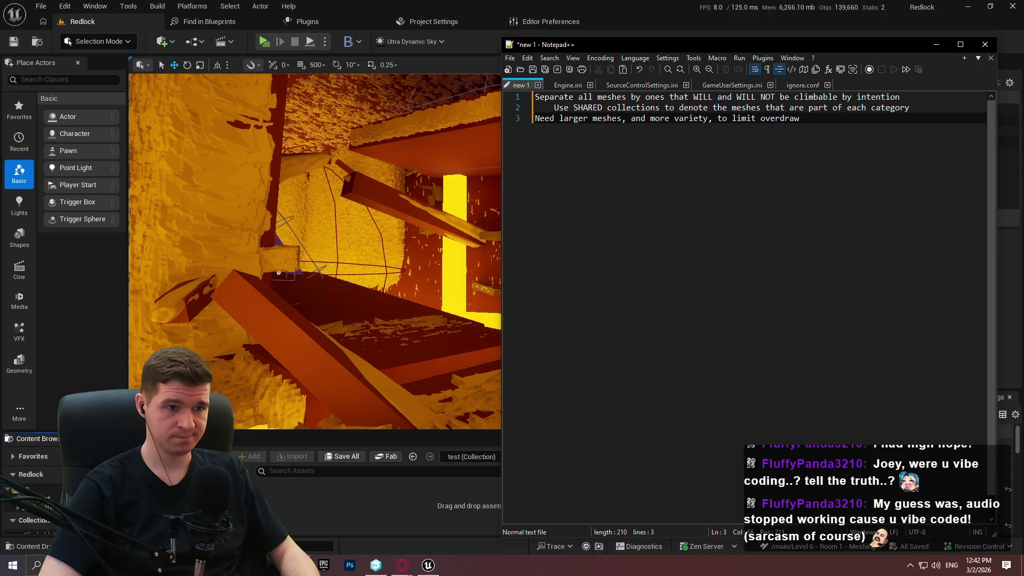
key("Return")
key("Return")
Step: Note that CLIMABLE meshes NEED to have very simple collision, and screen-capture the notes
type("Ckl")
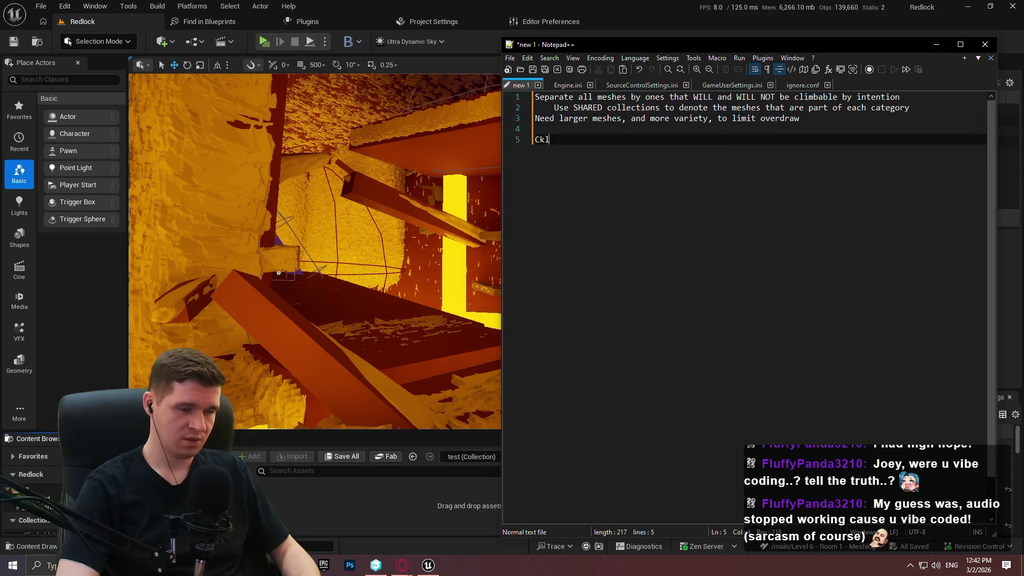
type("LIMABLE Meshes")
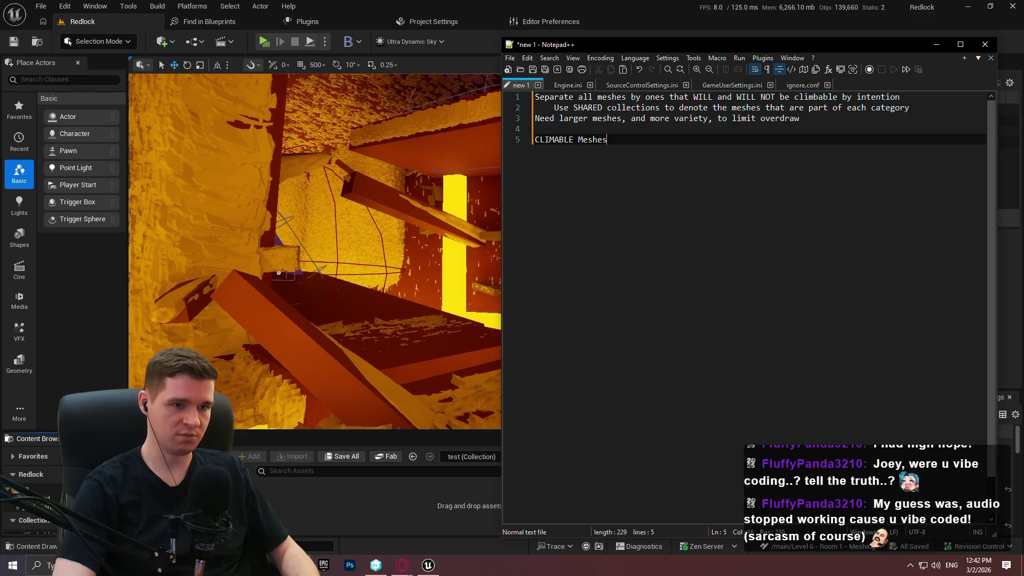
key("Return")
type("Very simple collision")
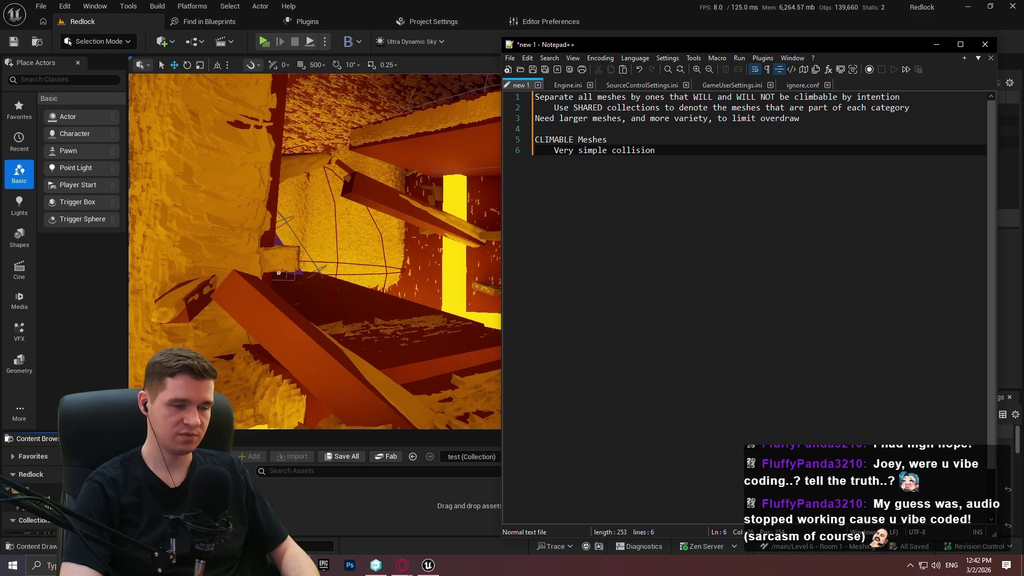
left_click(607, 140)
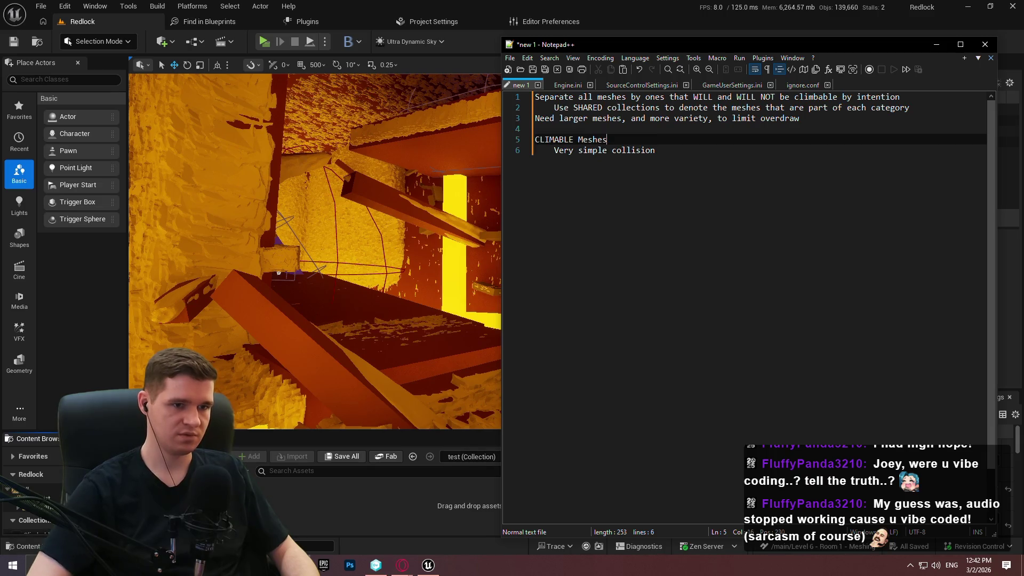
type(" N")
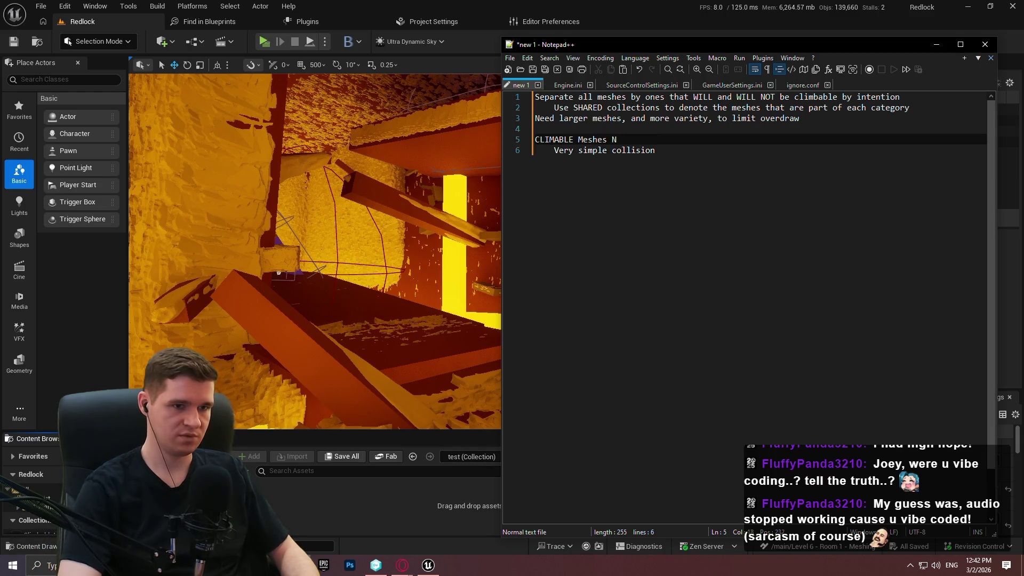
type("EED to have")
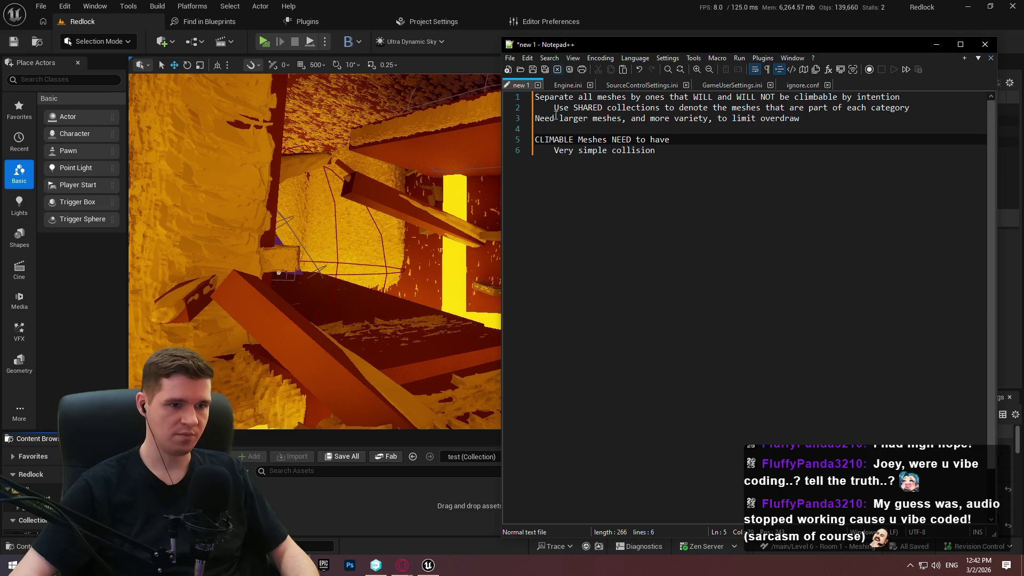
left_click(557, 152)
key("Return")
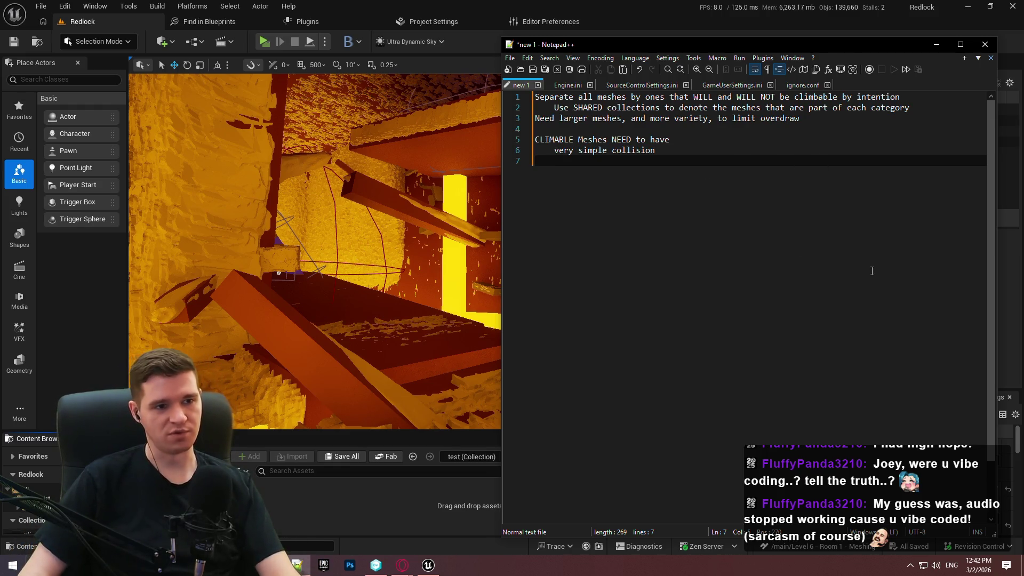
key("Print")
mouse_move(553, 154)
left_mouse_down()
mouse_move(852, 468)
mouse_move(964, 468)
left_mouse_up()
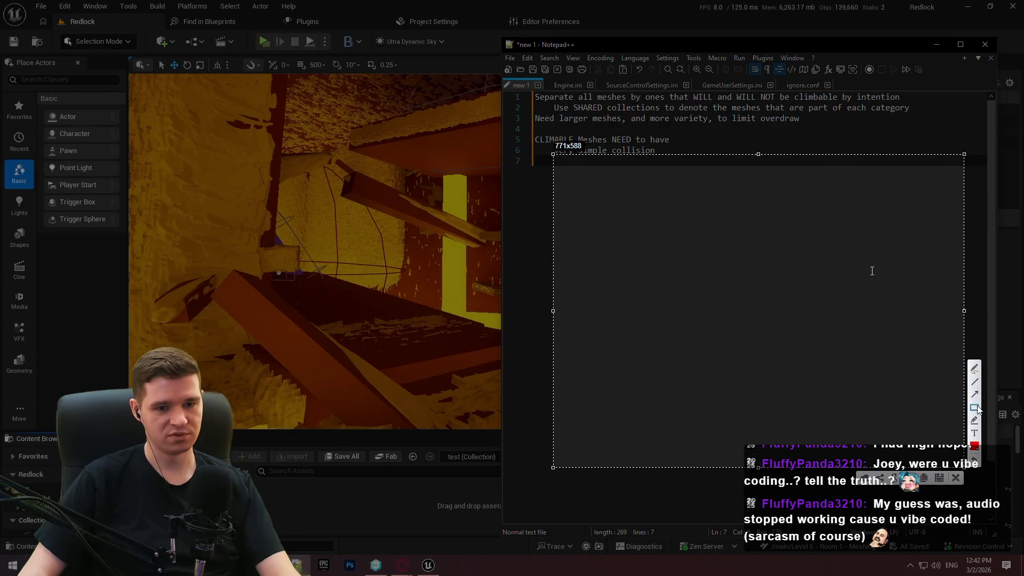
left_click_drag(610, 212, 830, 402)
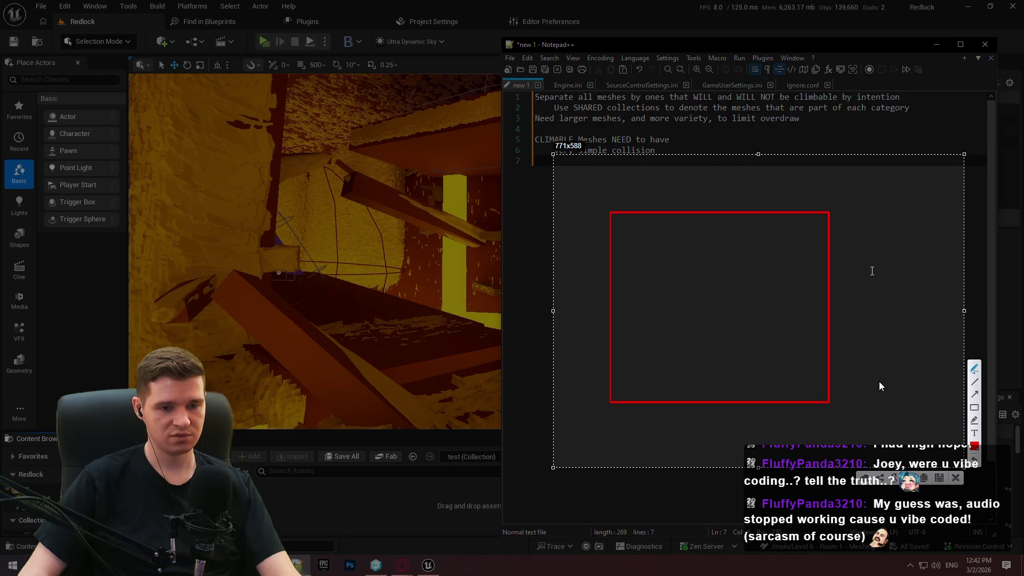
left_click_drag(610, 214, 593, 236)
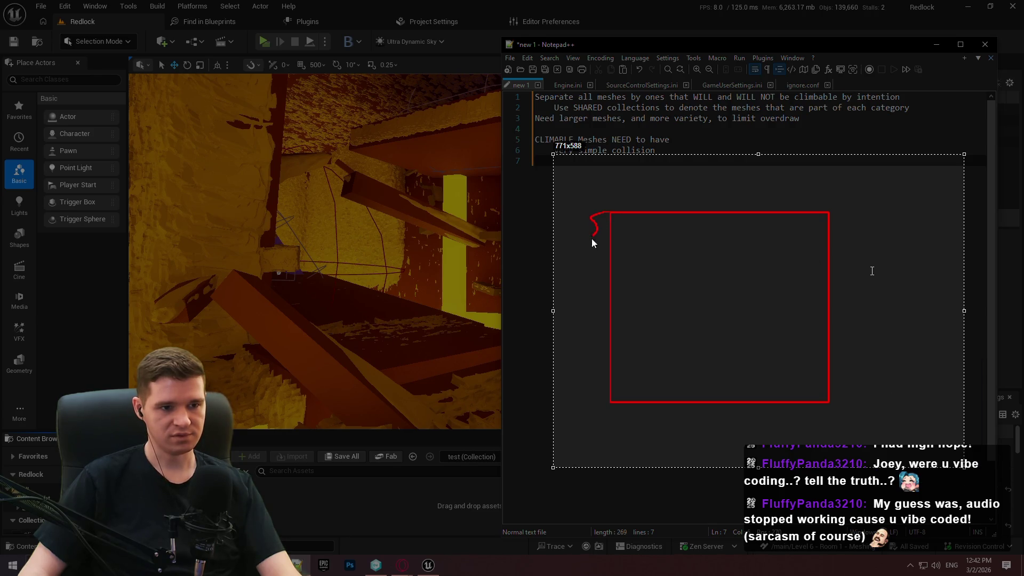
left_click_drag(596, 400, 629, 401)
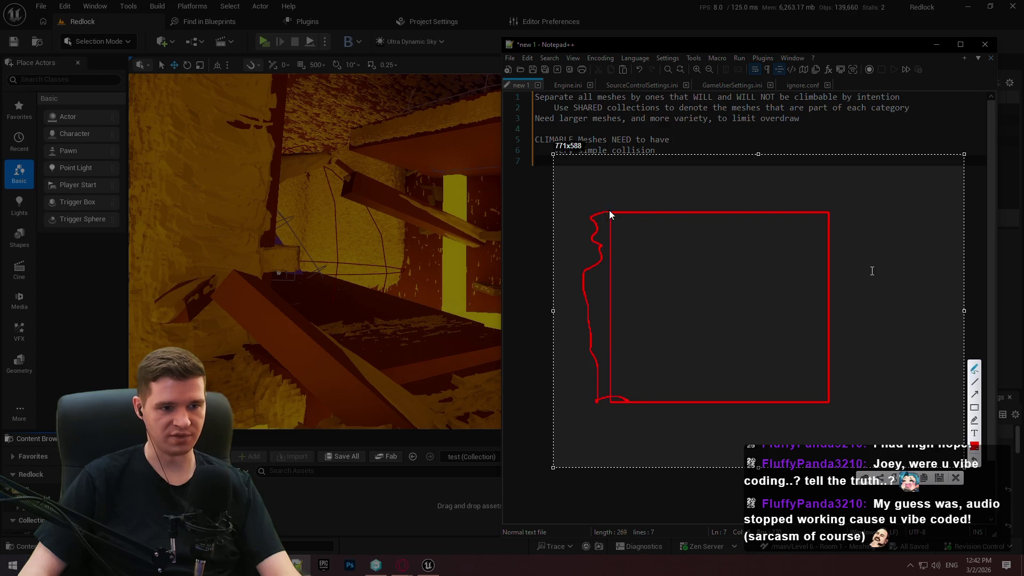
left_click_drag(610, 211, 759, 187)
left_click_drag(833, 208, 850, 296)
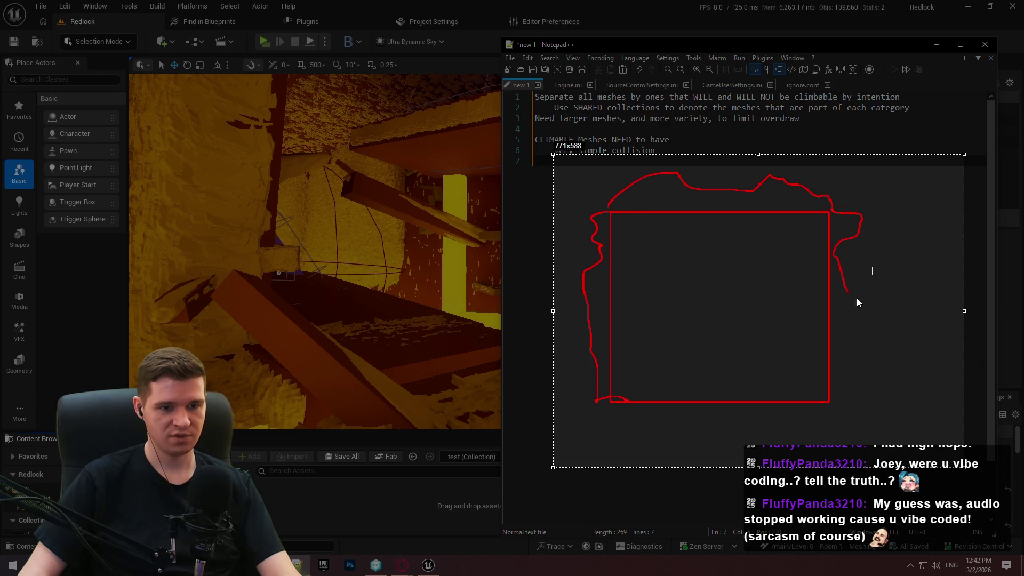
left_click_drag(839, 405, 820, 408)
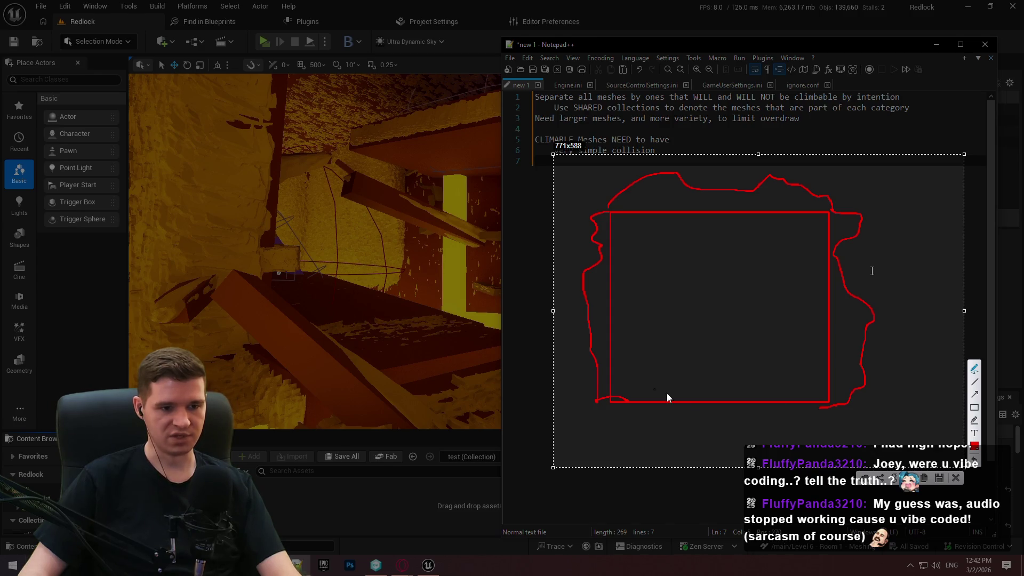
mouse_move(728, 435)
left_mouse_down()
mouse_move(727, 395)
mouse_move(749, 405)
left_mouse_up()
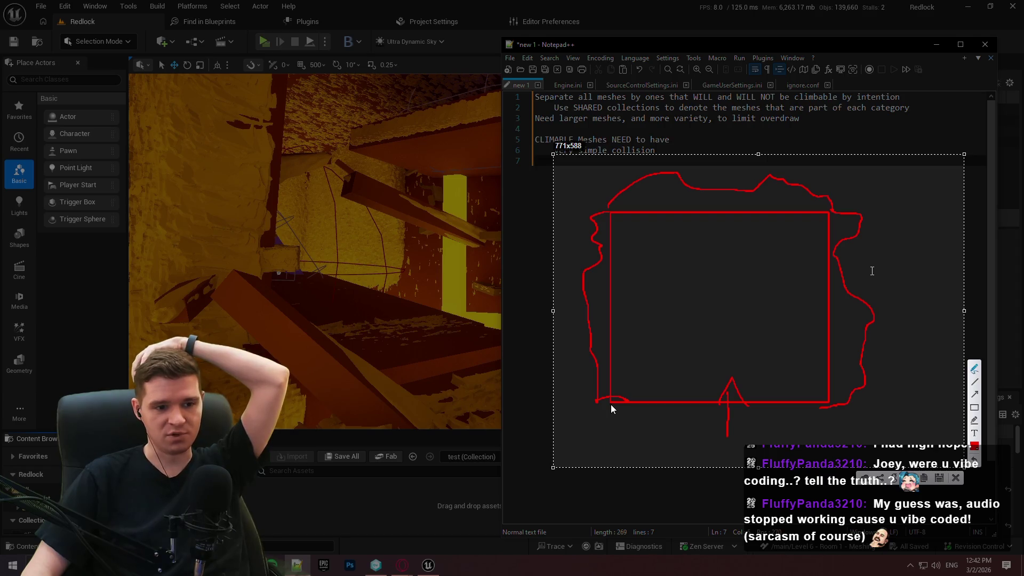
left_click_drag(611, 404, 610, 405)
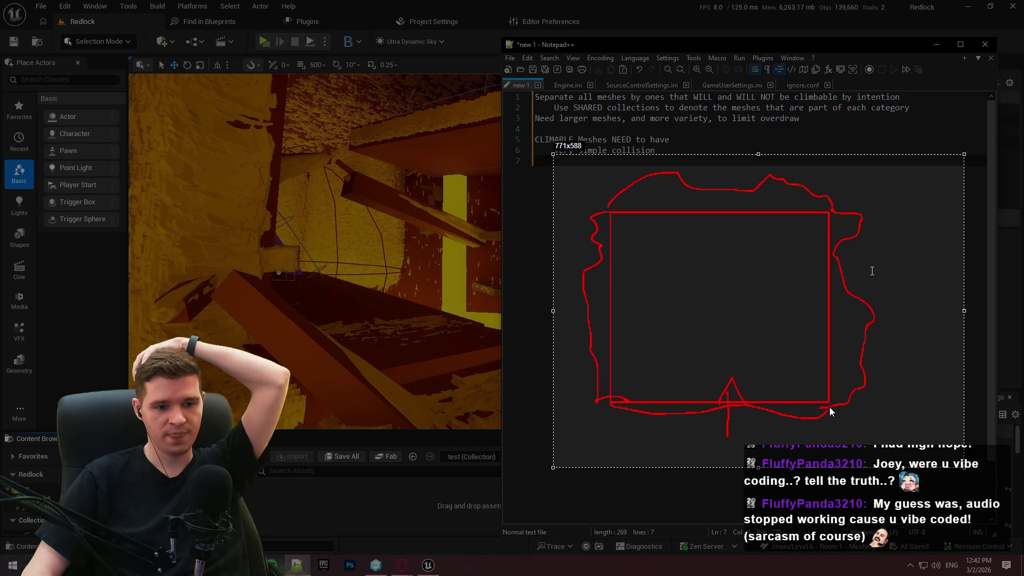
left_click_drag(829, 408, 831, 407)
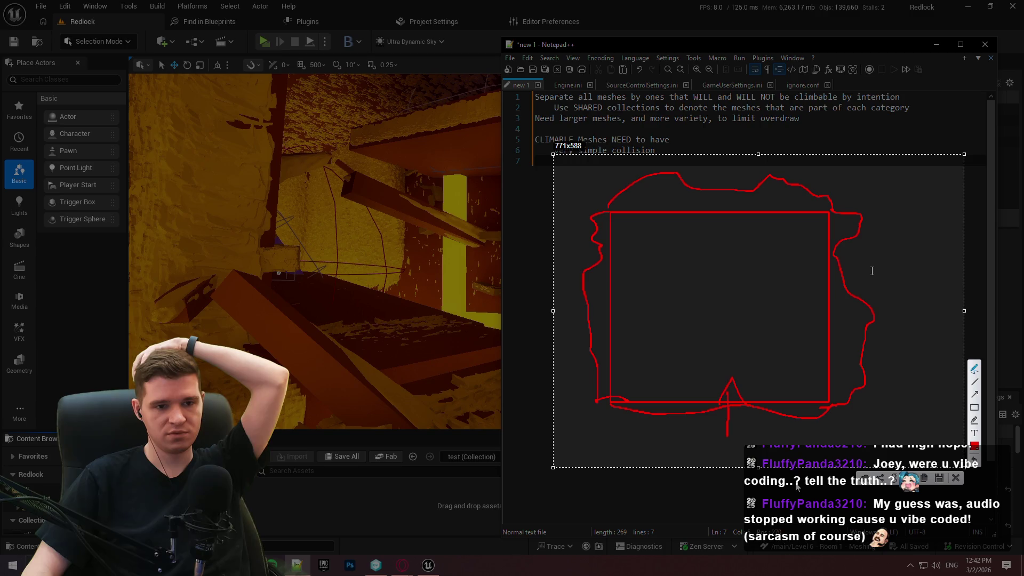
left_click(955, 479)
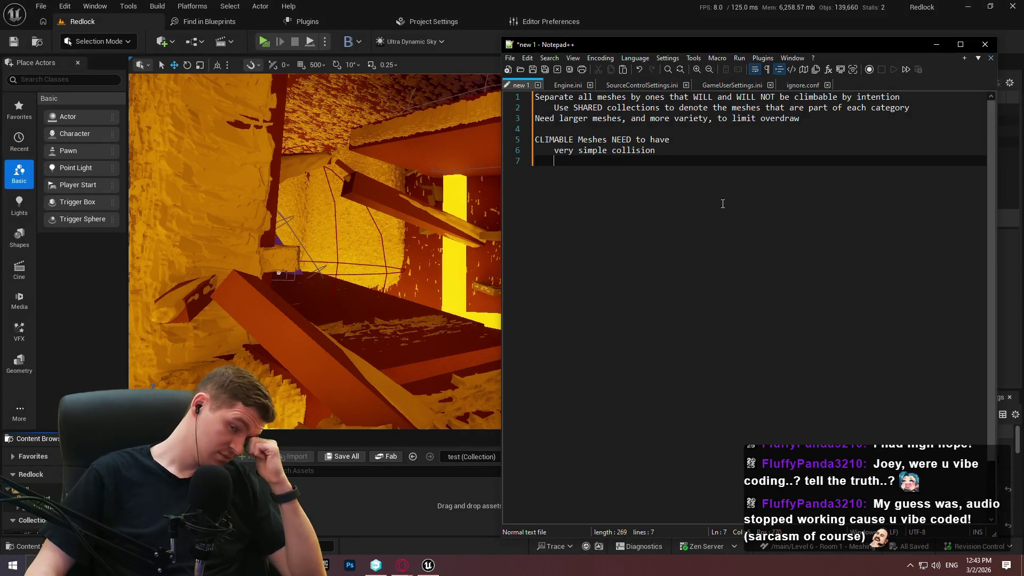
Step: Go to the full-screen editor viewport and Play From Here beside the red wall cube
key("alt+Tab")
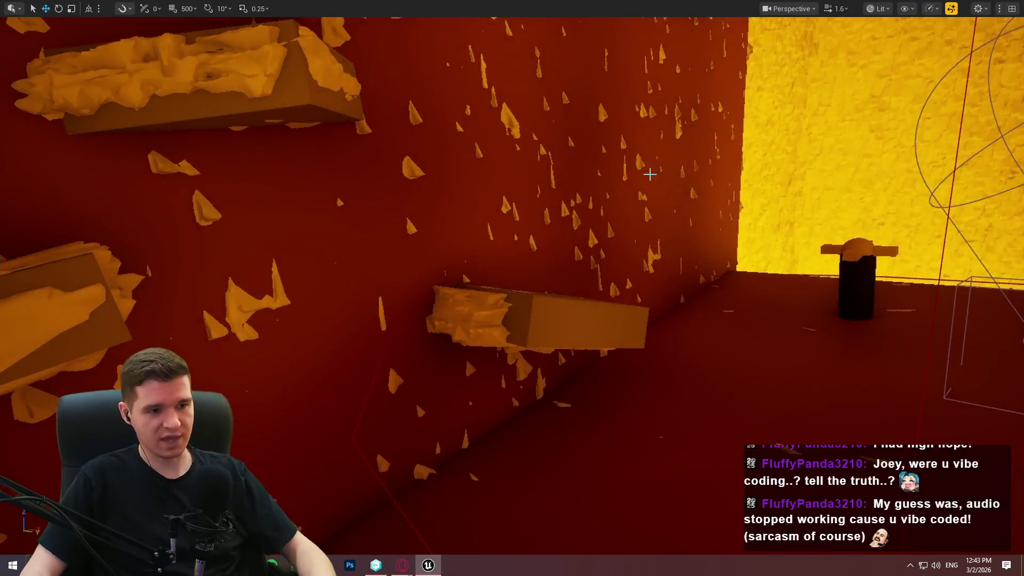
key("F11")
scroll(696, 401, "down", 3)
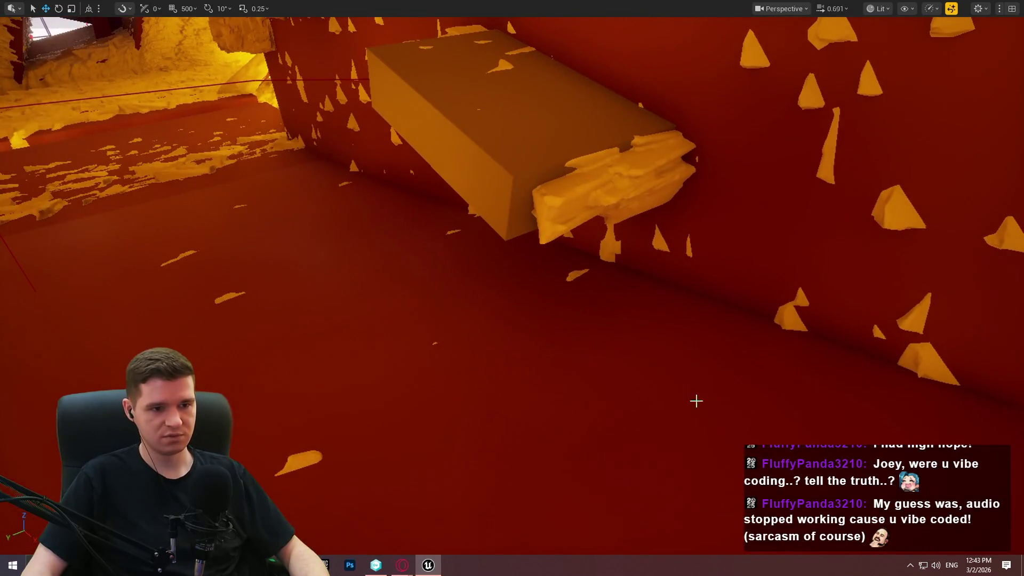
right_click(723, 421)
left_click(830, 405)
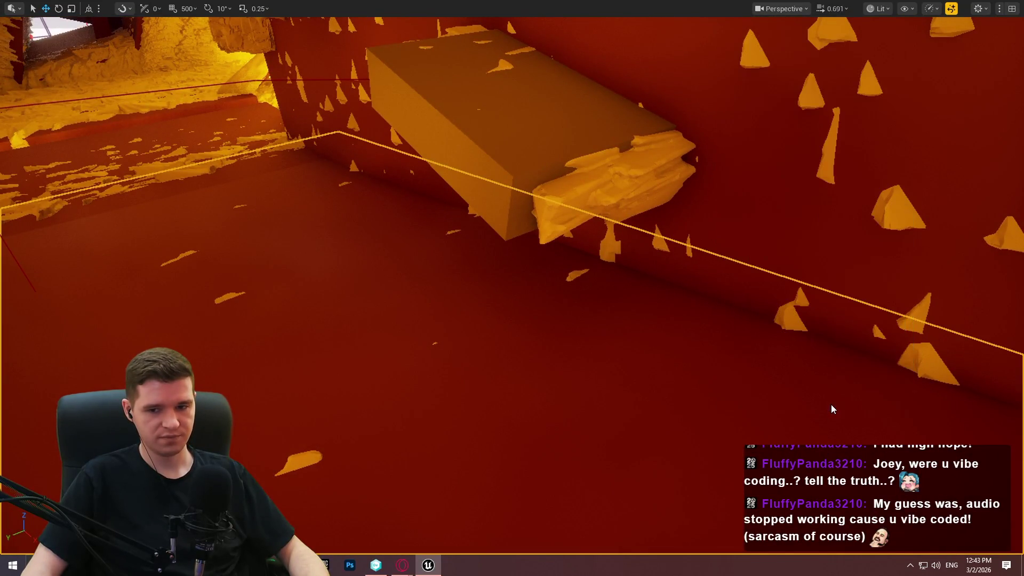
Step: Run along and climb sideways on the orange cavern wall in play mode
key("w")
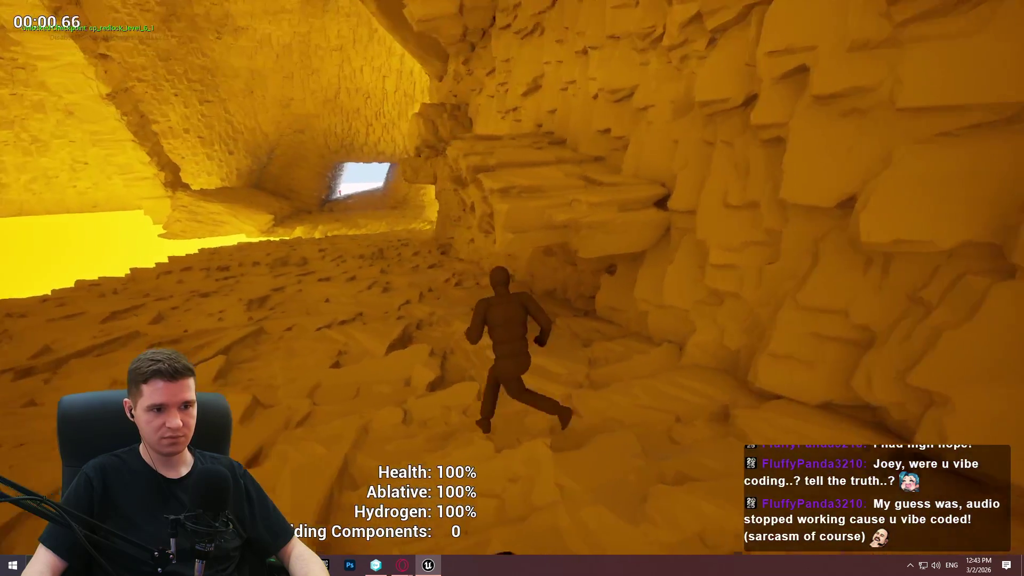
key("w")
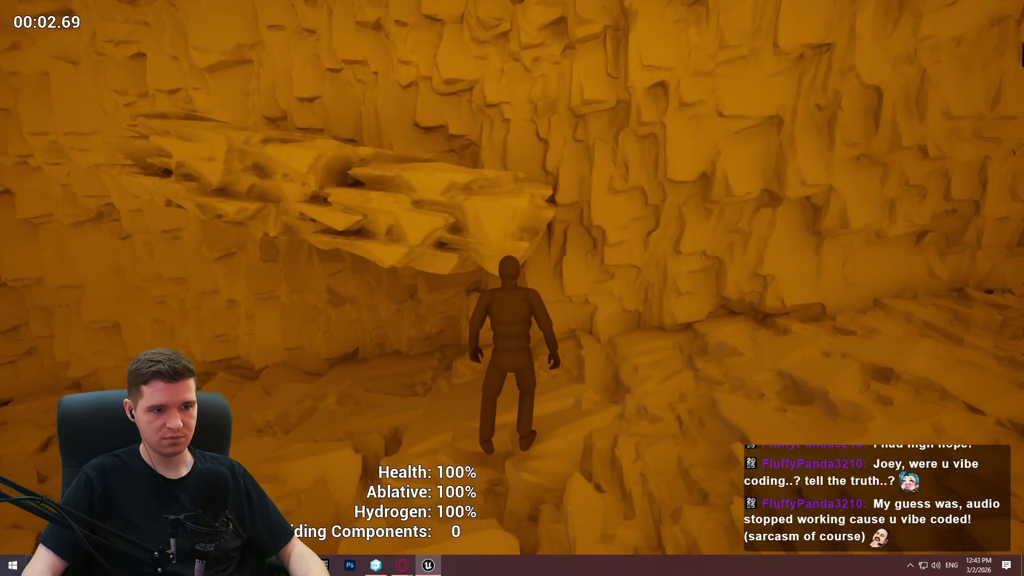
key("w")
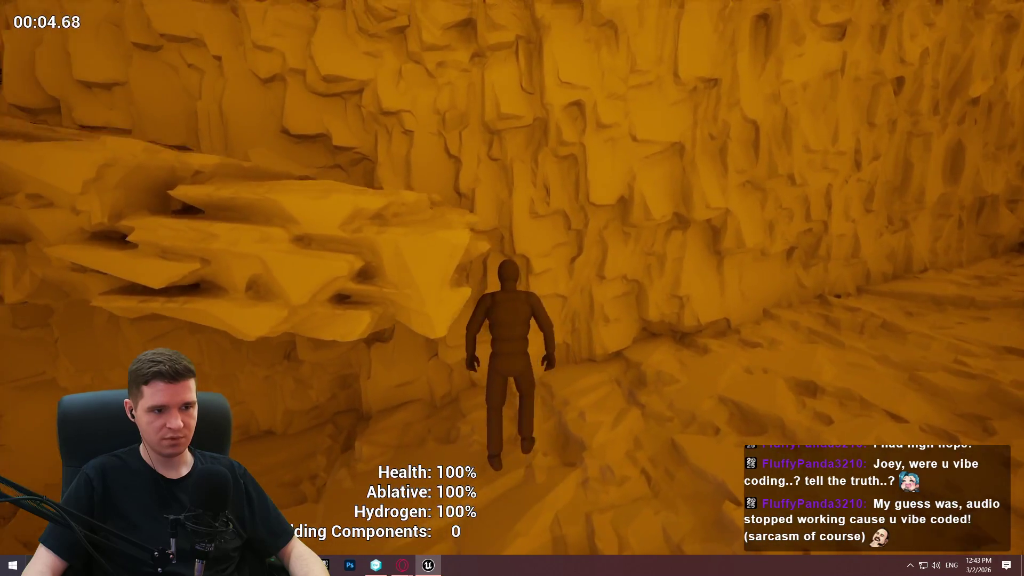
key("space")
key("w")
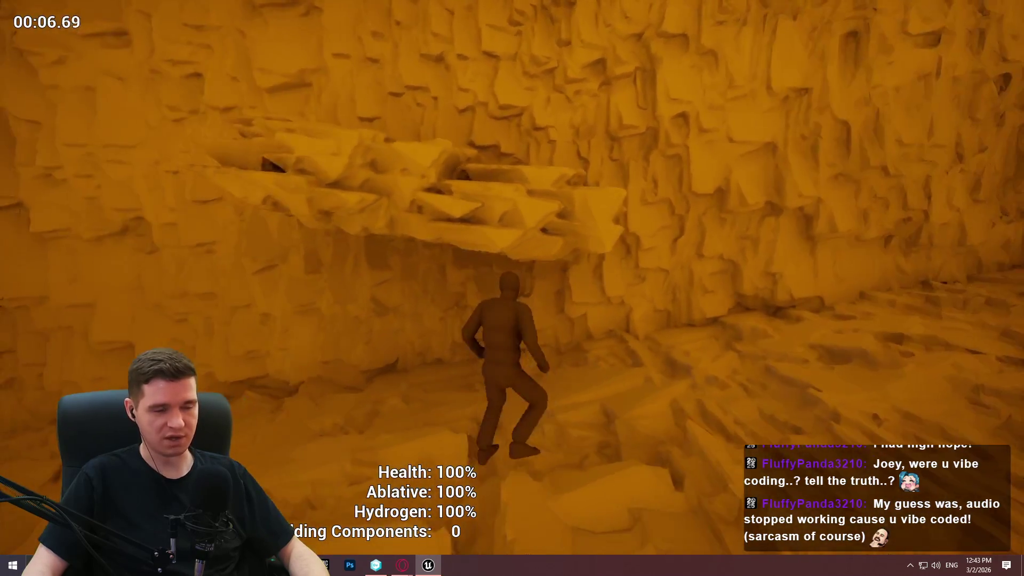
key("w")
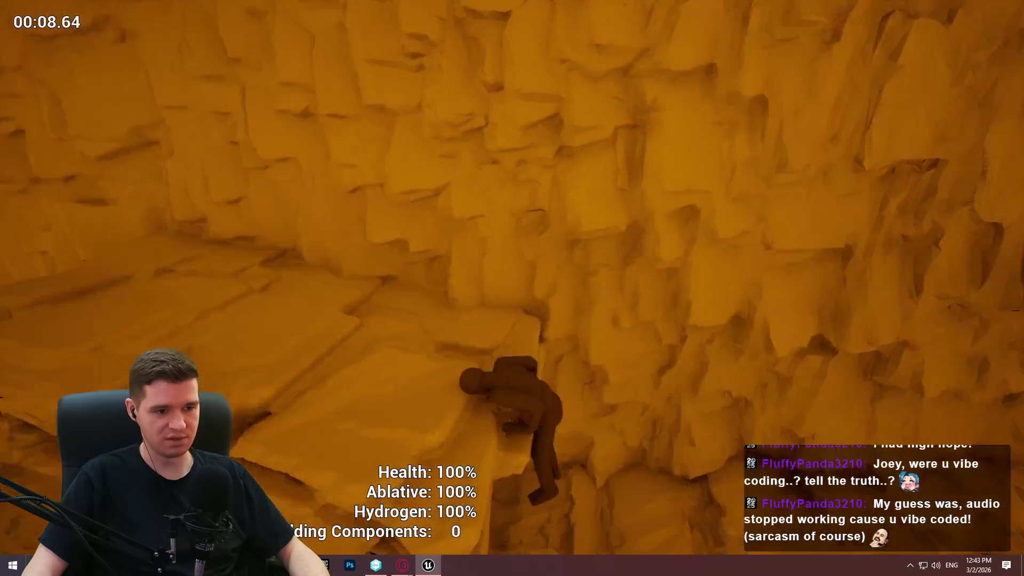
key("w")
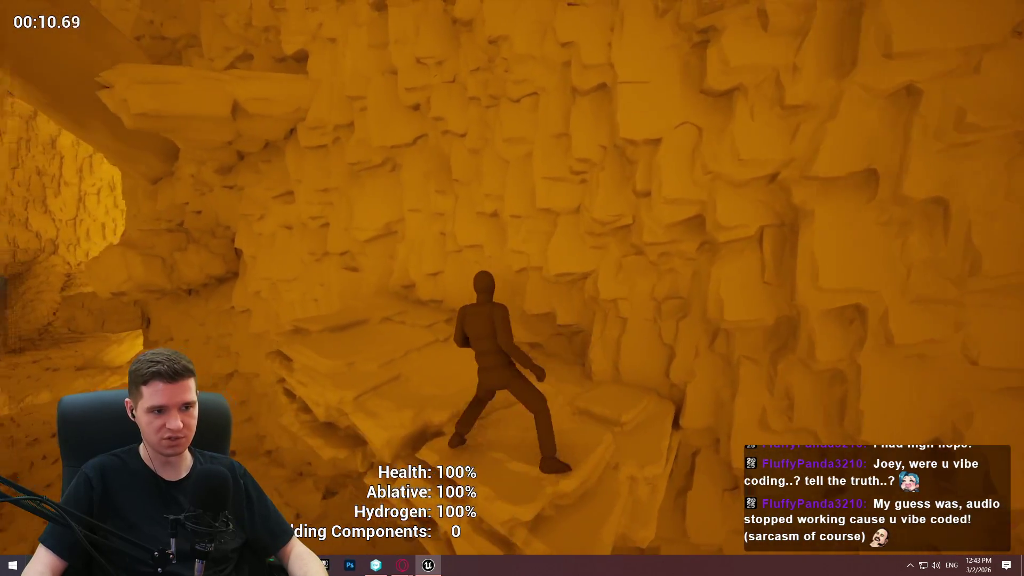
key("w")
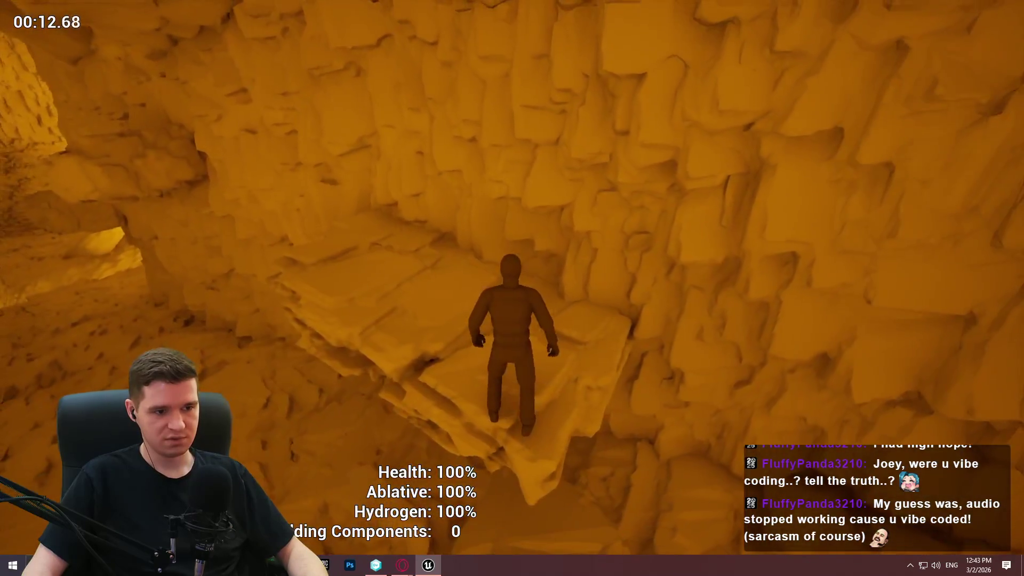
Step: Climb the overhanging ledge and left cave wall, then bring up the design notes
key("w")
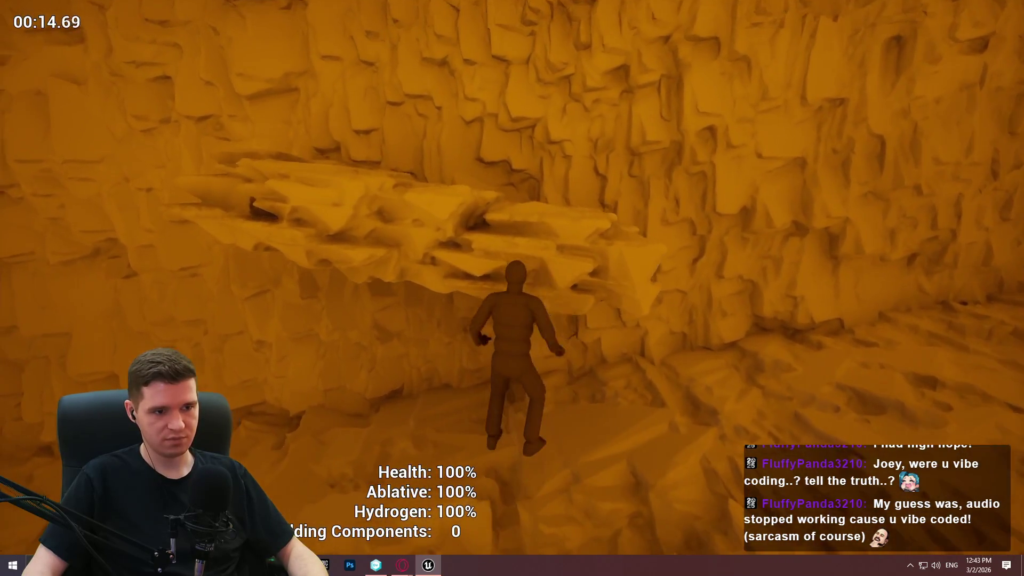
key("w")
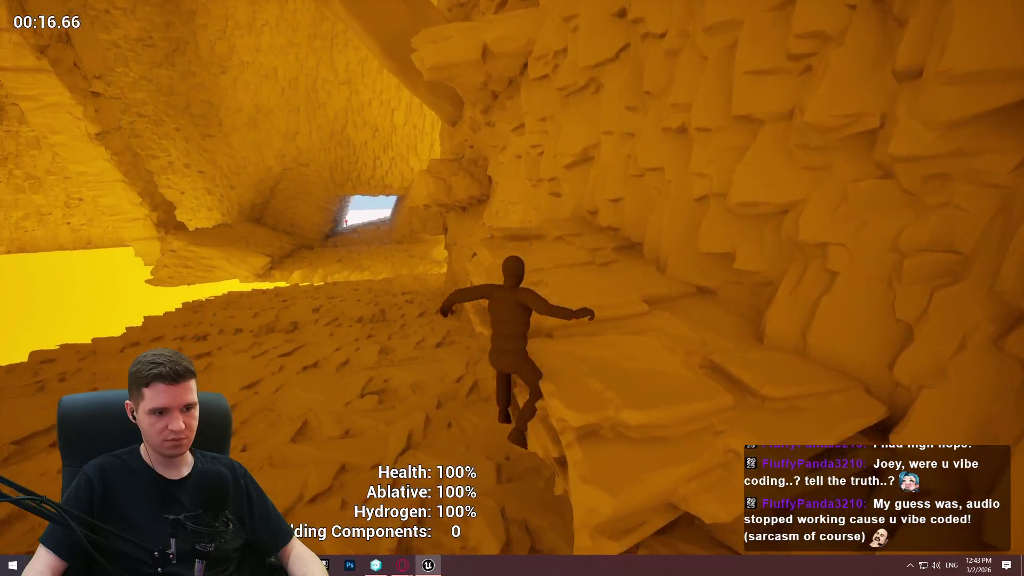
key("w")
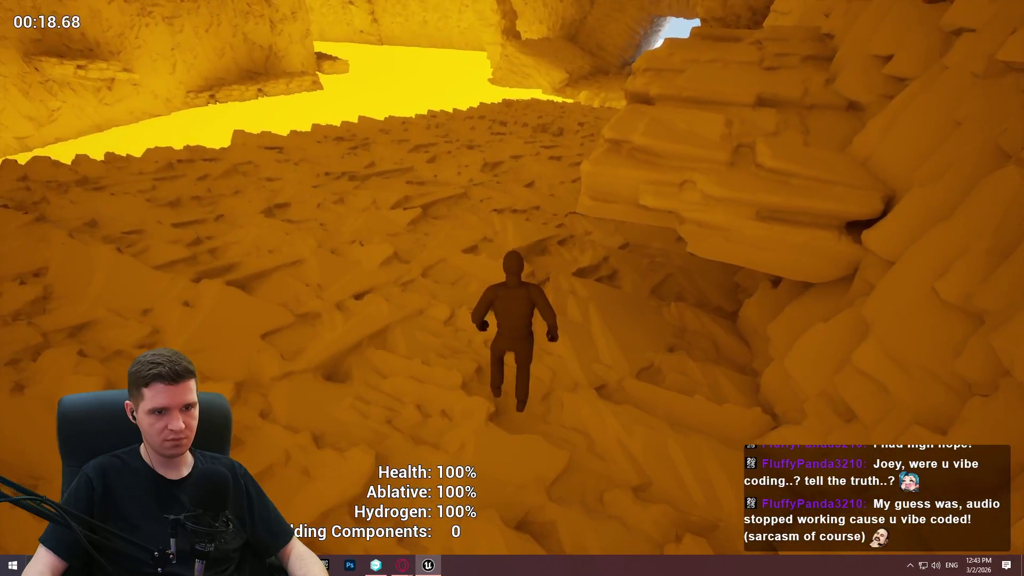
key("w")
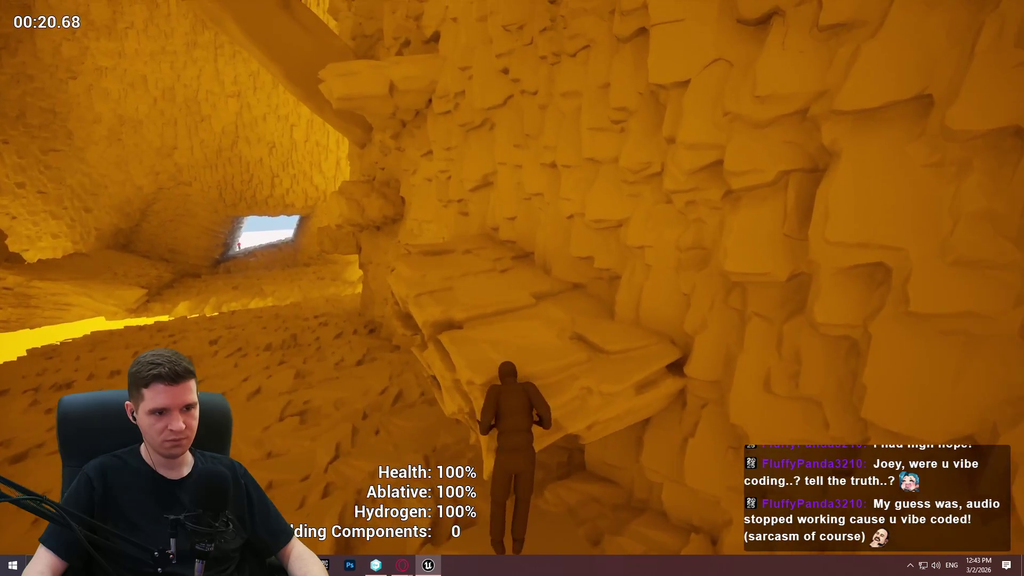
key("w")
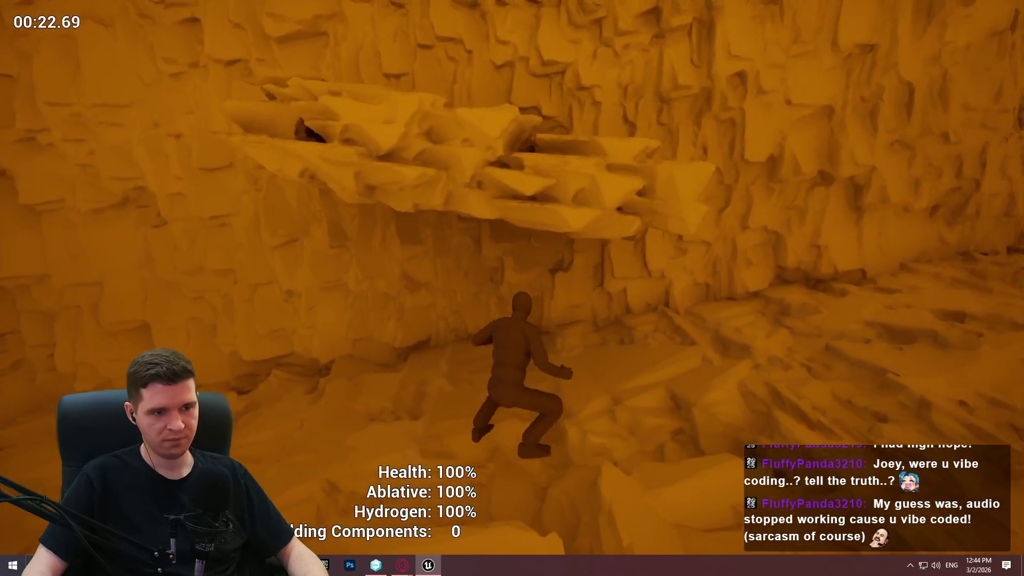
key("super")
key("alt+Tab")
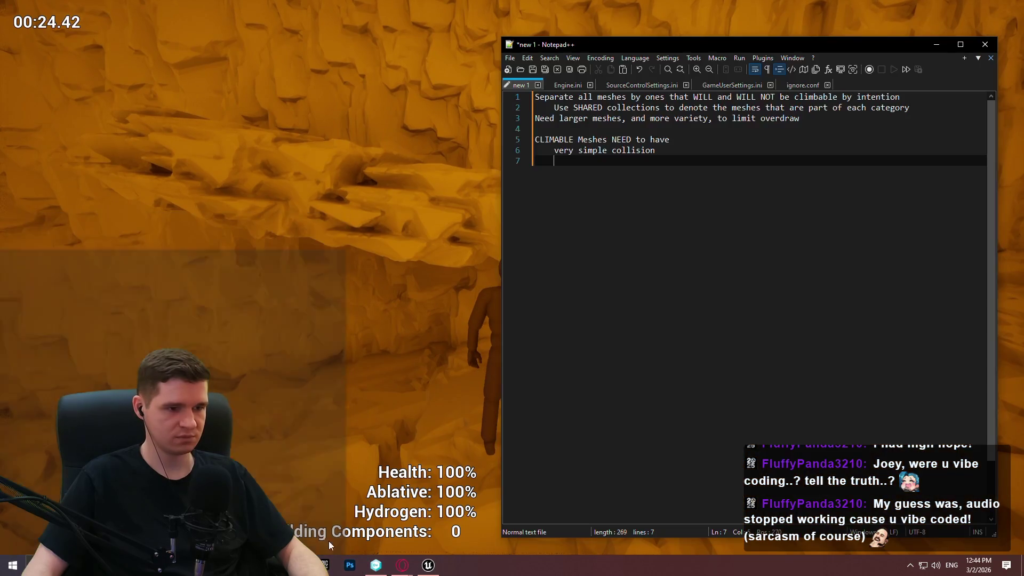
Step: Add the indented note 'No rounded edges' under very simple collision and refocus the game
key("Tab")
type("N")
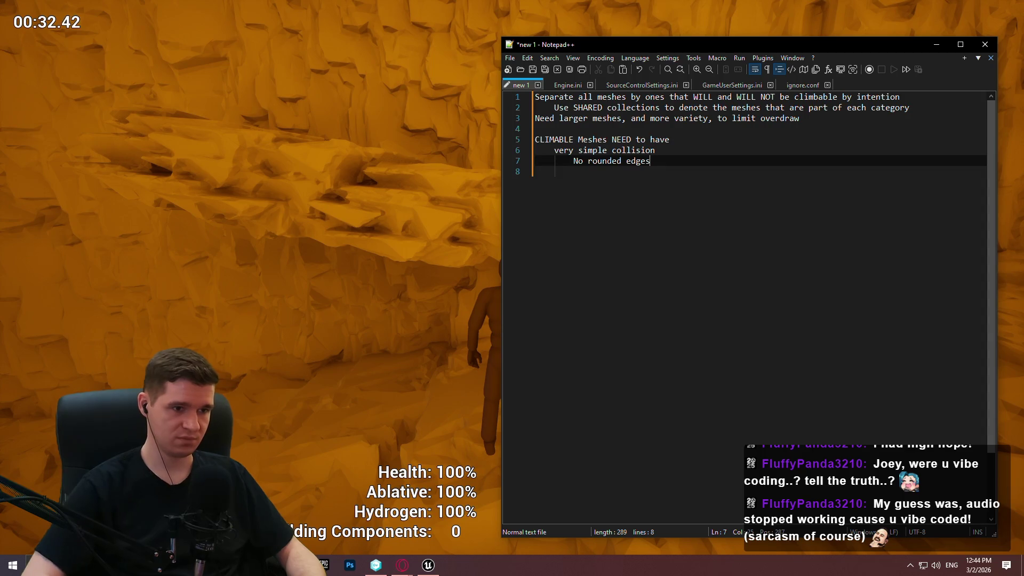
left_click(558, 171)
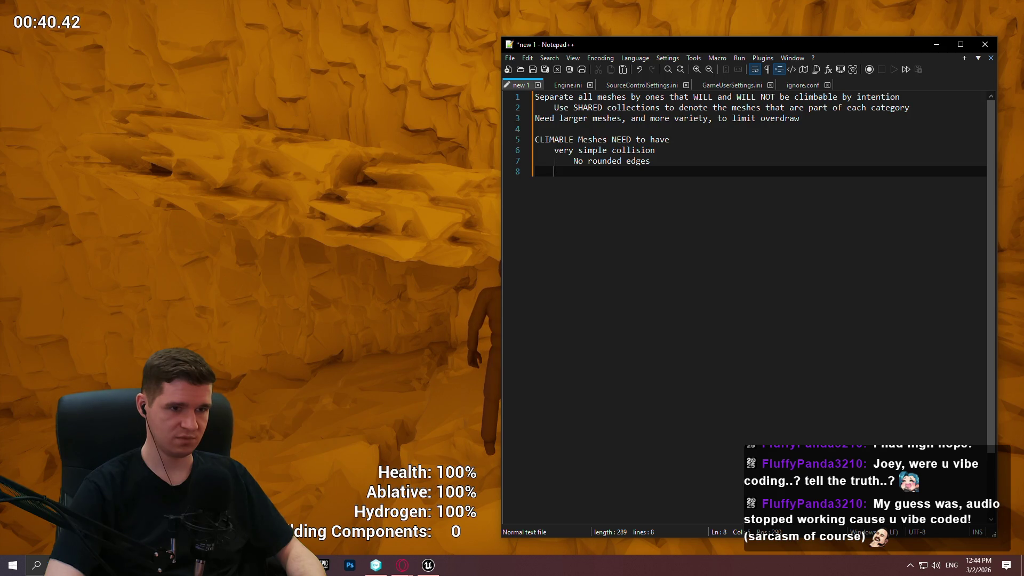
left_click(270, 169)
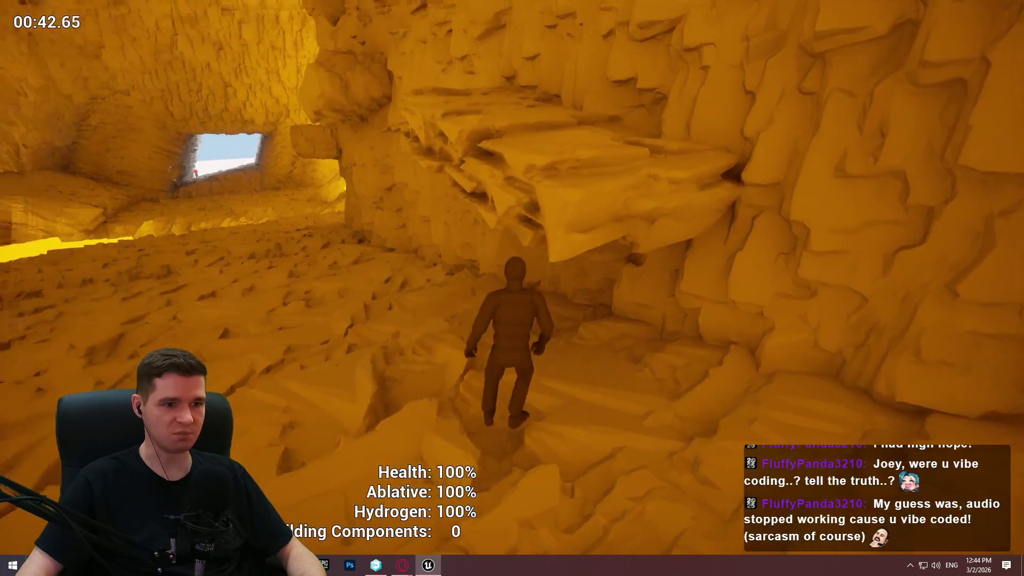
Step: Climb the rock overhang and ledges toward the cave opening, then stop the play session
key("w")
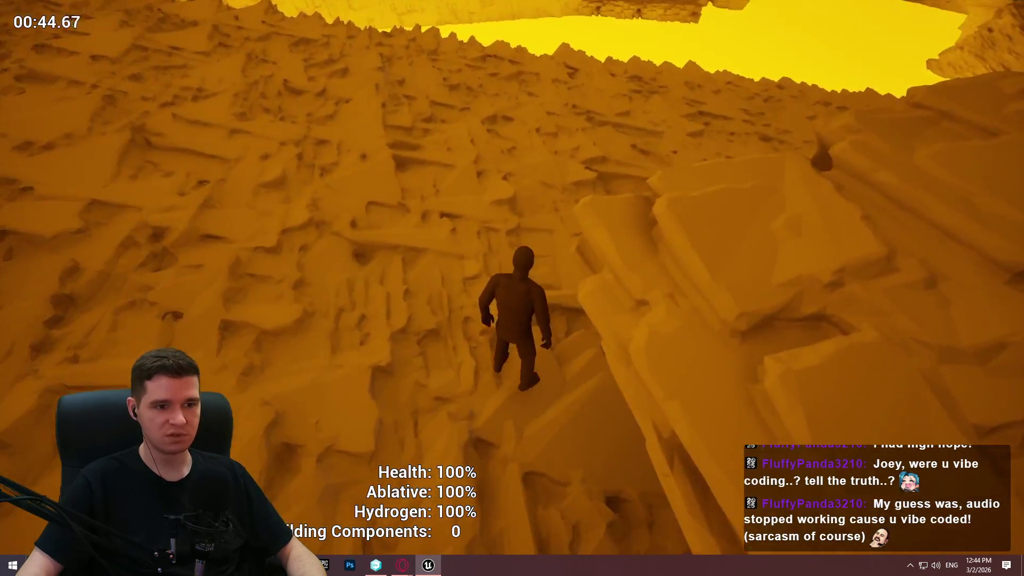
key("w")
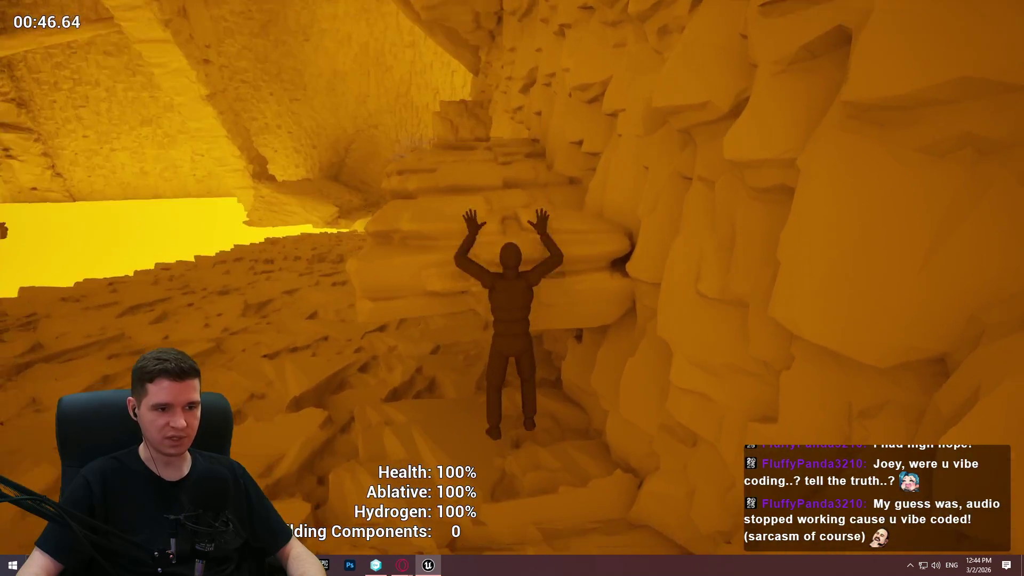
key("w")
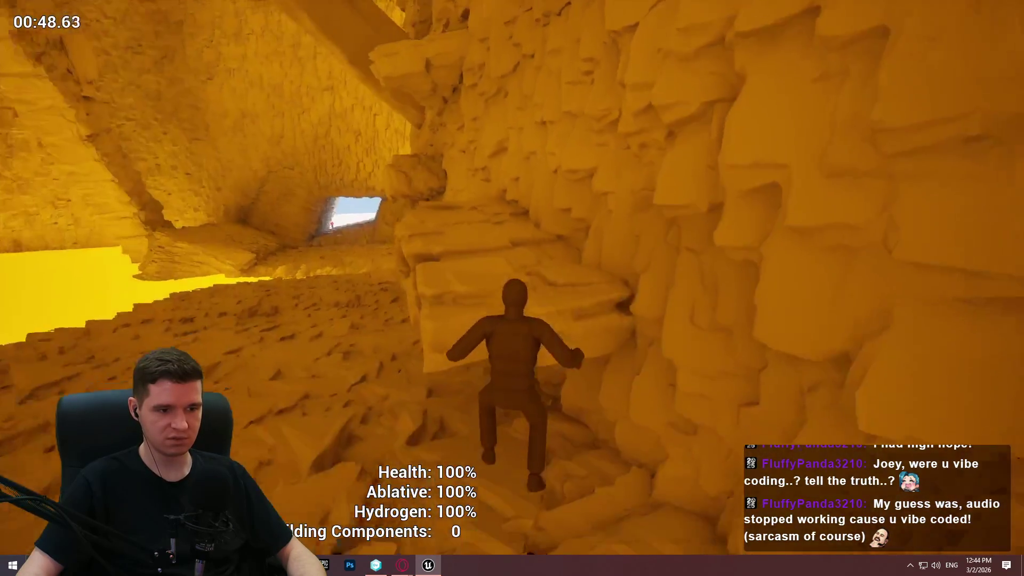
key("w")
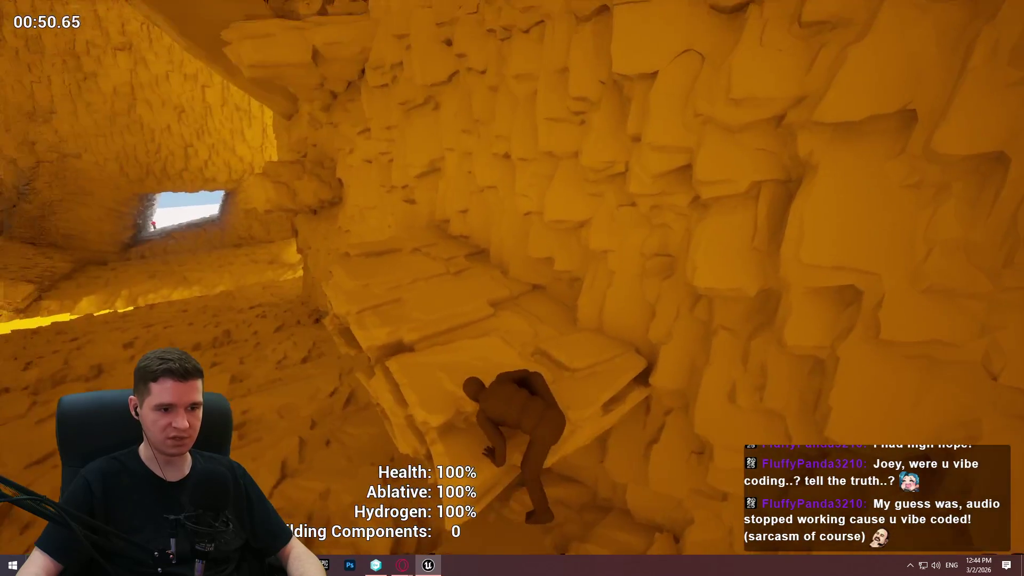
key("w")
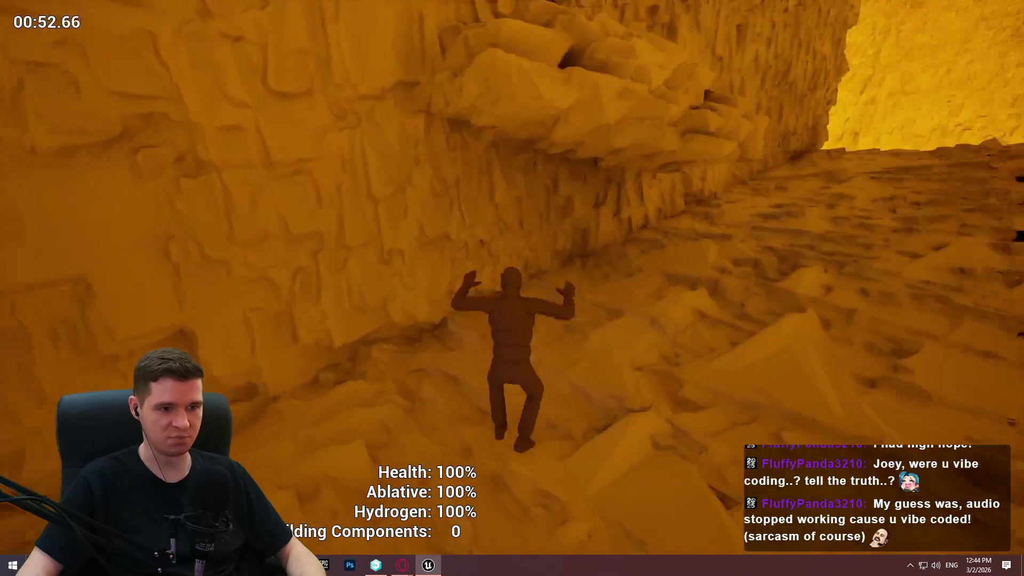
key("w")
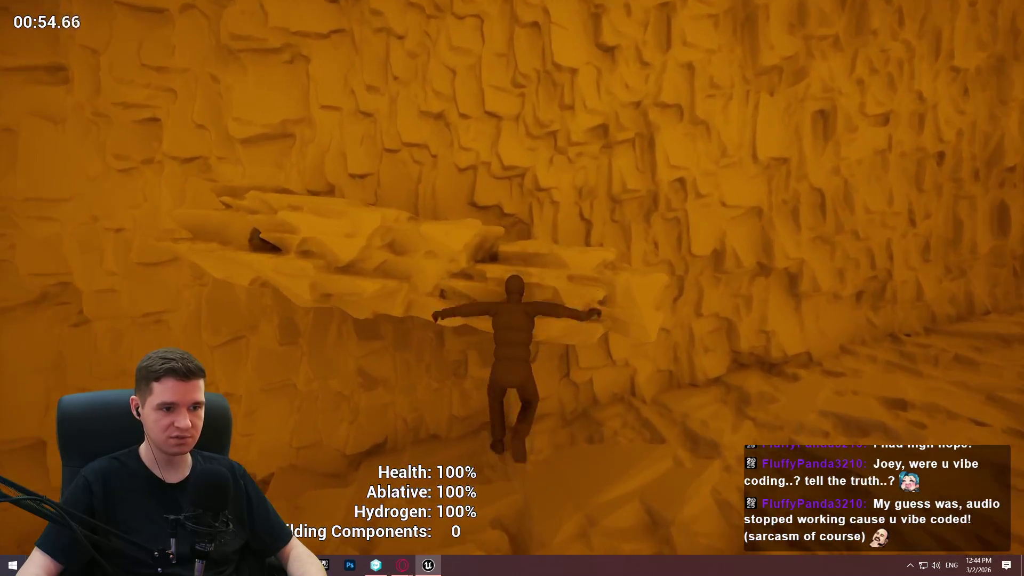
key("w")
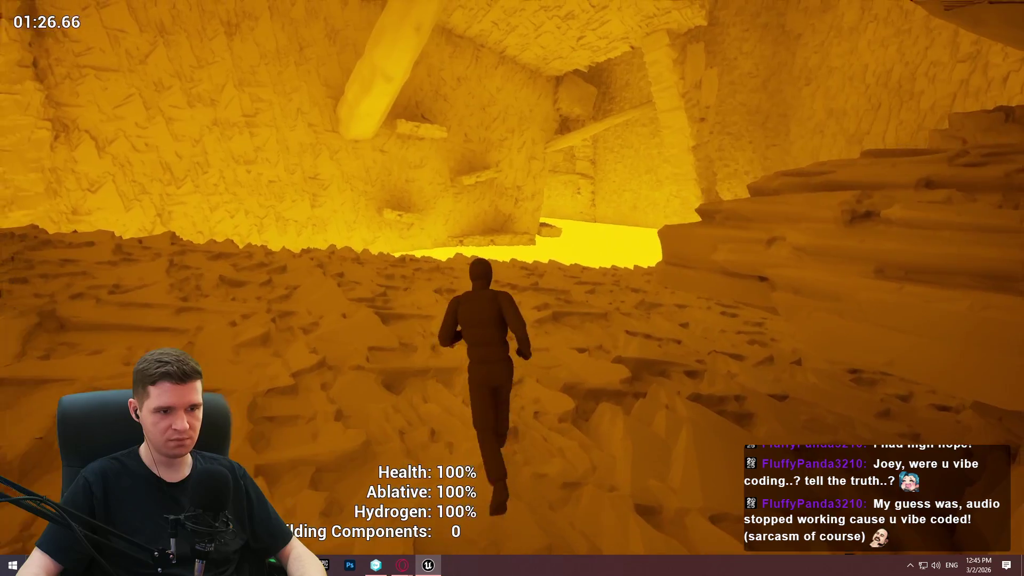
key("Escape")
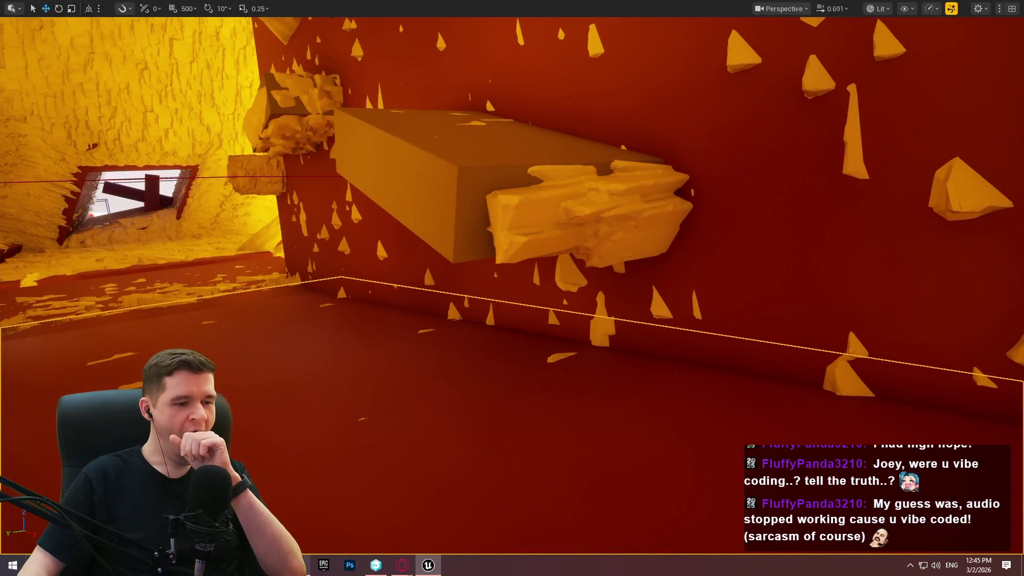
Step: Note after the overdraw line that meshes need equally sized triangles wherever possible, even with simpler geometry
left_click(299, 565)
left_click(850, 122)
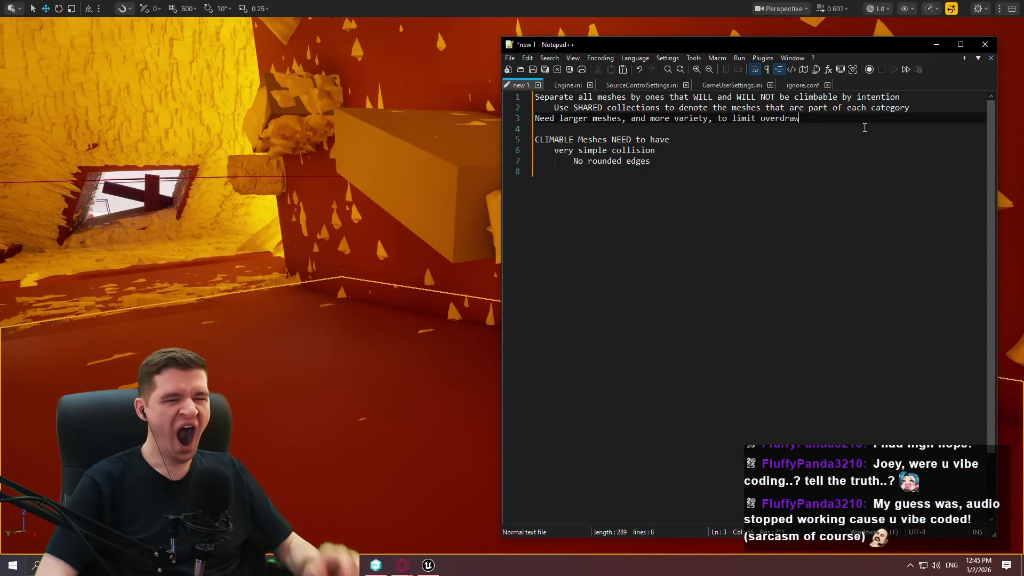
key("Return")
type("Me")
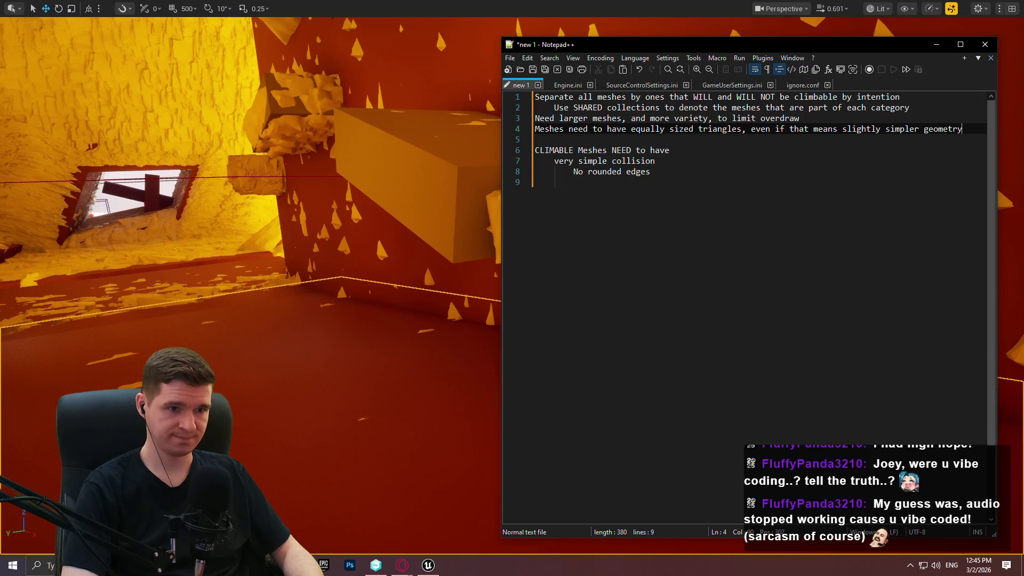
left_click(744, 130)
type("wherever possible")
key("Return")
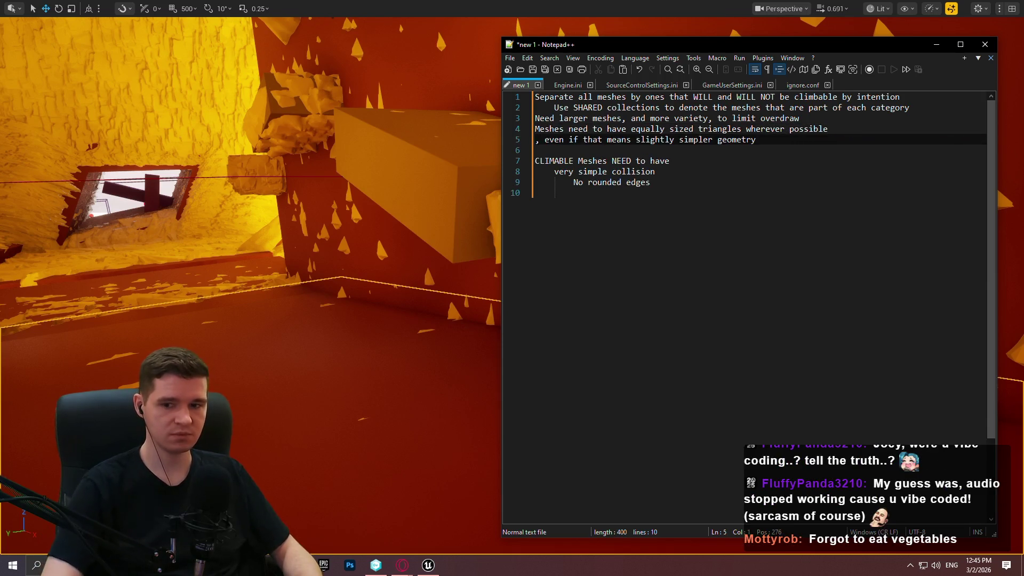
key("BackSpace")
key("alt+Tab")
Step: Frame the selected actor and switch the viewport to the Nanite Clusters visualization
key("f")
left_click(782, 9)
left_click(878, 8)
left_click(878, 8)
mouse_move(908, 240)
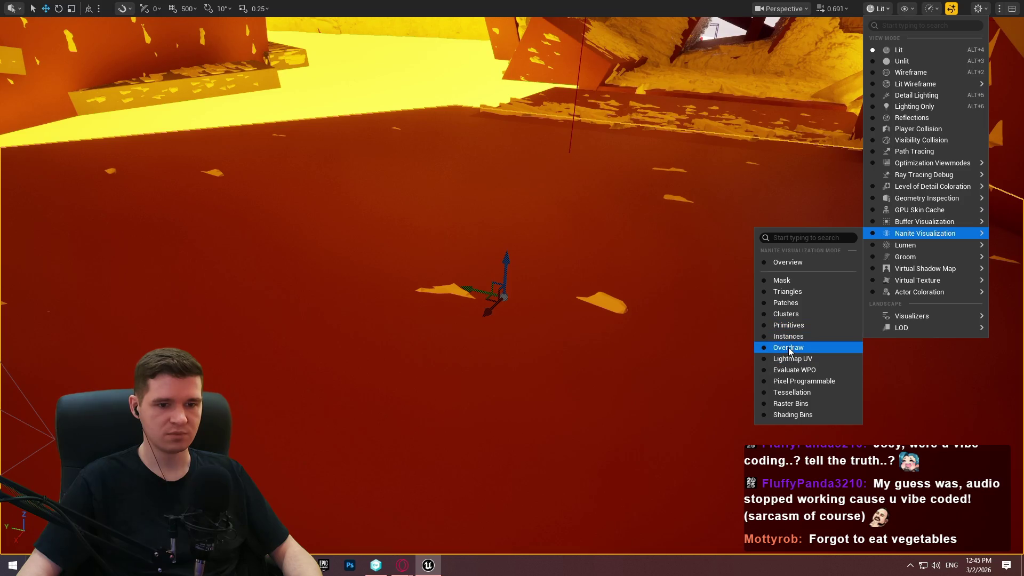
left_click(800, 315)
left_click_drag(512, 288, 512, 160)
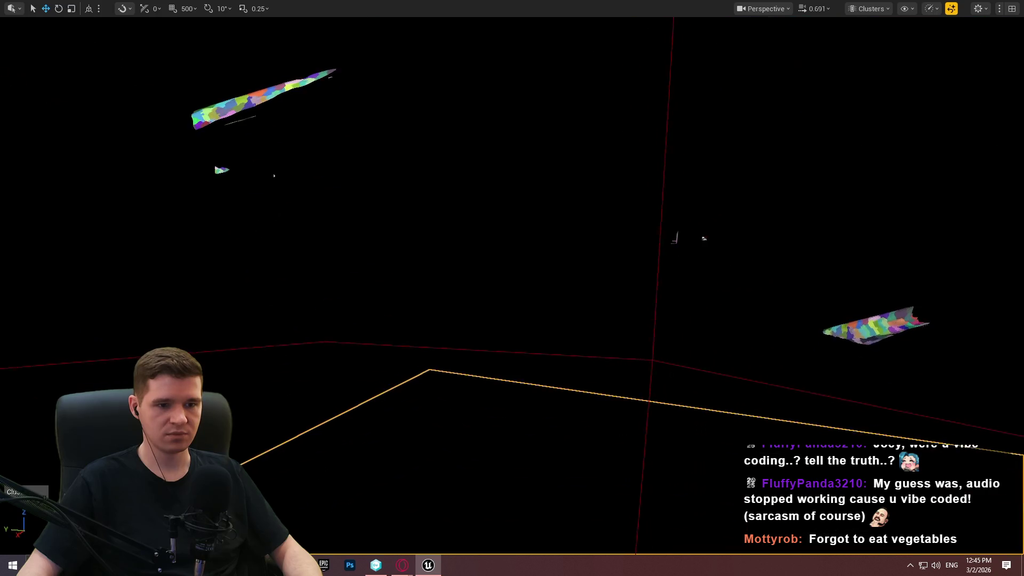
key("F11")
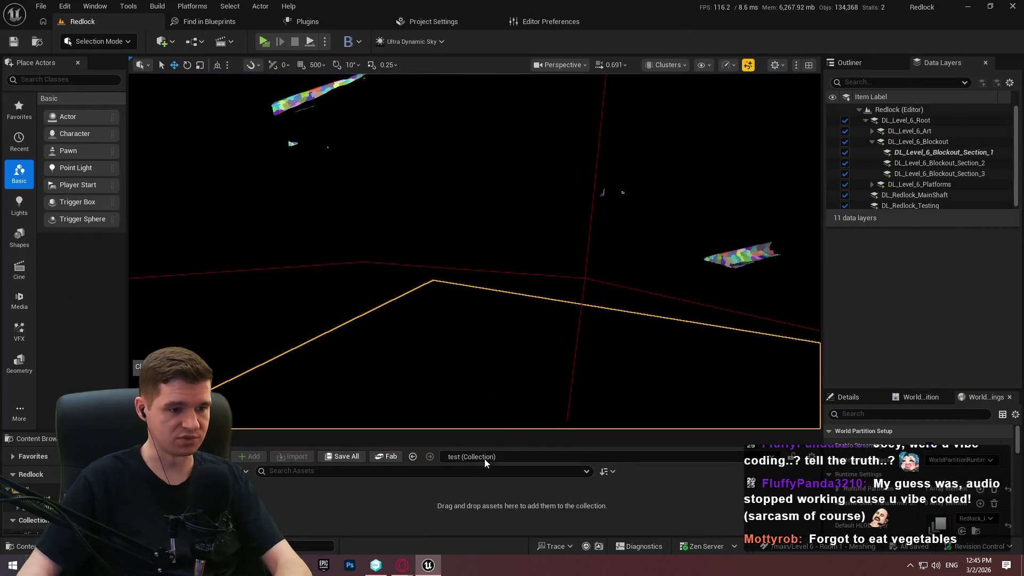
Step: Enable Nanite on all seven static meshes in the KYS Art Rocks folder
left_click_drag(512, 424, 486, 145)
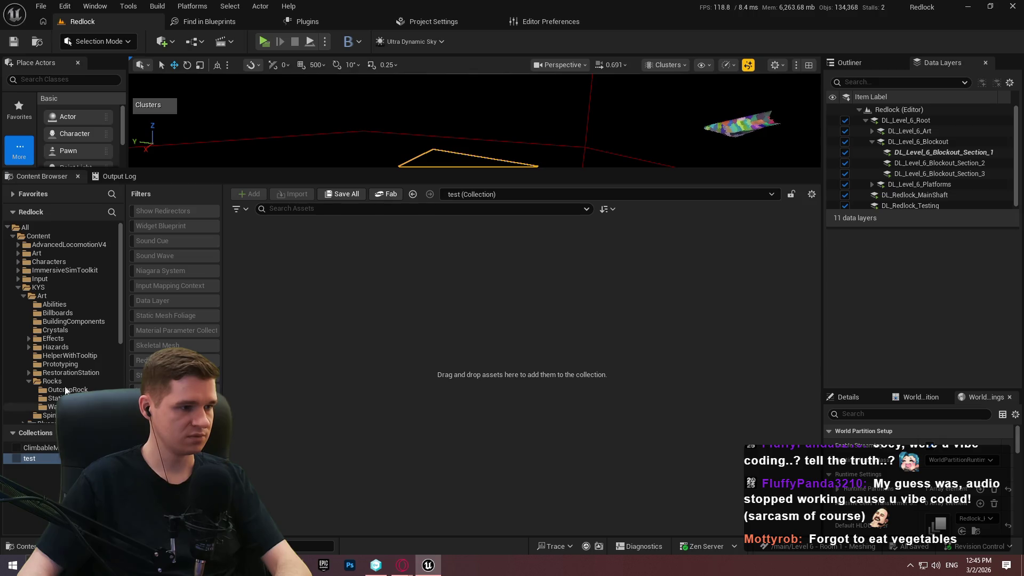
left_click(42, 296)
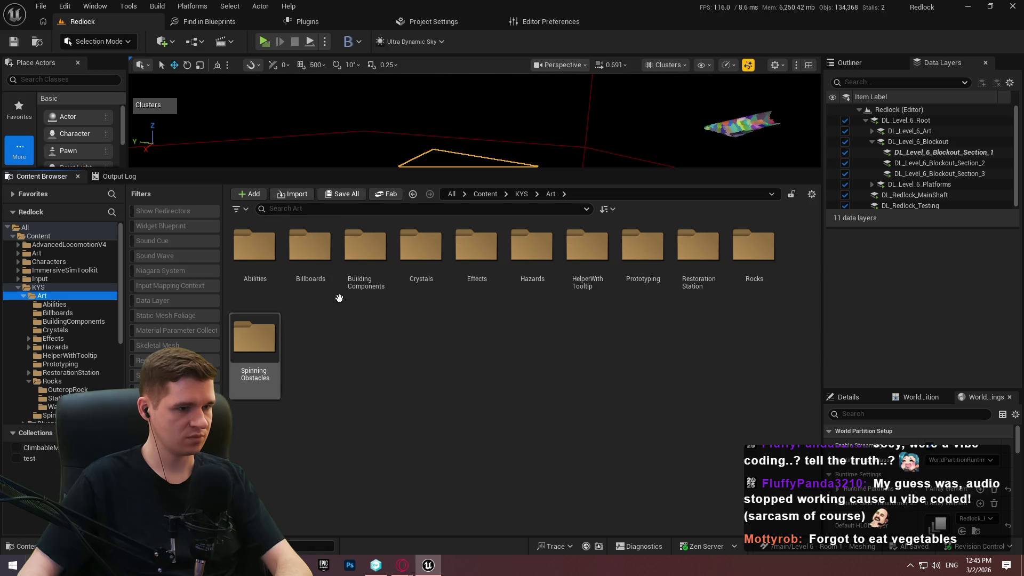
double_click(749, 247)
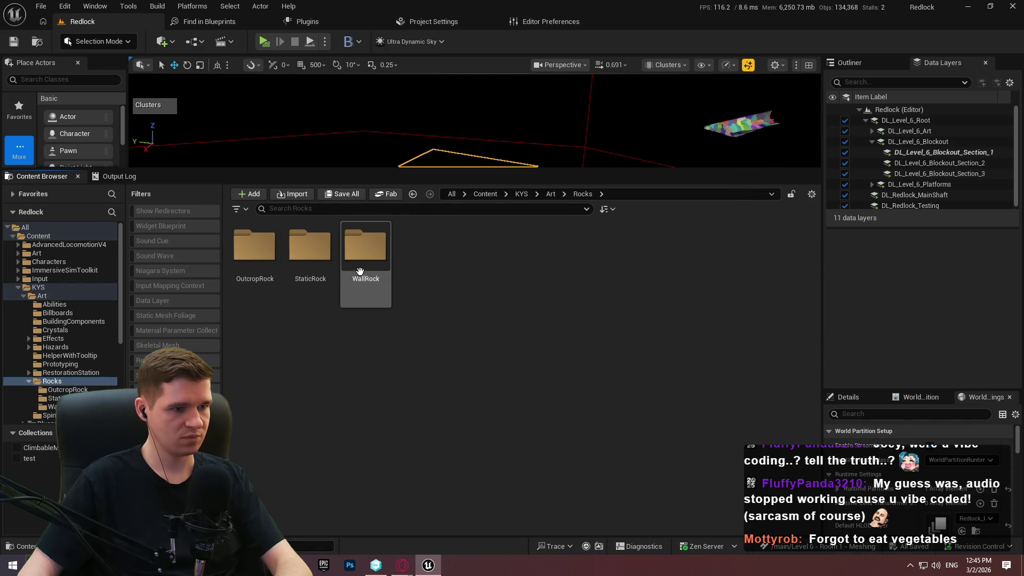
left_click(171, 375)
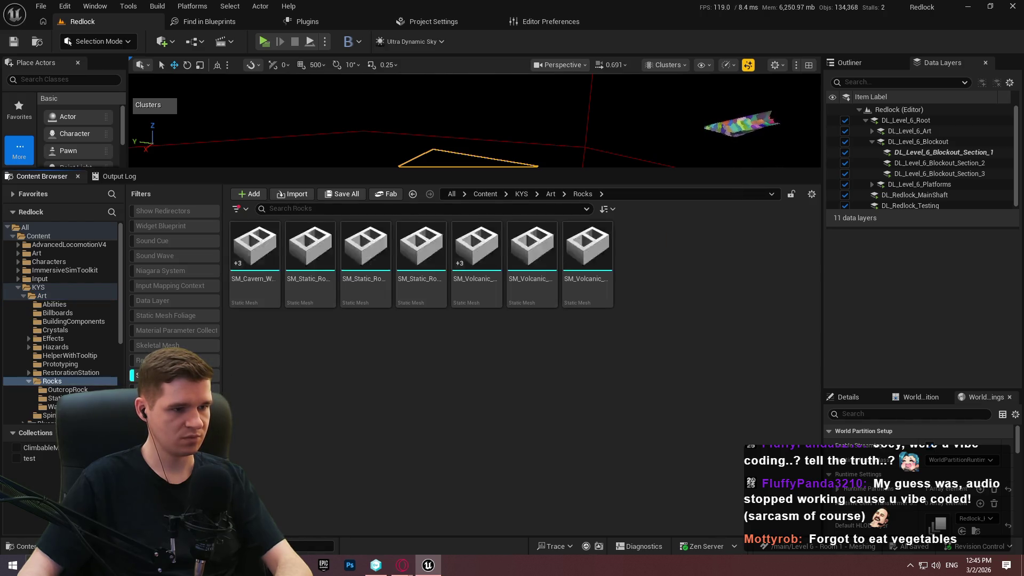
key("ctrl+a")
right_click(250, 289)
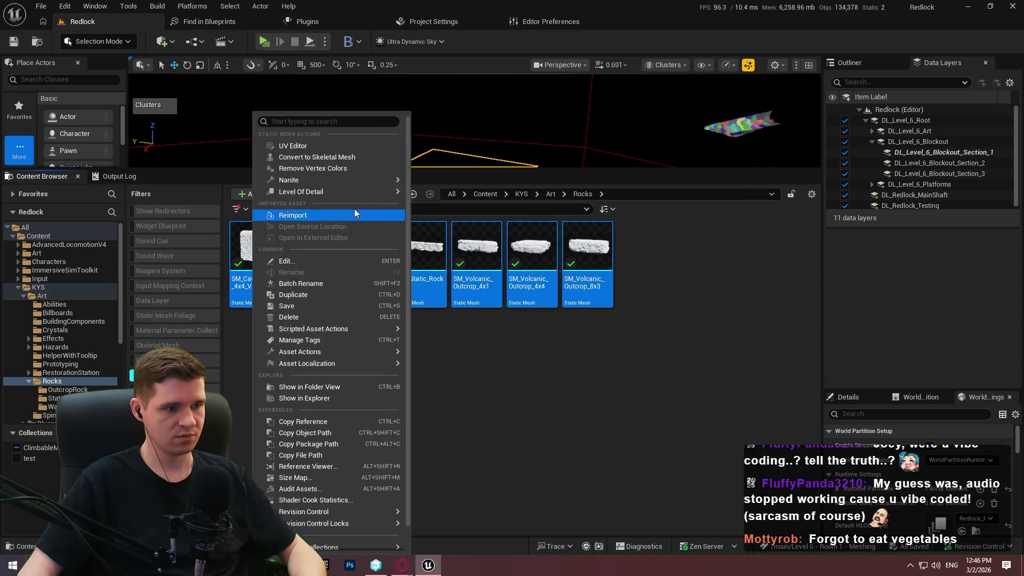
mouse_move(341, 180)
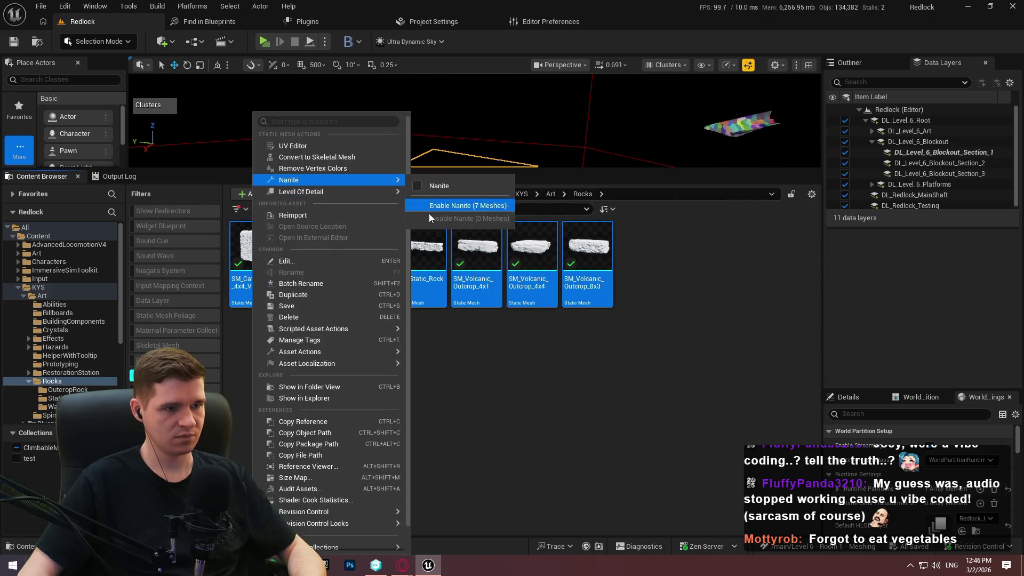
left_click(443, 206)
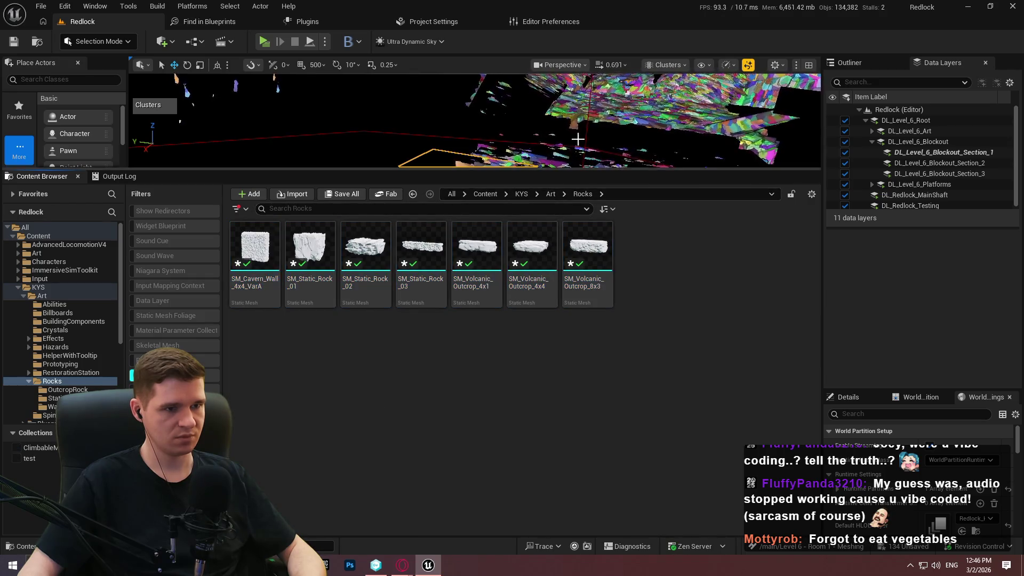
Step: Check the Nanite state of SM_Cavern_Wall_4x4_VarA and SM_Static_Rock_01 through SM_Volcanic_Outcrop_8x3
left_click(552, 194)
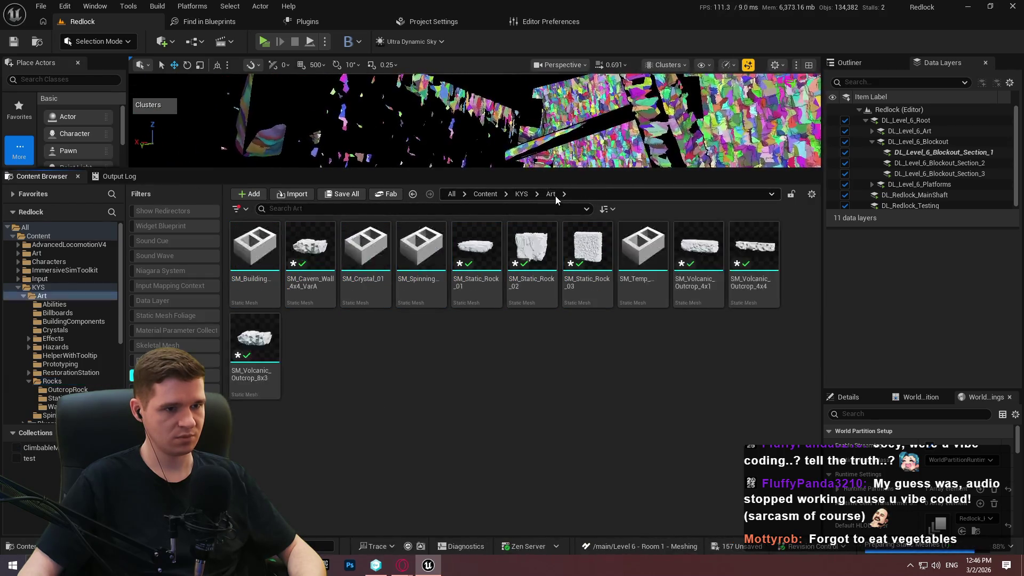
left_click(537, 194)
left_click(525, 196)
left_click(525, 194)
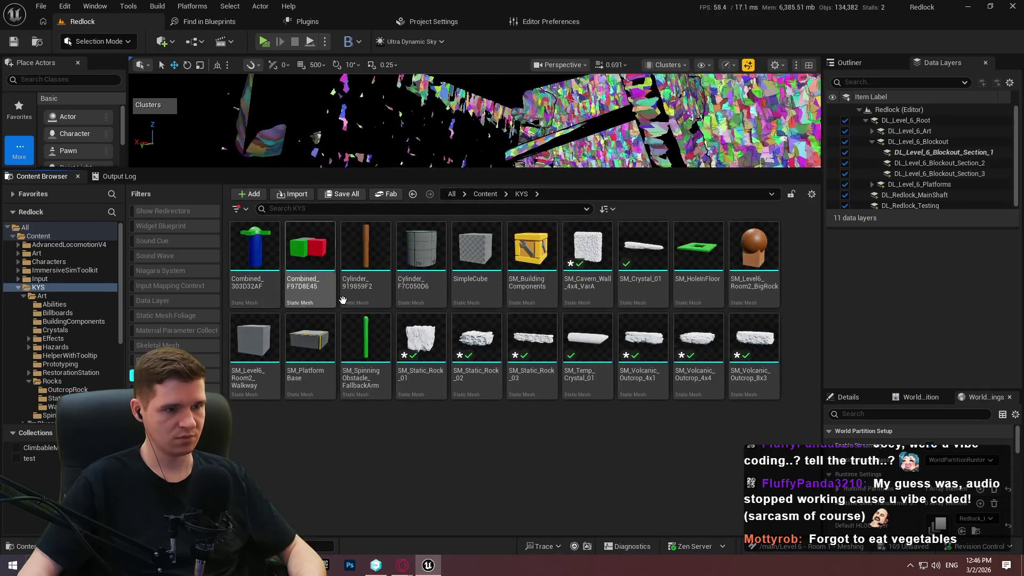
left_click(587, 246)
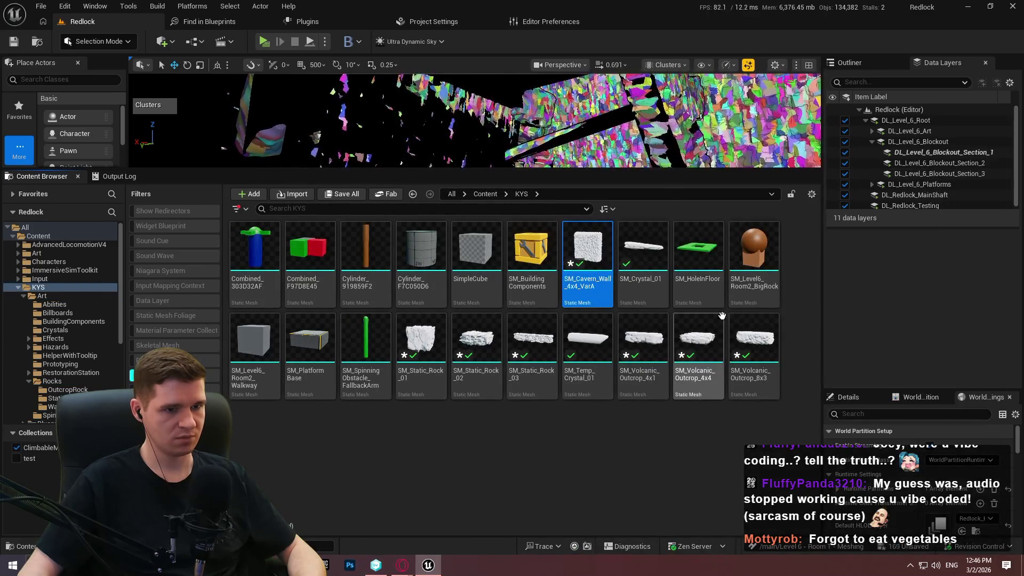
right_click(593, 245)
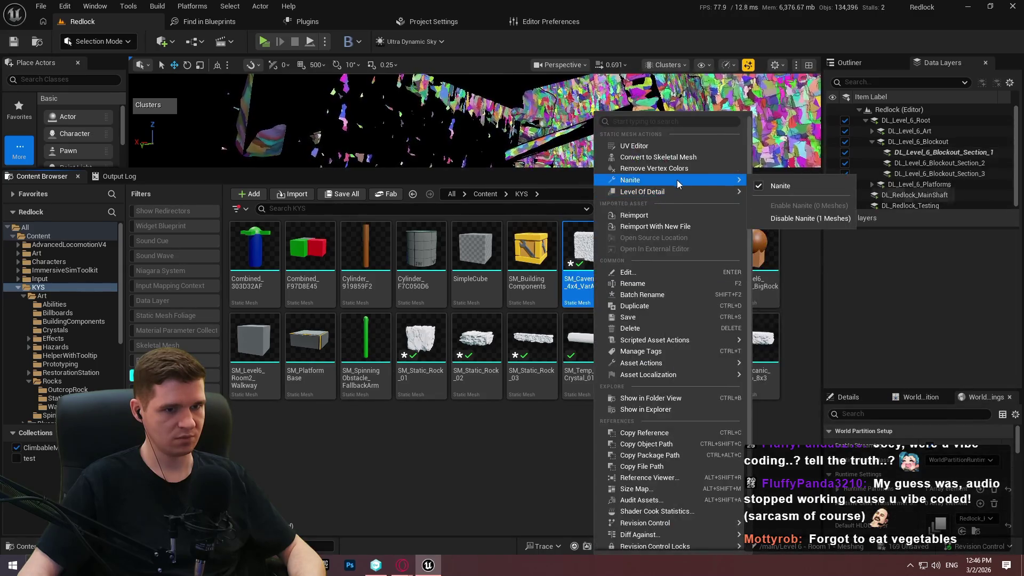
left_click(423, 382)
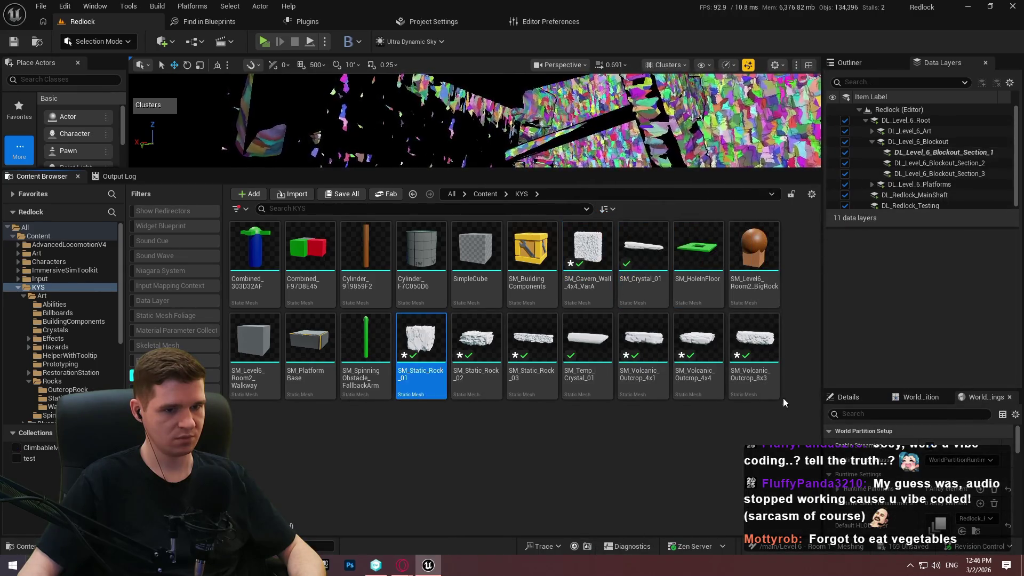
left_click(754, 369, "shift")
right_click(770, 373)
mouse_move(826, 191)
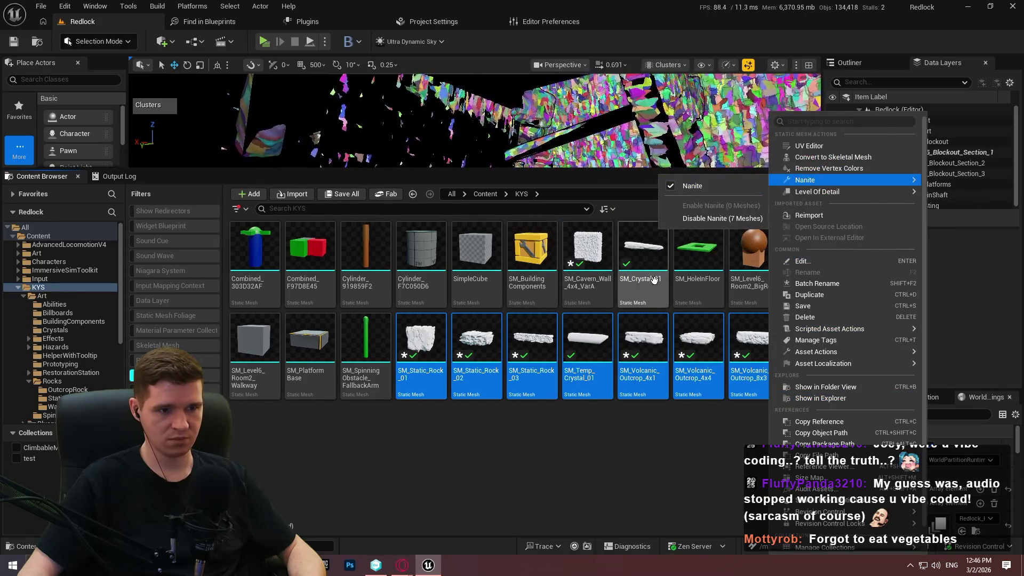
left_click(723, 218)
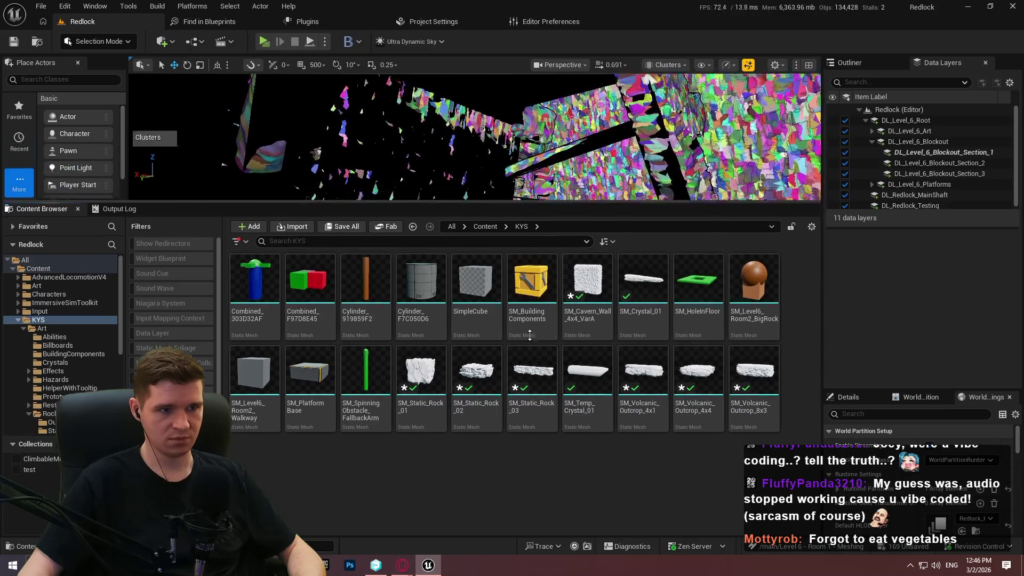
Step: Enlarge the level viewport and start play-in-editor from the Cube11 actor
left_click_drag(531, 176, 530, 447)
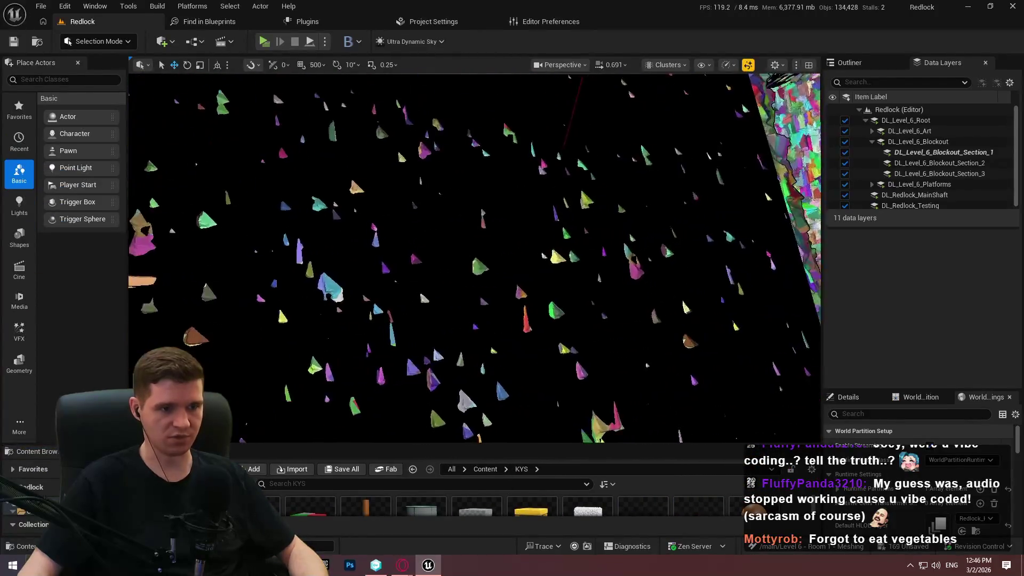
right_click(561, 286)
left_click(612, 544)
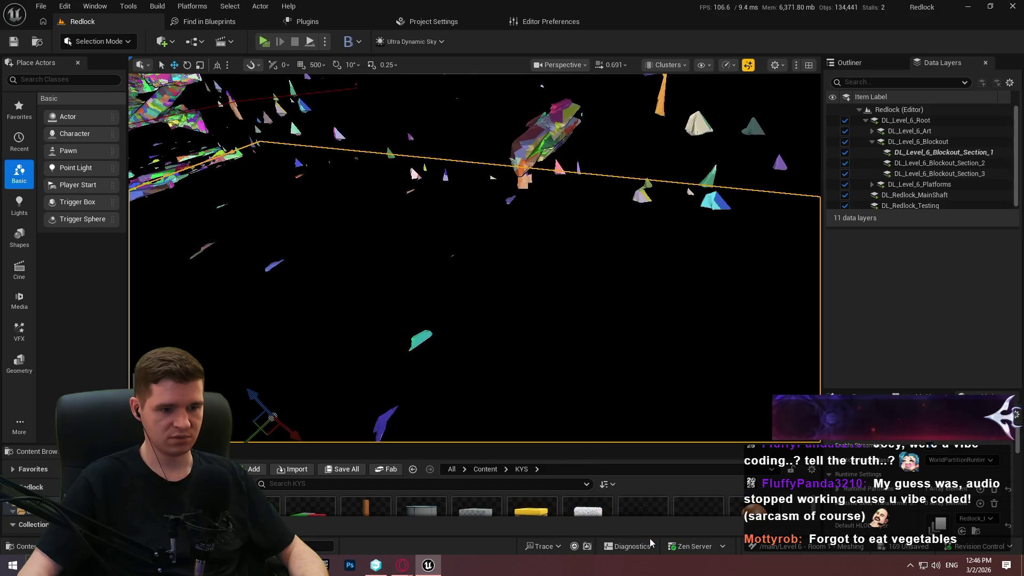
left_click(474, 373)
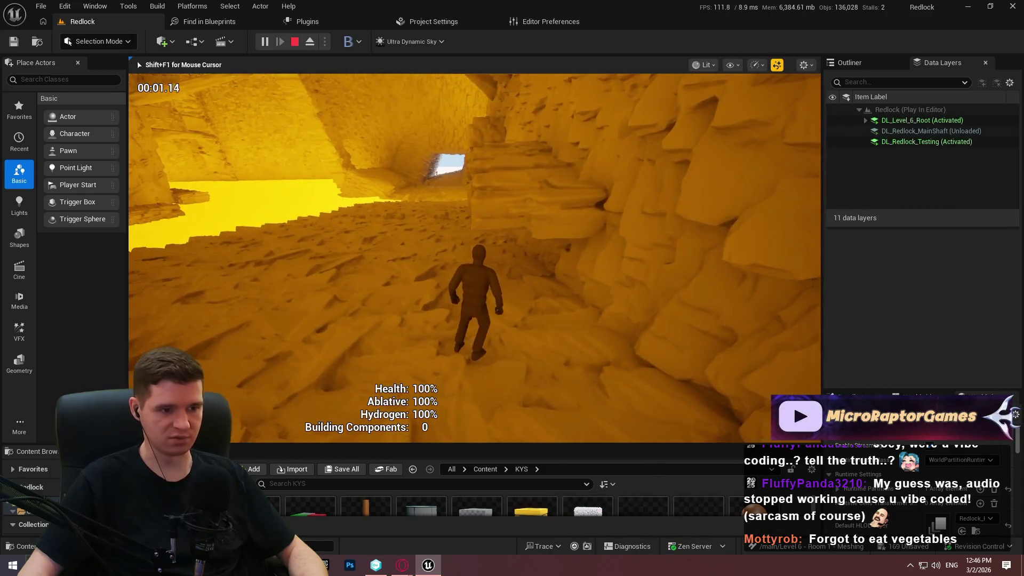
Step: Go full-screen and jump up the cavern walls onto a ledge
key("F11")
key("w")
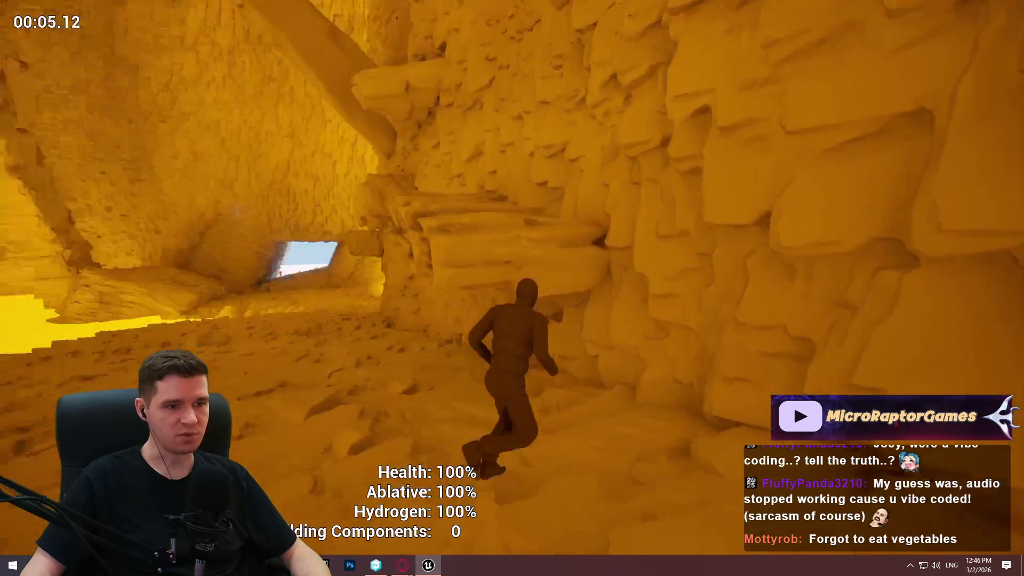
key("space")
key("w")
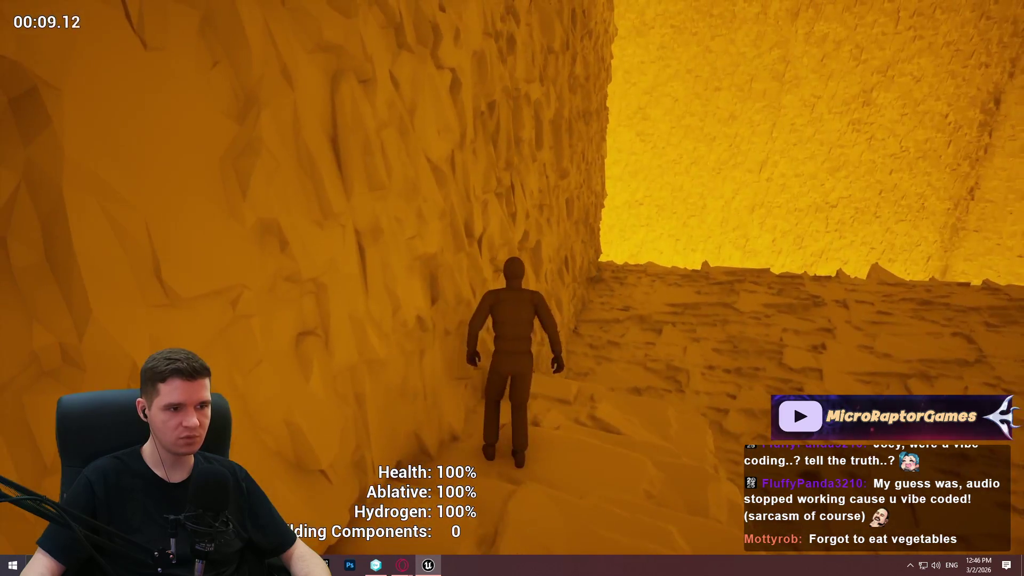
key("w")
key("space")
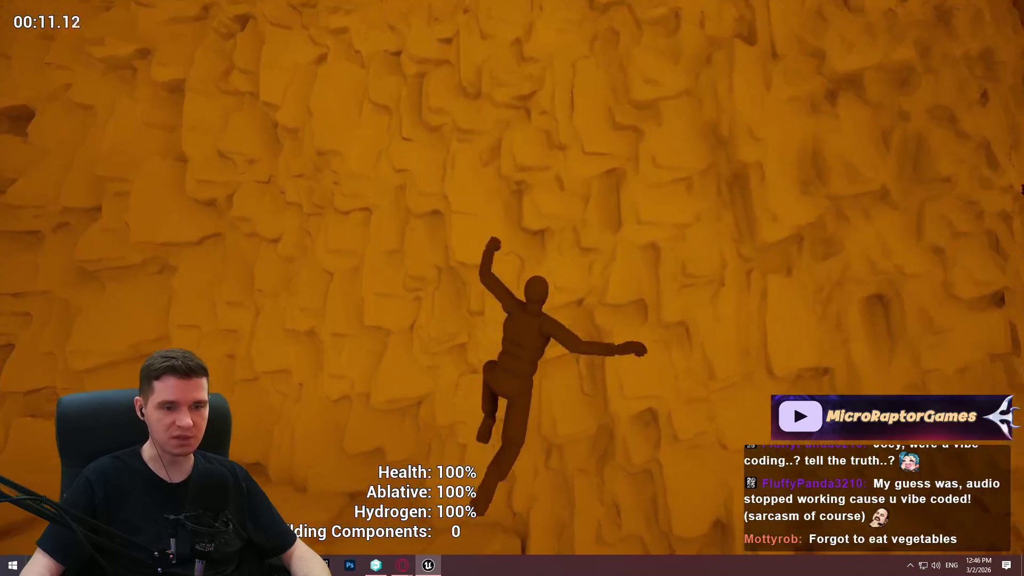
Step: Run through the cave passages toward the bright open area and stop
key("w")
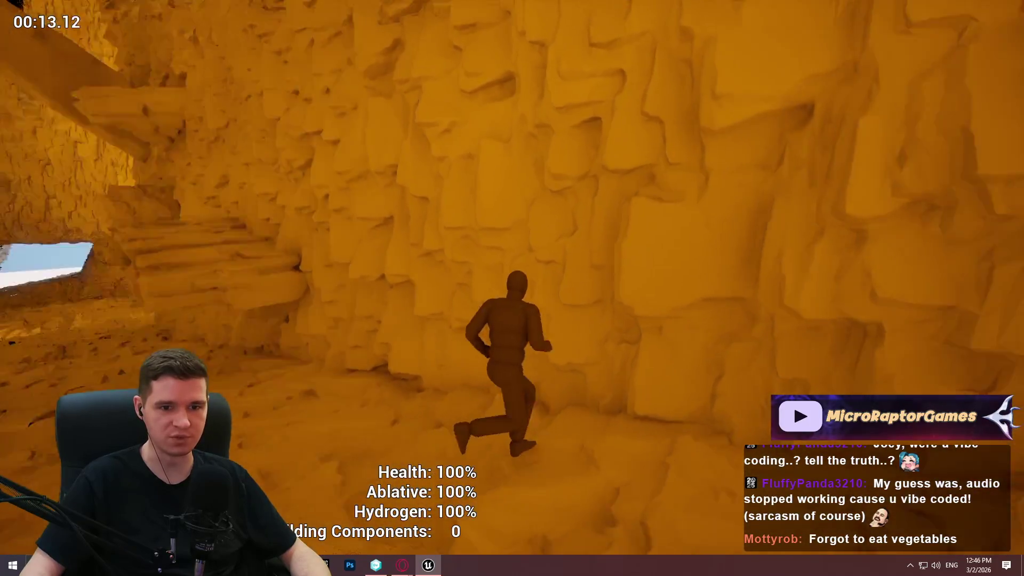
key("w")
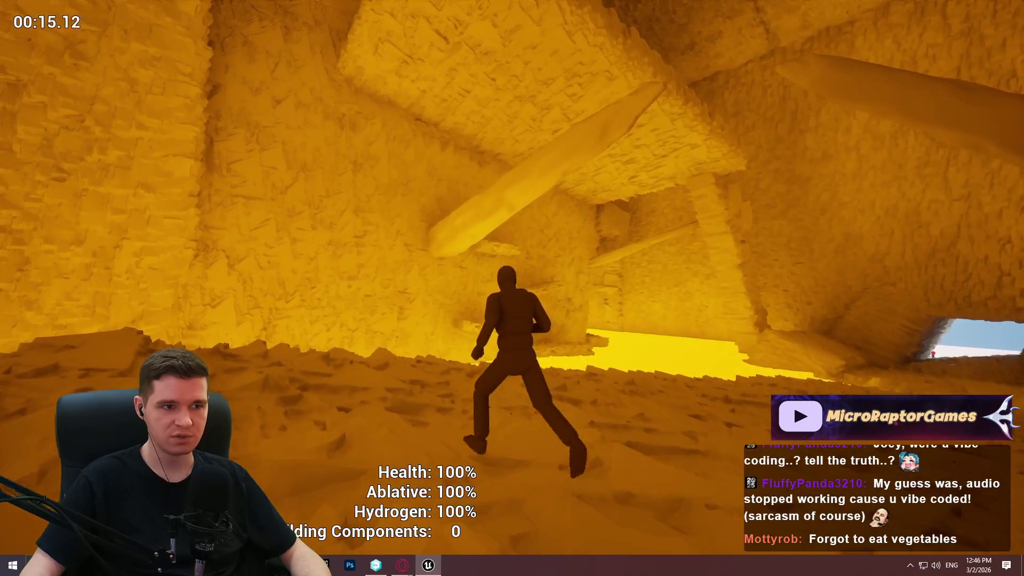
key("w")
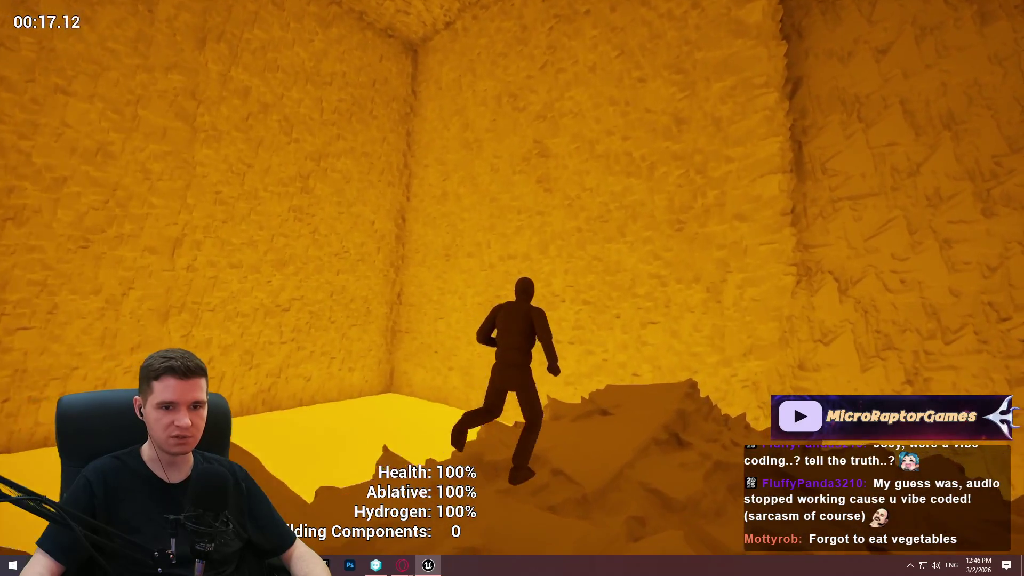
key("w")
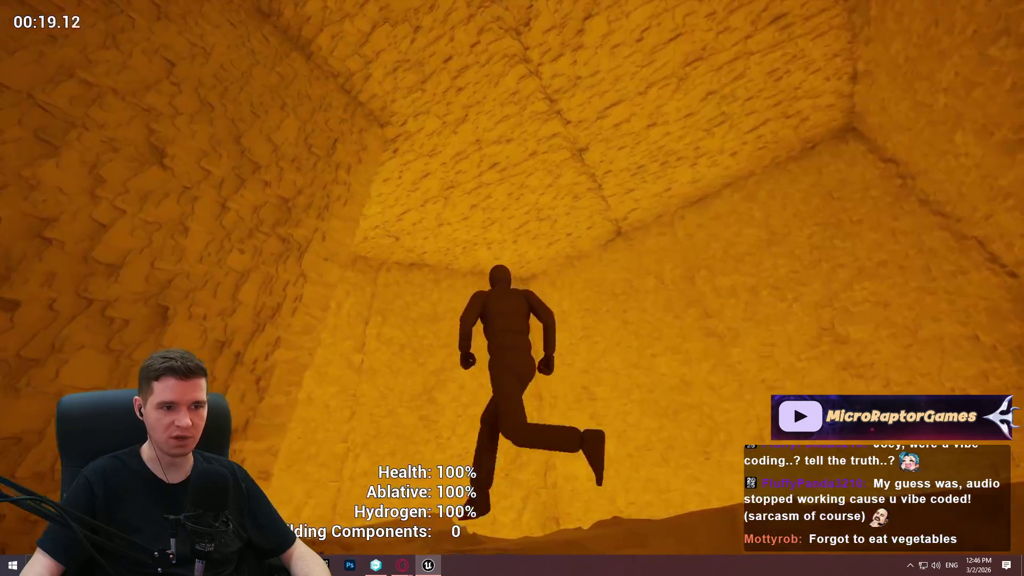
key("w")
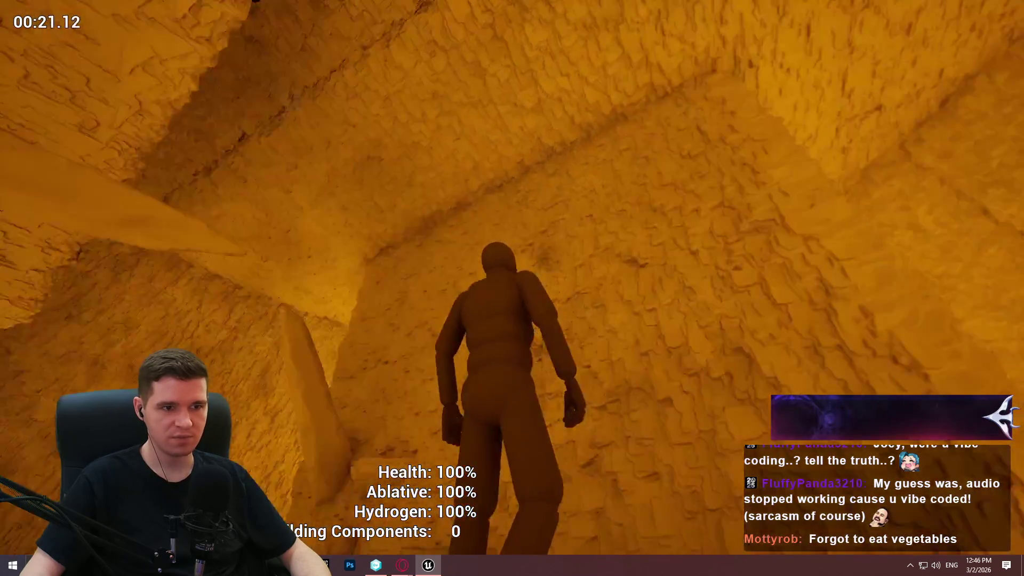
key("w")
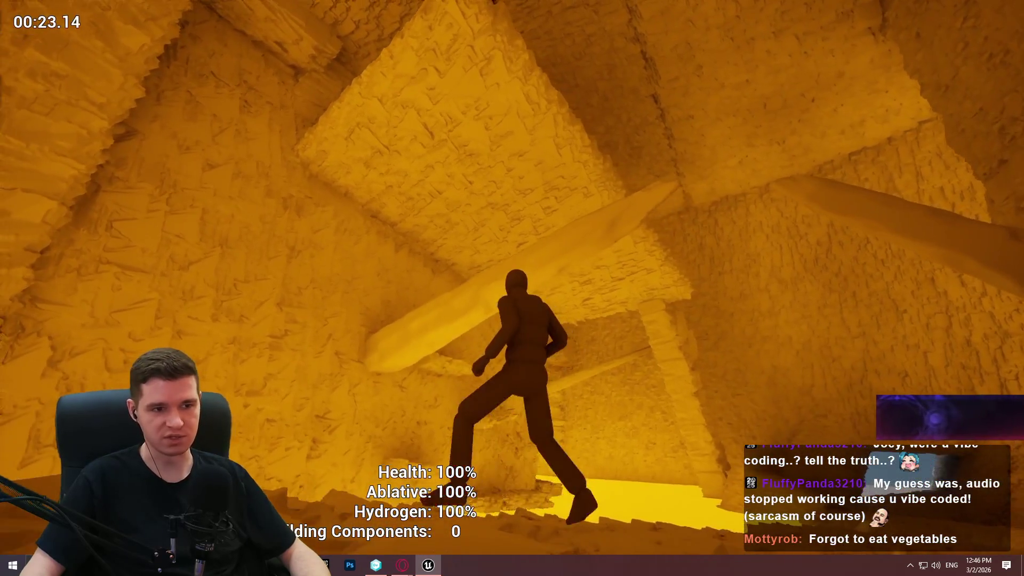
key("w")
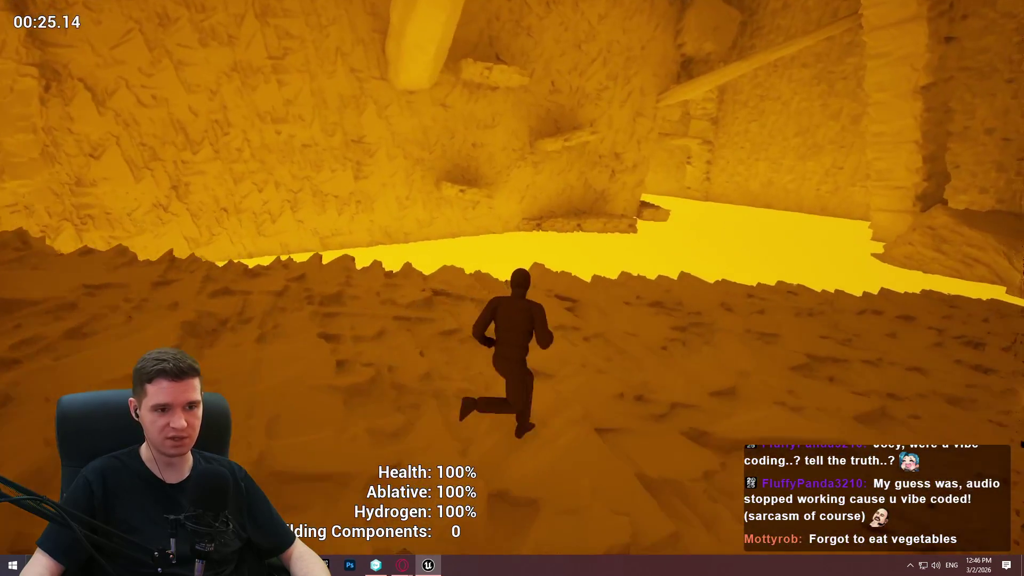
key("w")
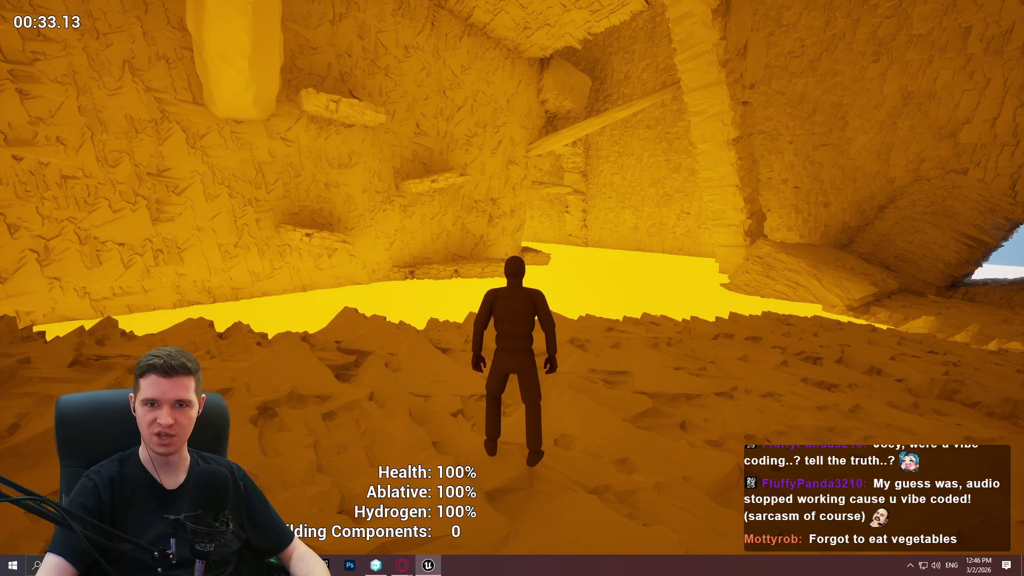
Step: Run up the slope into the next chamber toward the bright opening
key("w")
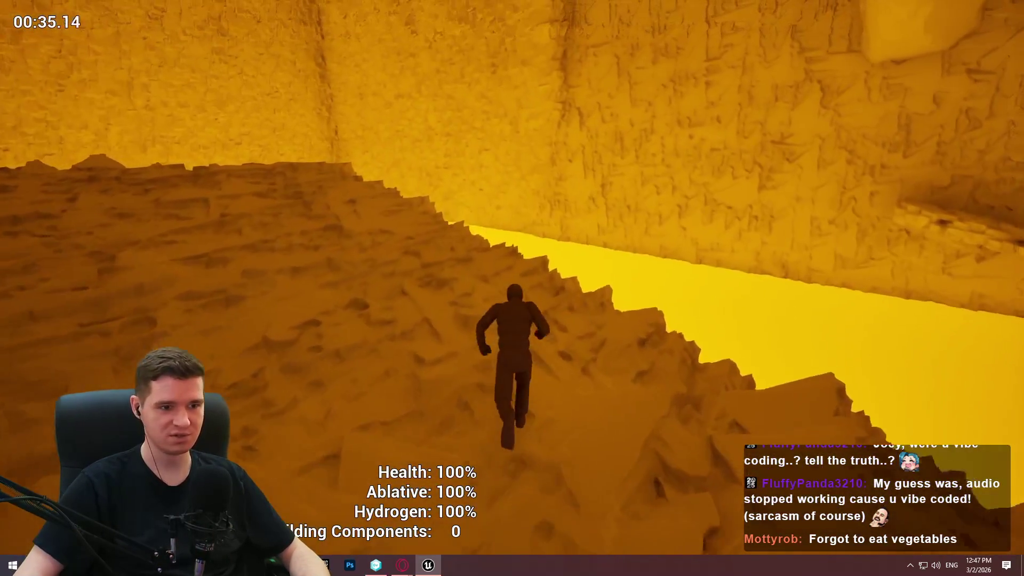
key("w")
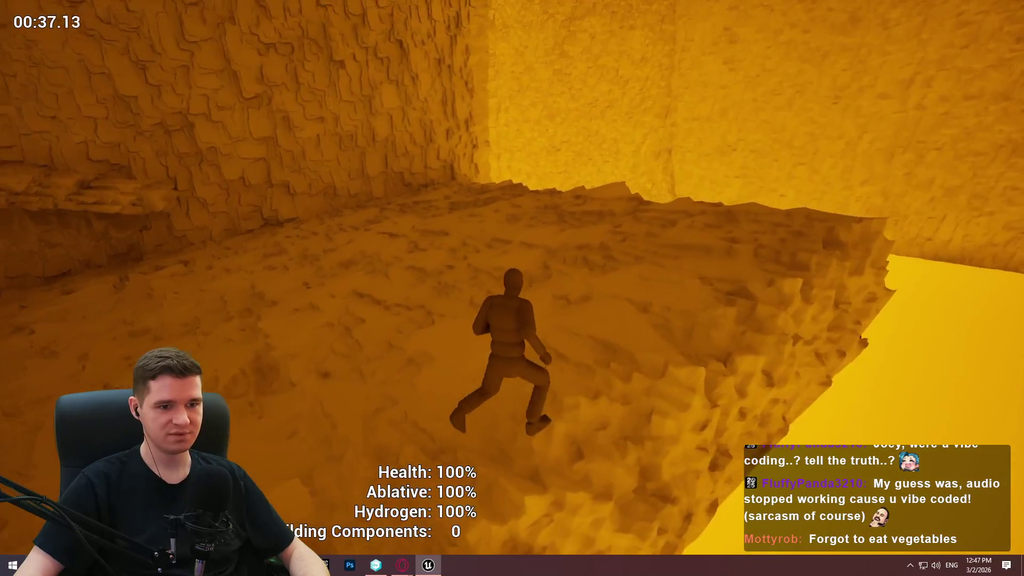
key("w")
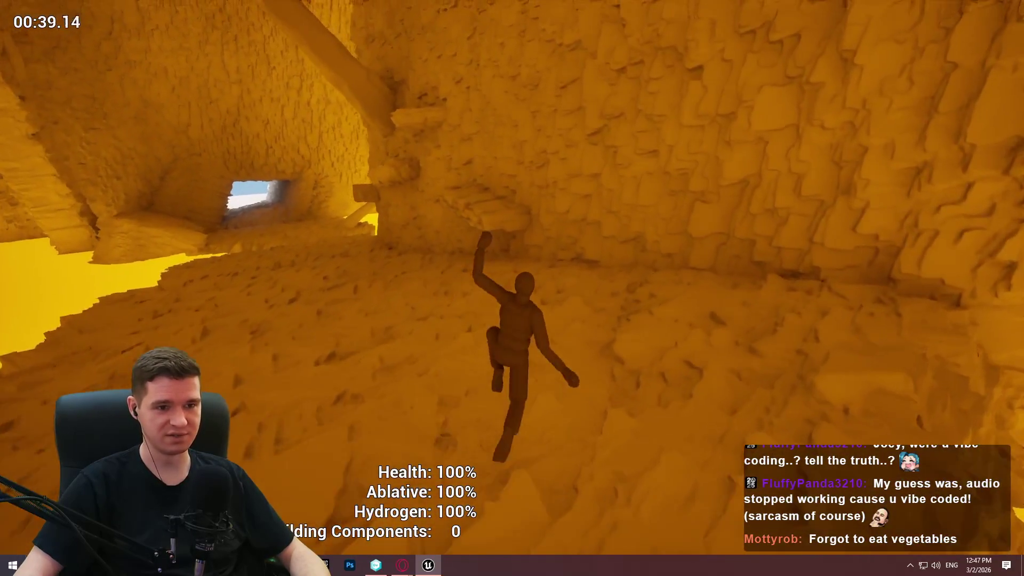
key("w")
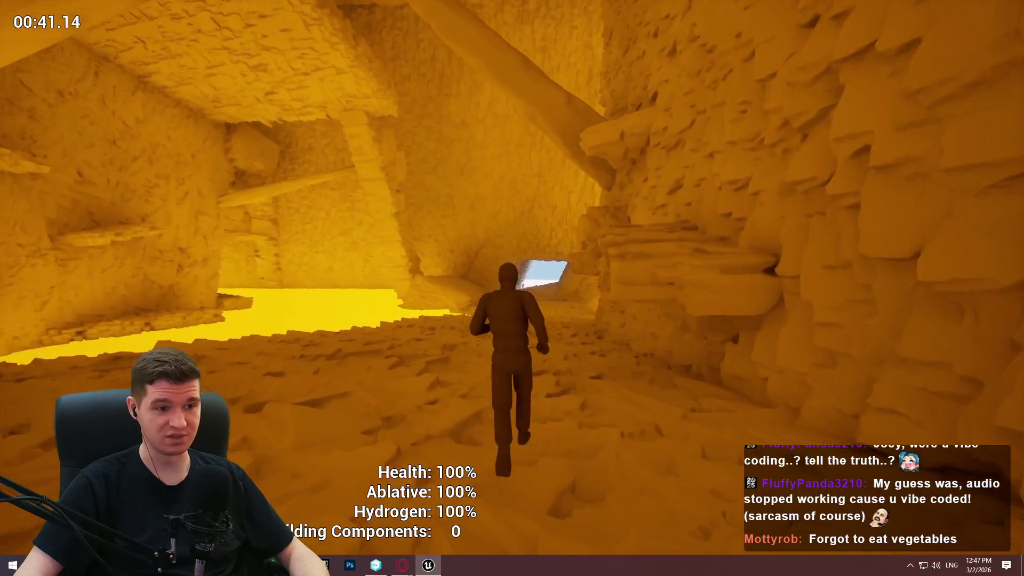
key("w")
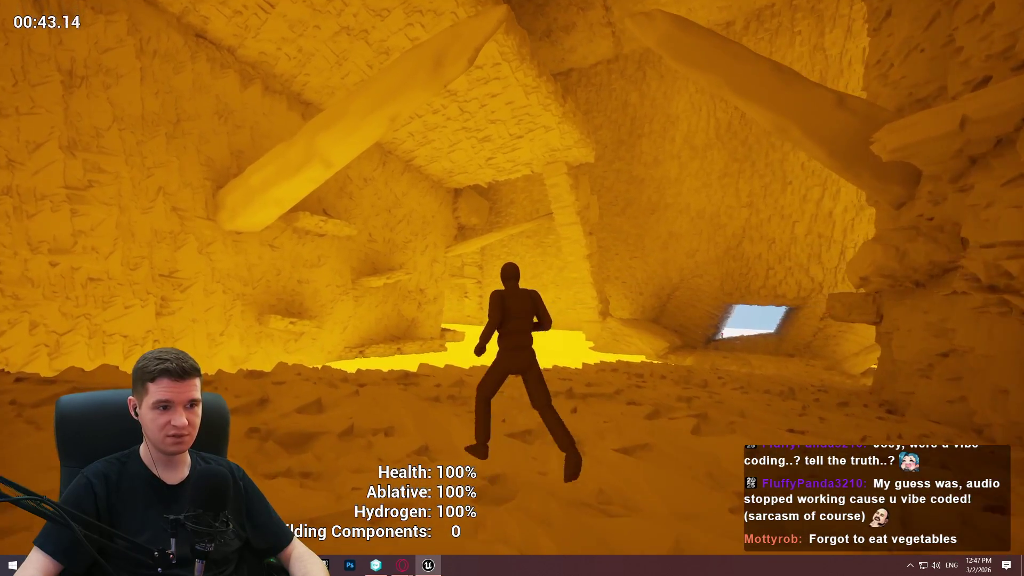
key("w")
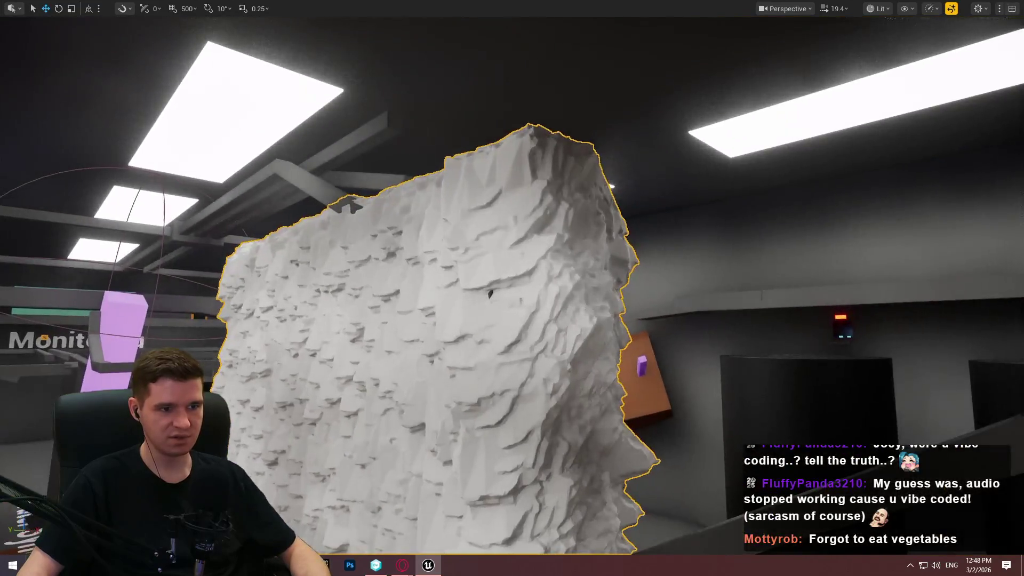
Step: Bring the white rock wall behind the Intermediary Tanks into a close, head-on view
key("w")
scroll(512, 286, "down", 1)
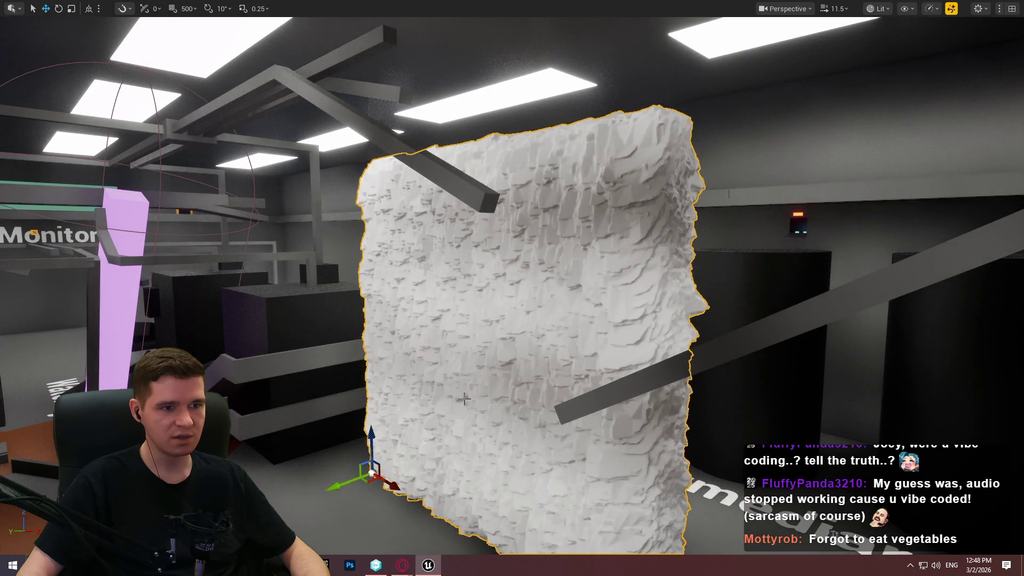
scroll(504, 284, "down", 3)
key("w")
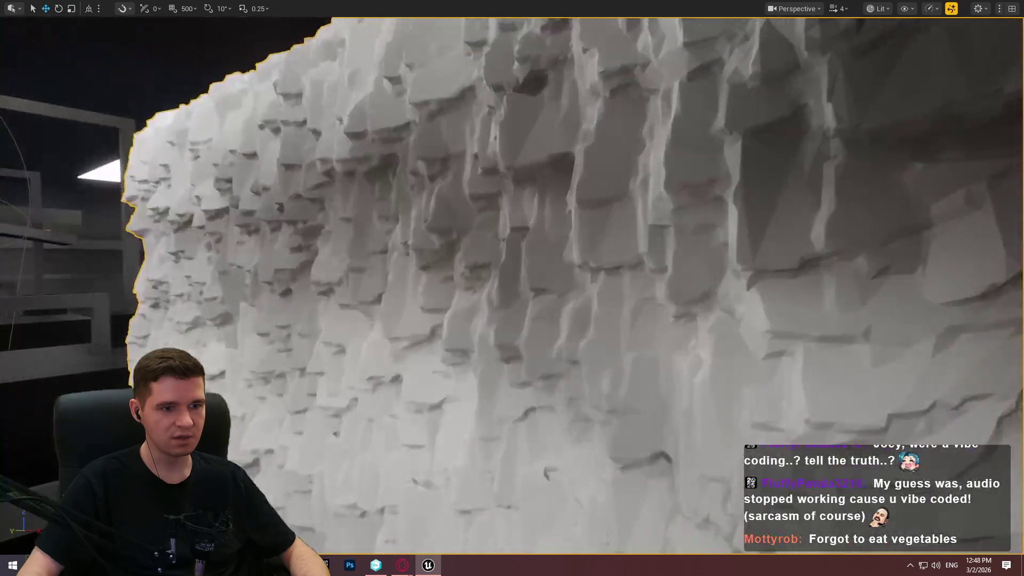
key("s")
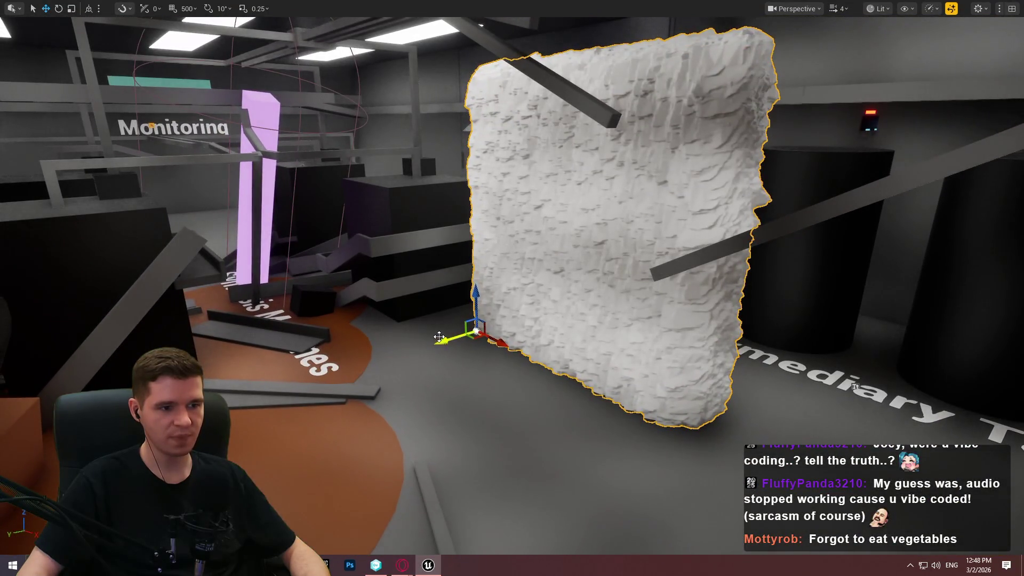
mouse_move(439, 337)
left_mouse_down()
mouse_move(643, 237)
mouse_move(620, 265)
left_mouse_up()
left_click_drag(856, 386, 578, 375)
mouse_move(622, 335)
left_mouse_down()
mouse_move(630, 332)
mouse_move(437, 314)
mouse_move(57, 308)
left_mouse_up()
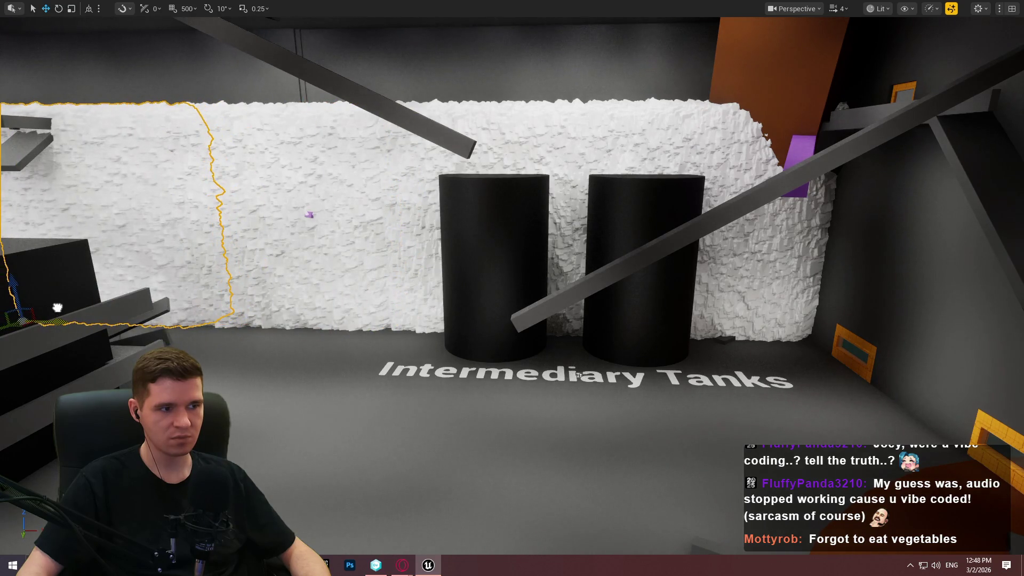
Step: Ctrl-select all four white SM_Cavern_Wall pieces, toggling F11 fullscreen on and off
left_click(670, 145, "ctrl")
left_click(561, 144, "ctrl")
left_click(306, 188, "ctrl")
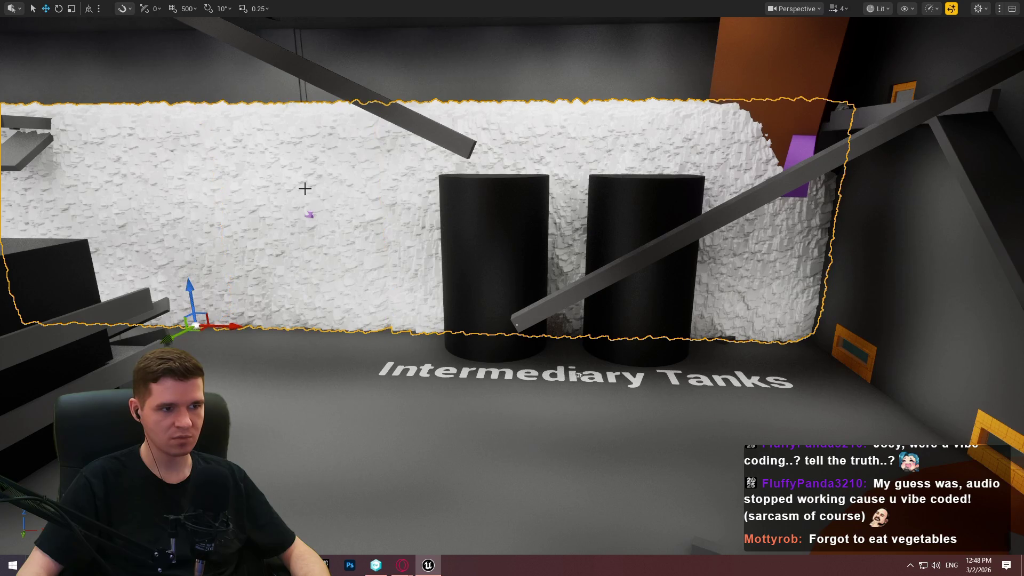
scroll(579, 376, "down", 3)
key("F11")
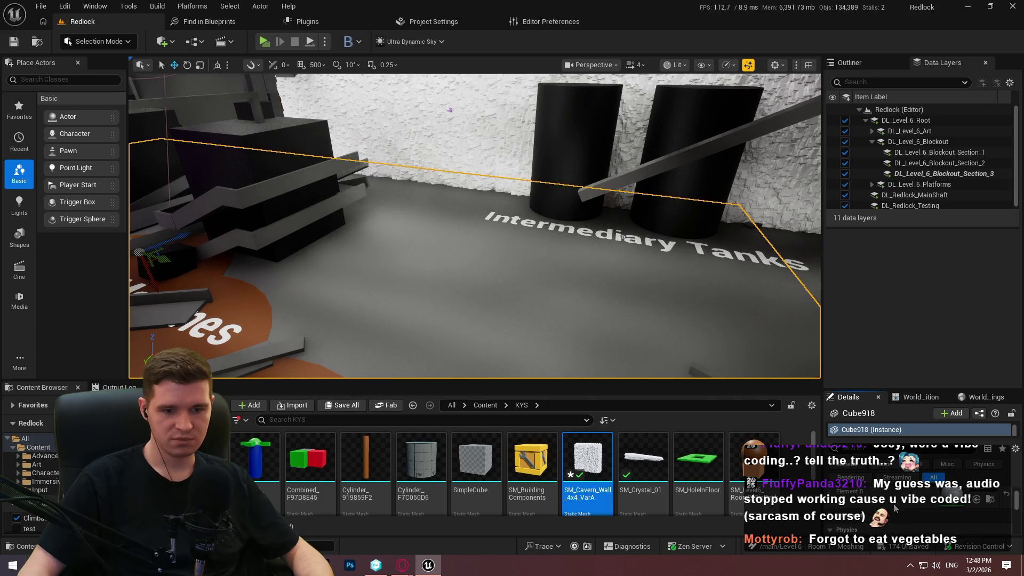
scroll(590, 255, "down", 3)
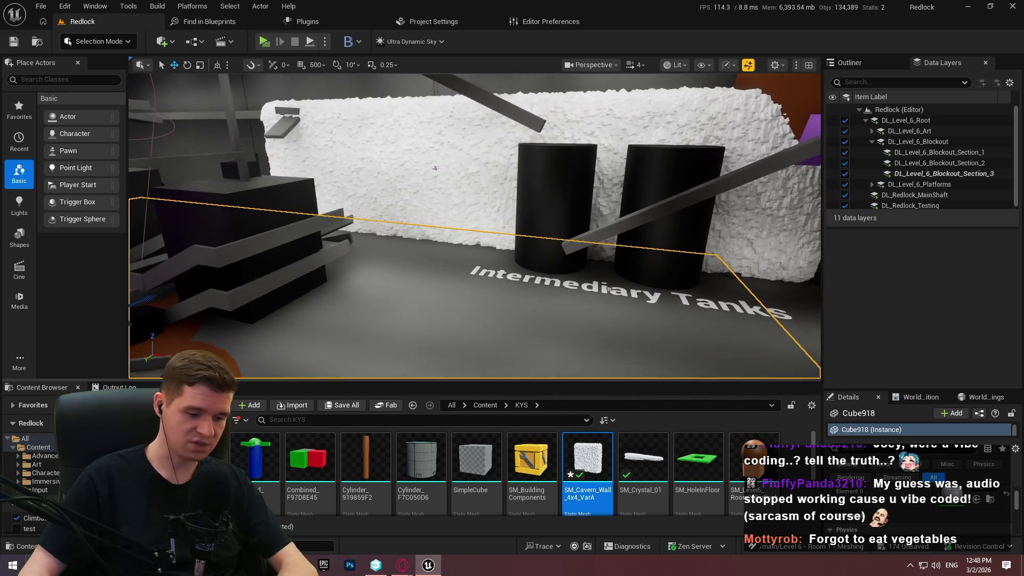
key("F11")
left_click(740, 133)
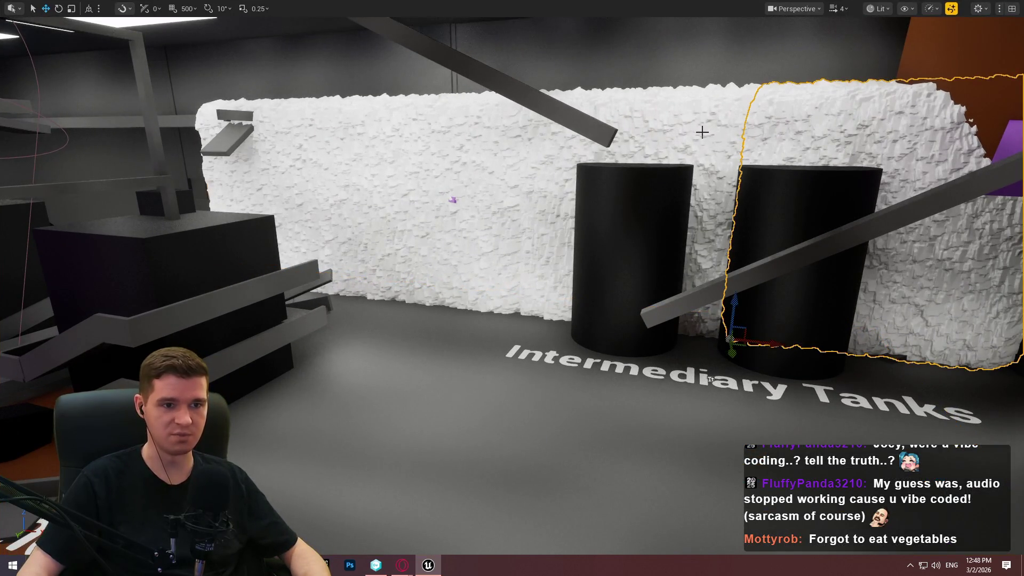
left_click(472, 170, "ctrl")
left_click(549, 158, "ctrl")
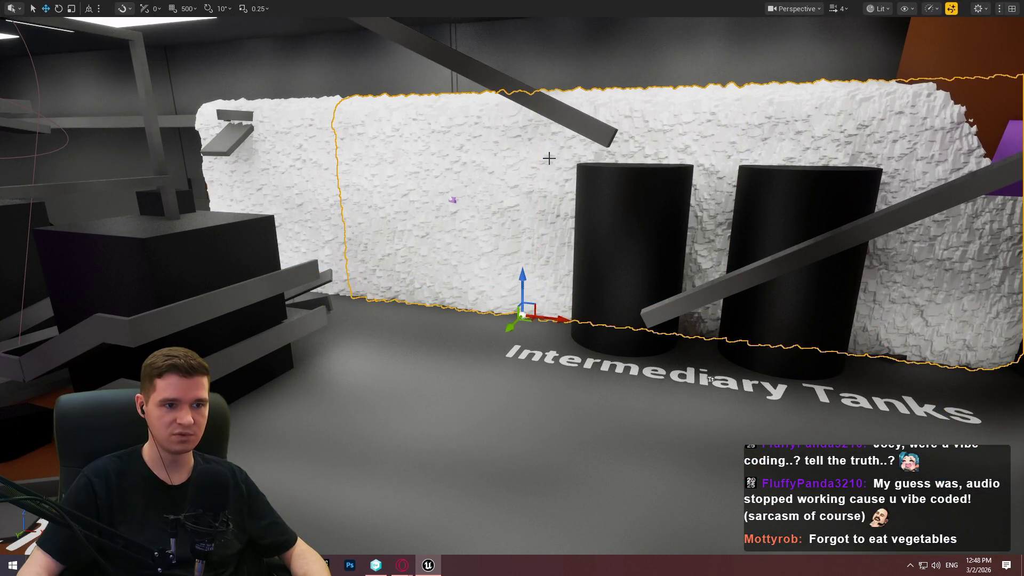
left_click(298, 156, "ctrl")
key("F11")
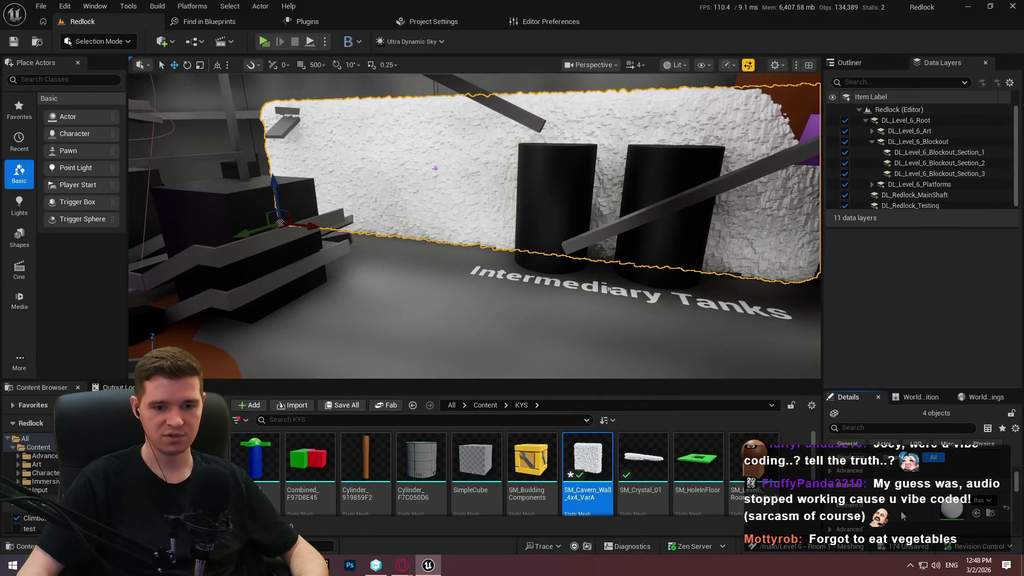
Step: Assign a grey material, searched as 'grey', to the selected wall pieces and frame them
left_click(985, 508)
type("grey")
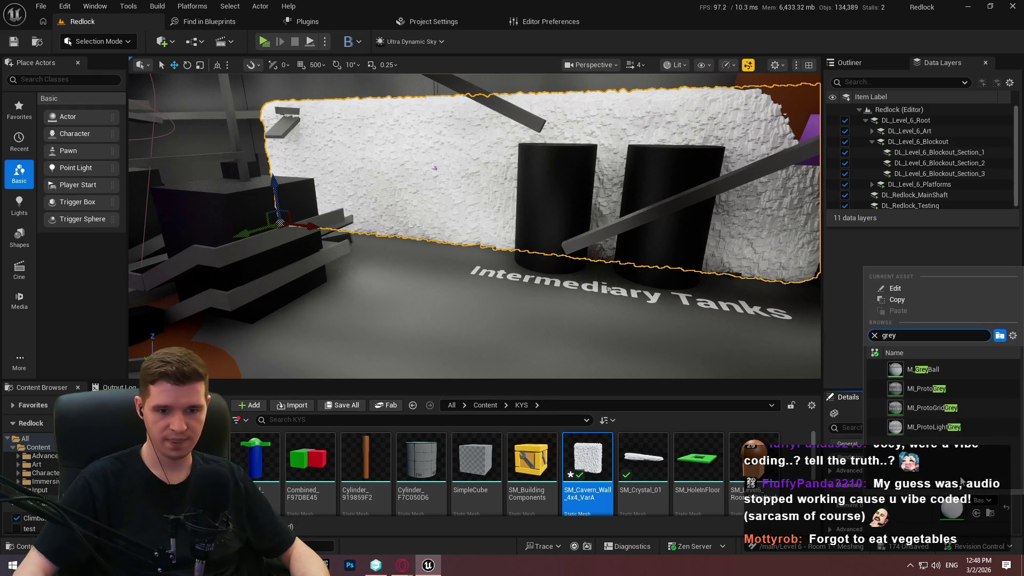
left_click(927, 388)
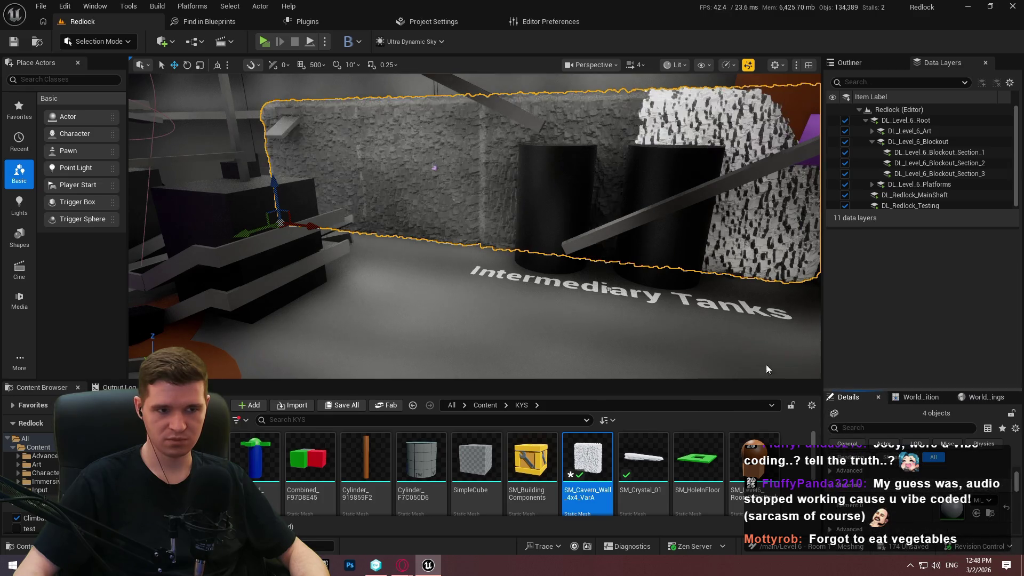
key("f")
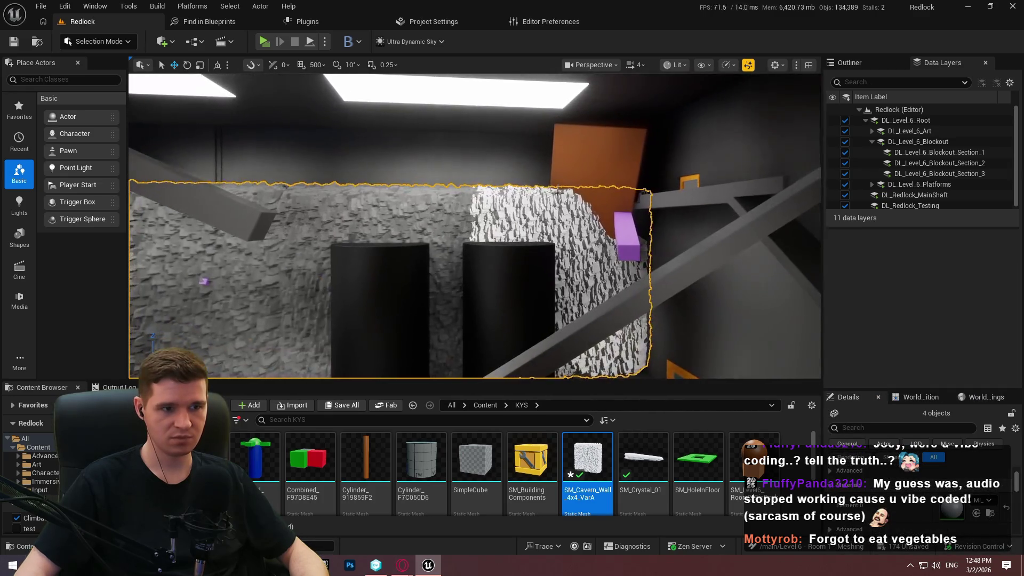
Step: Give the remaining white wall piece MI_ProtoGrey as well
left_click(548, 193)
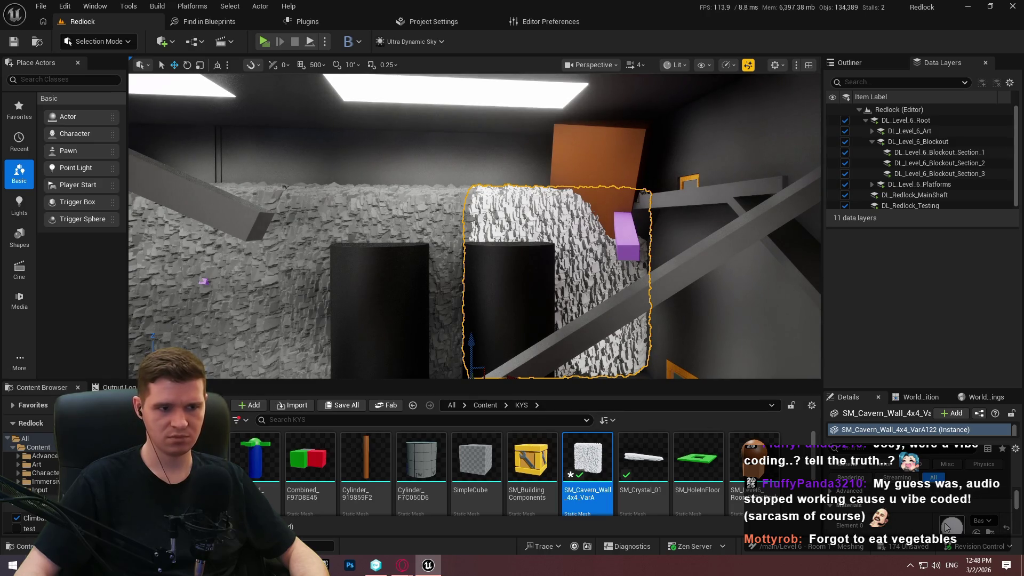
left_click(979, 520)
type("gre")
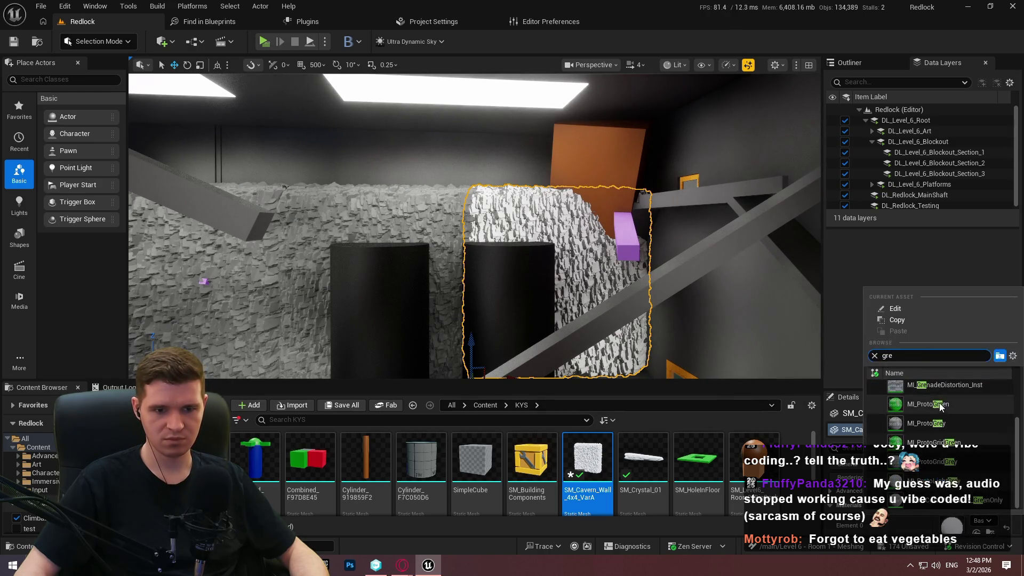
left_click(952, 431)
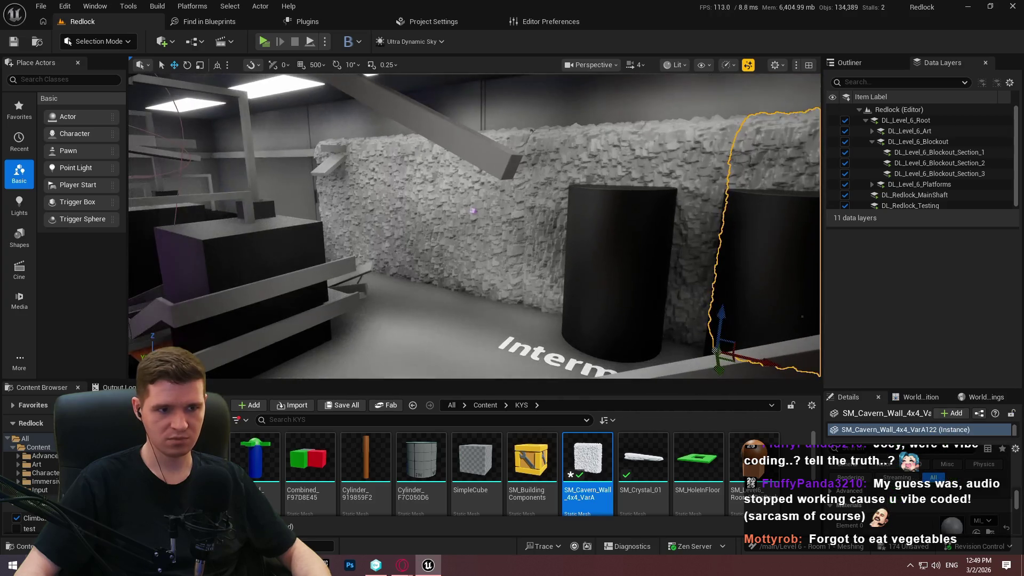
Step: Reselect the grey cavern wall pieces, including the left wall
key("Escape")
left_click(694, 240)
left_click(507, 176, "ctrl")
left_click(406, 239, "ctrl")
mouse_move(405, 239)
left_mouse_down()
mouse_move(488, 311)
mouse_move(366, 262)
left_mouse_up()
key("w")
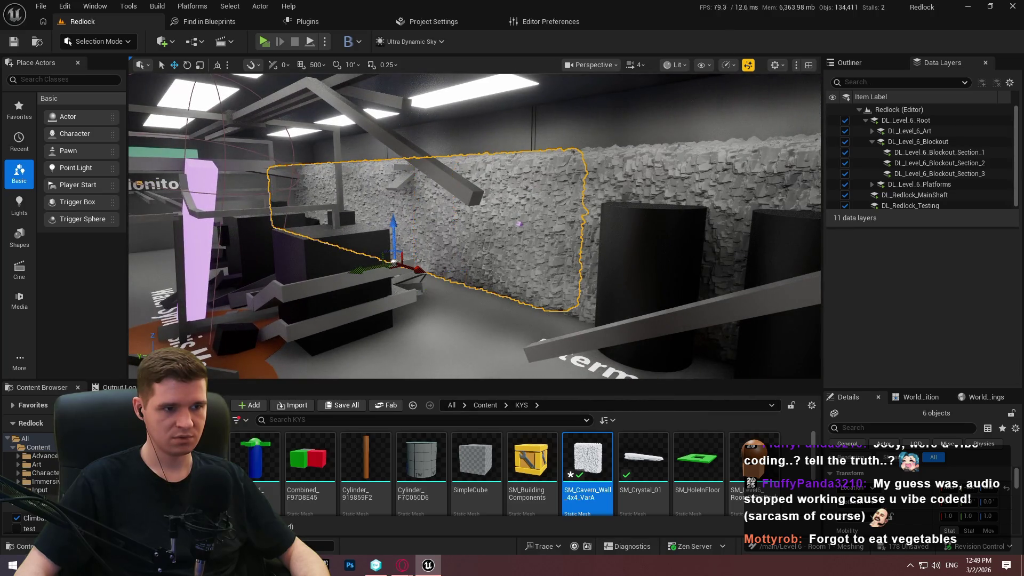
Step: Undo an accidental move of the walls and select only the right rock wall
left_click(667, 224, "ctrl")
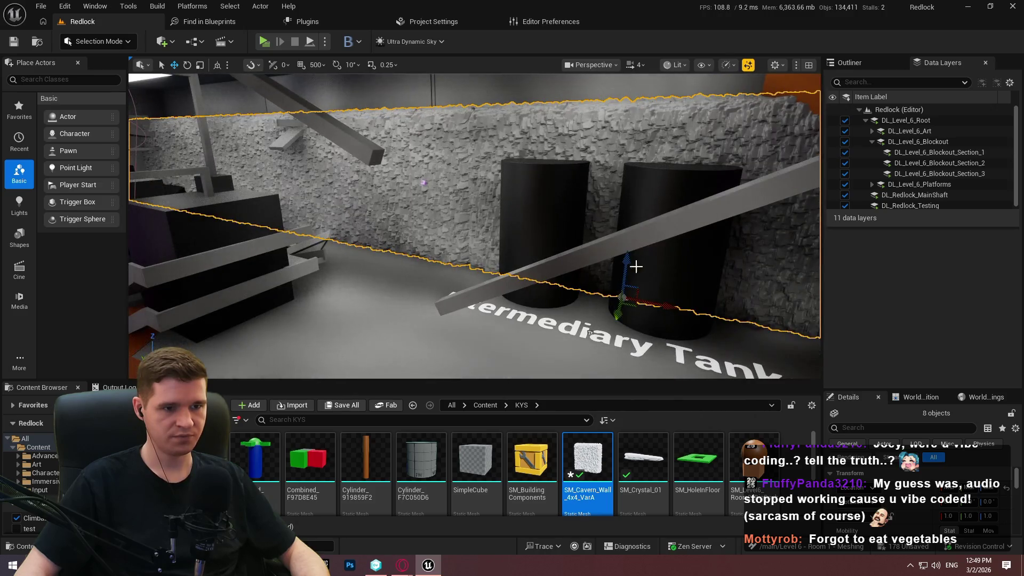
left_click(627, 264, "ctrl")
left_click_drag(626, 264, 619, 320)
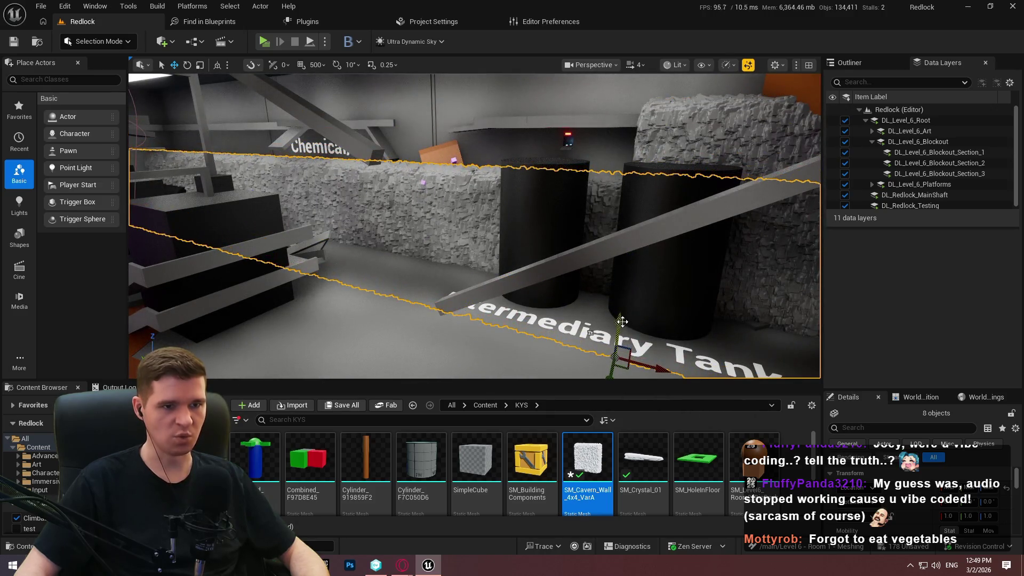
key("ctrl+z")
left_click(754, 142)
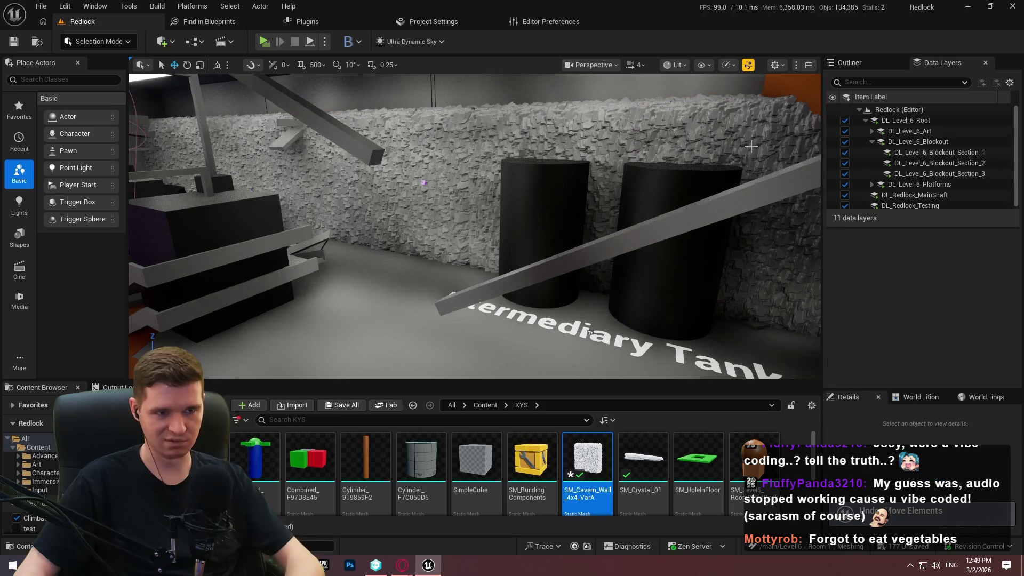
Step: Lower the left rock-wall chunk and shift it right, undoing one stray move
left_click(416, 176, "ctrl")
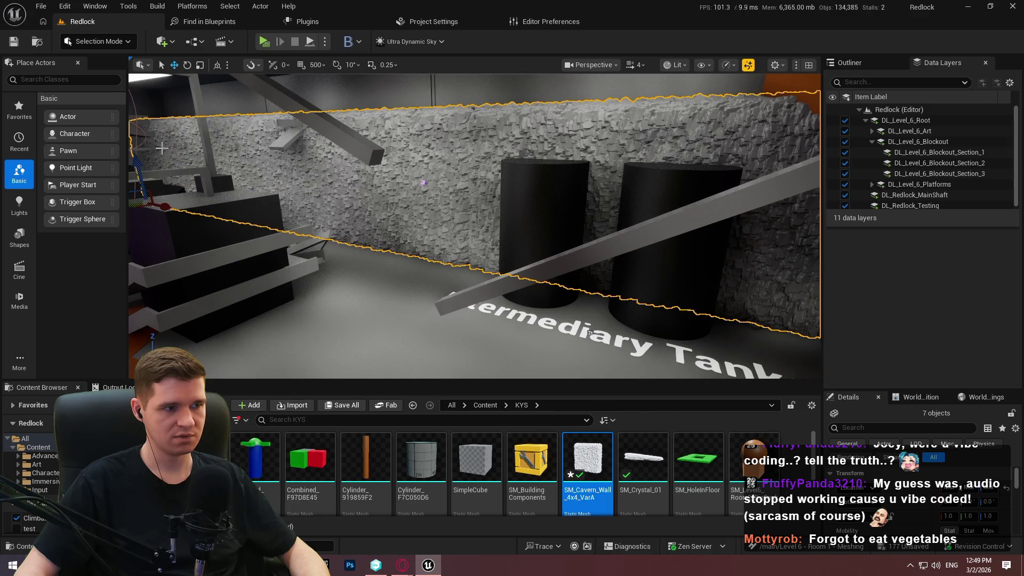
mouse_move(138, 169)
left_mouse_down()
mouse_move(142, 195)
mouse_move(149, 127)
mouse_move(153, 186)
mouse_move(206, 193)
left_mouse_up()
key("ctrl+z")
left_click_drag(275, 188, 295, 195)
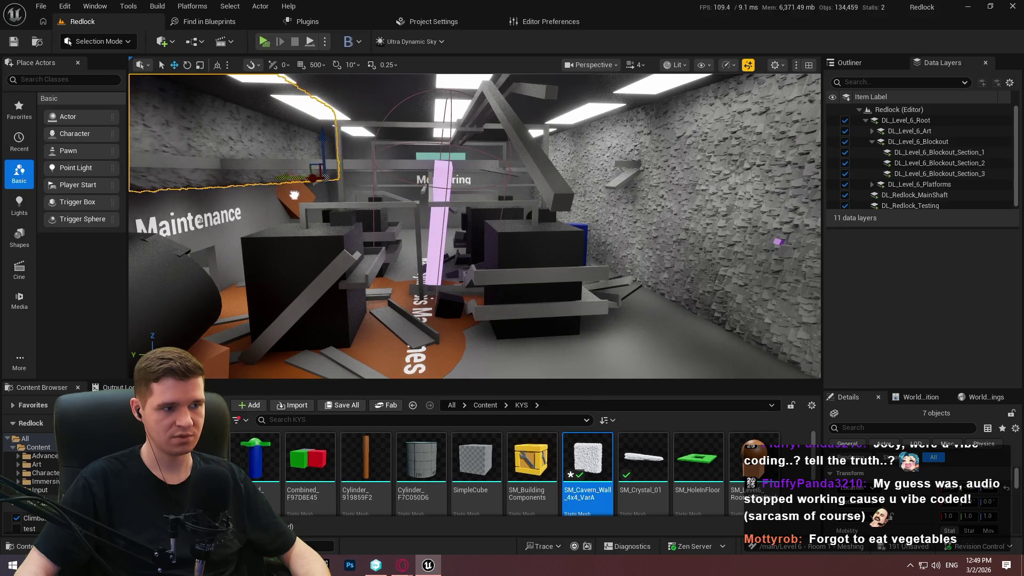
left_click_drag(323, 136, 326, 200)
key("a")
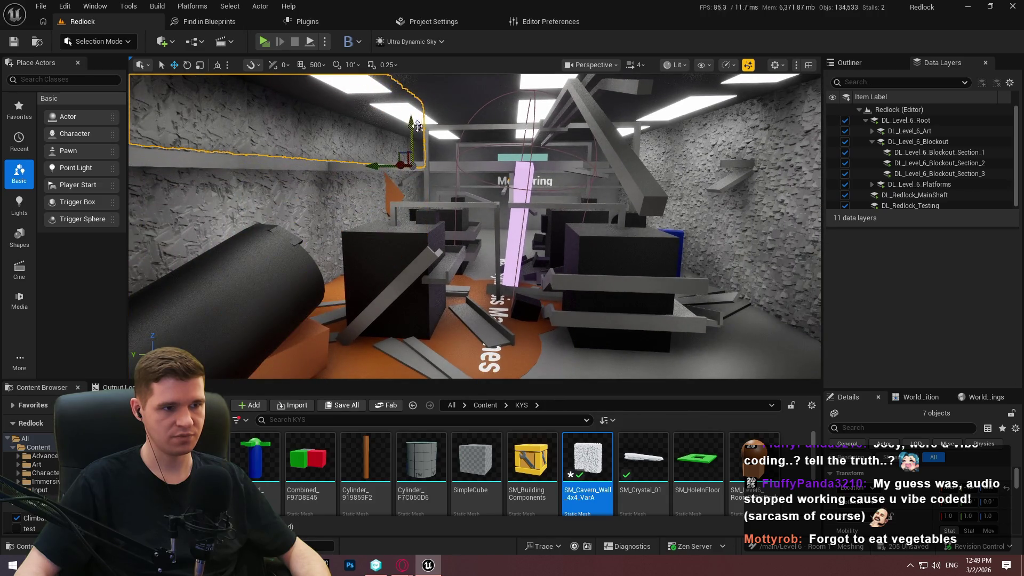
Step: Rotate that rock wall about -90° and raise it up to the ceiling
mouse_move(411, 100)
left_mouse_down()
mouse_move(464, 140)
mouse_move(472, 166)
left_mouse_up()
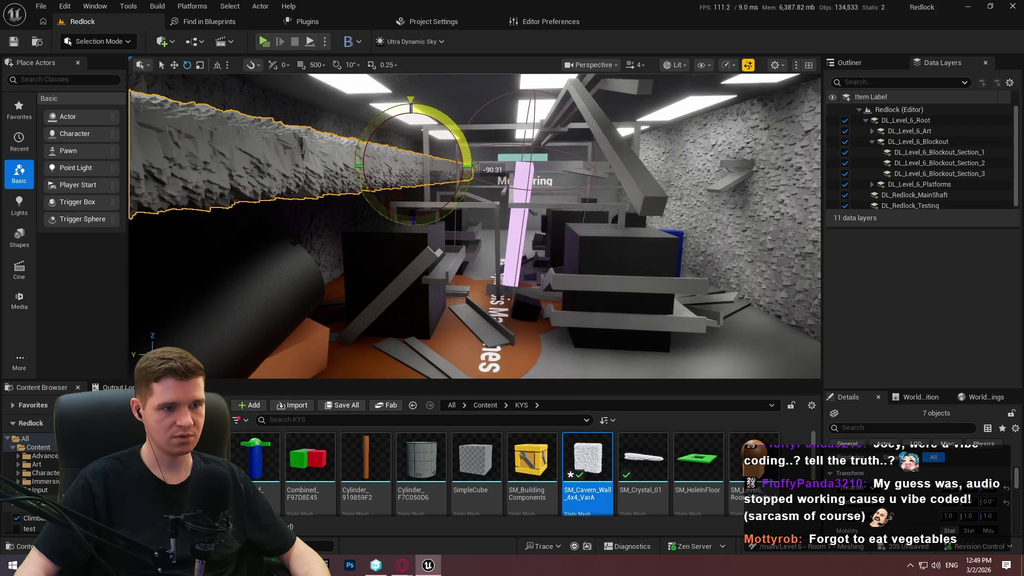
key("w")
mouse_move(411, 128)
left_mouse_down()
mouse_move(412, 64)
mouse_move(410, 97)
mouse_move(414, 74)
mouse_move(418, 86)
left_mouse_up()
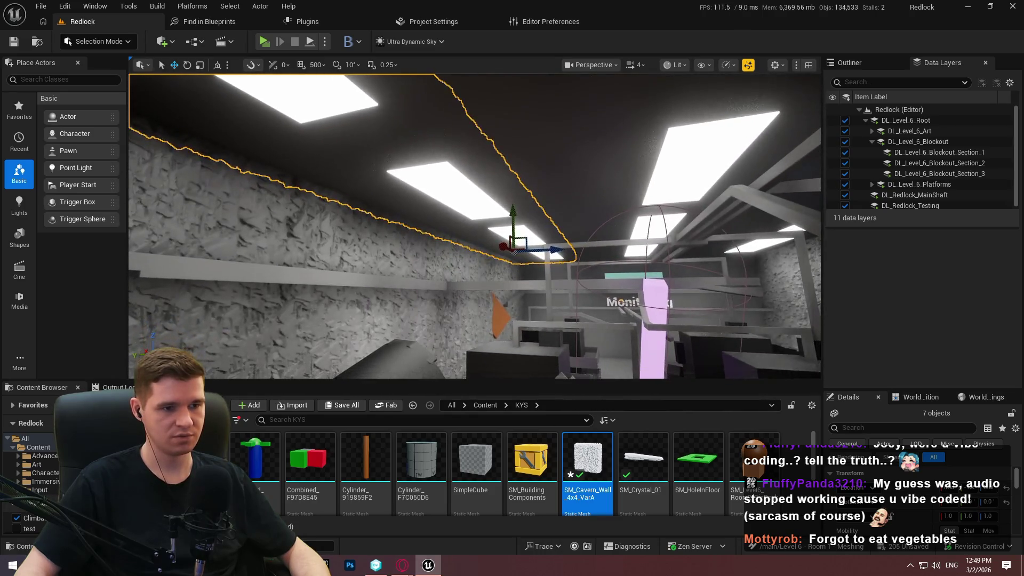
mouse_move(525, 213)
left_mouse_down()
mouse_move(545, 297)
mouse_move(544, 235)
left_mouse_up()
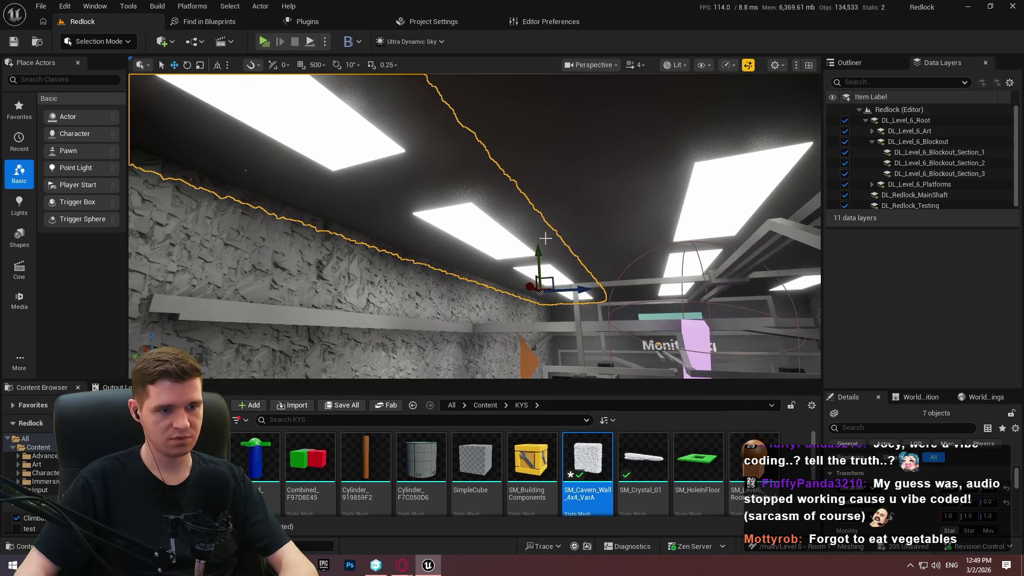
Step: Select the ceiling light panels and inspect the ceiling area beside them
key("Escape")
left_click(549, 274)
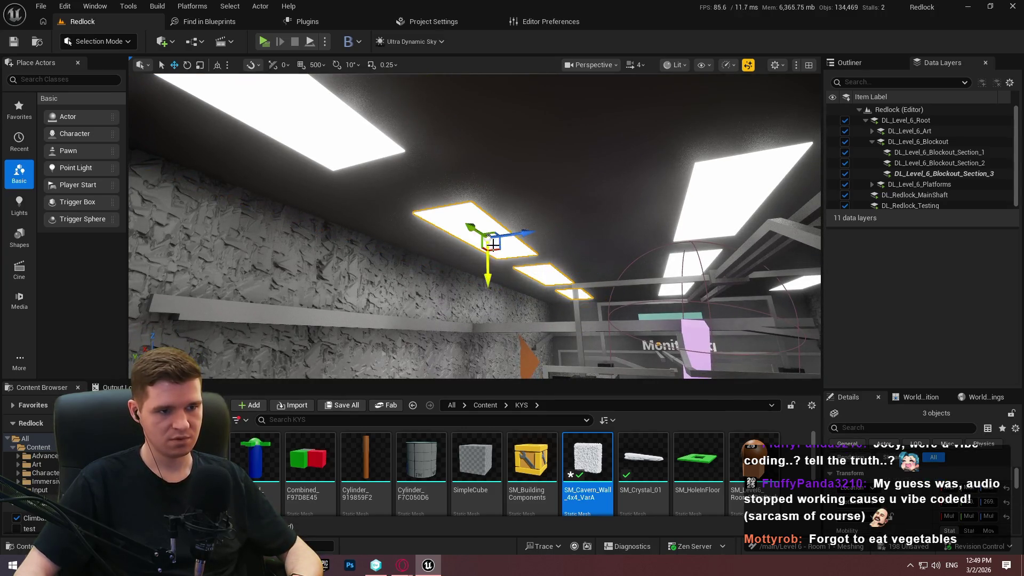
left_click(366, 156, "ctrl")
mouse_move(366, 156)
left_mouse_down()
mouse_move(573, 262)
mouse_move(605, 191)
left_mouse_up()
mouse_move(596, 186)
left_mouse_down()
mouse_move(580, 159)
mouse_move(425, 200)
left_mouse_up()
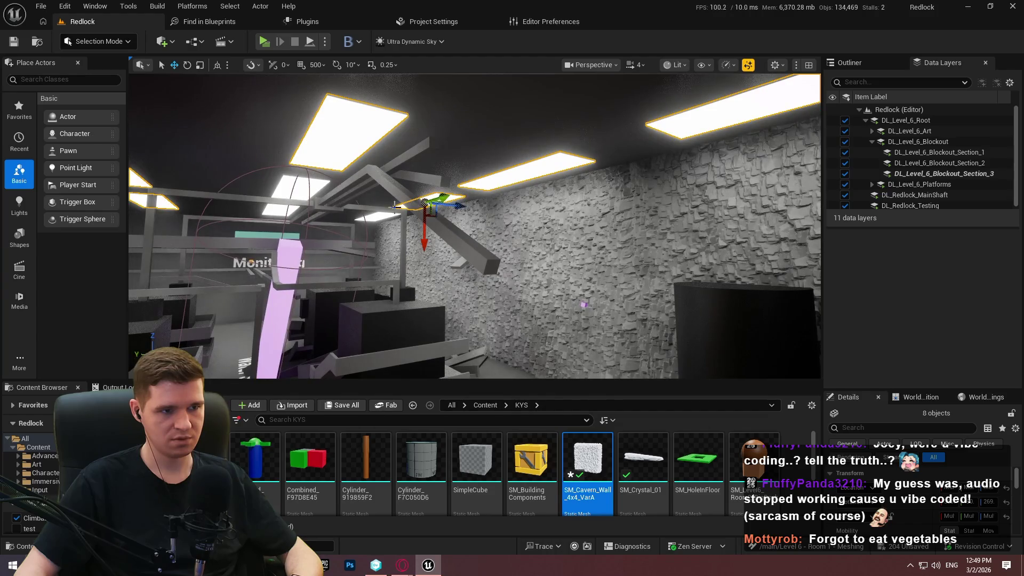
left_click(374, 219, "ctrl")
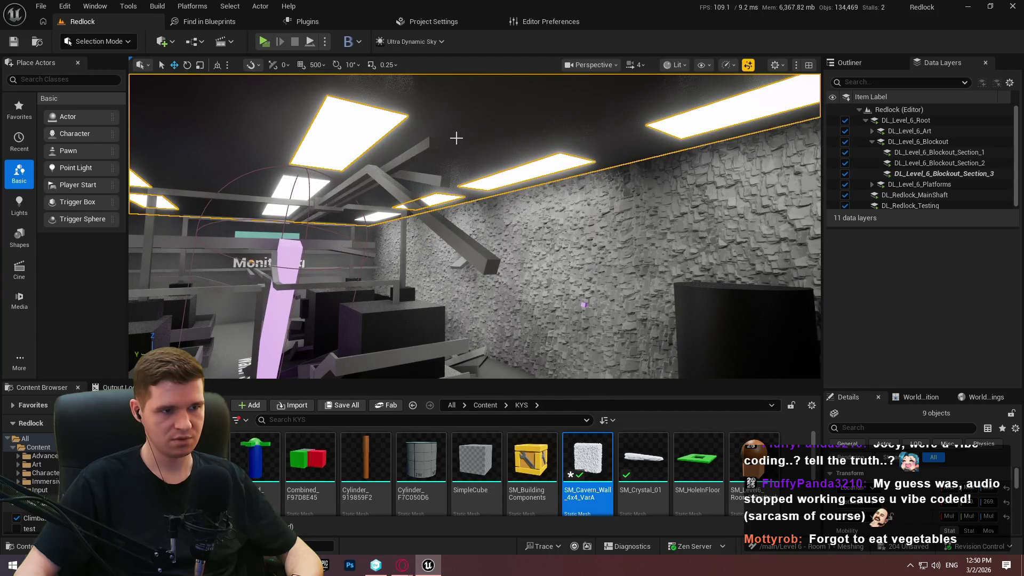
left_click(402, 204, "ctrl")
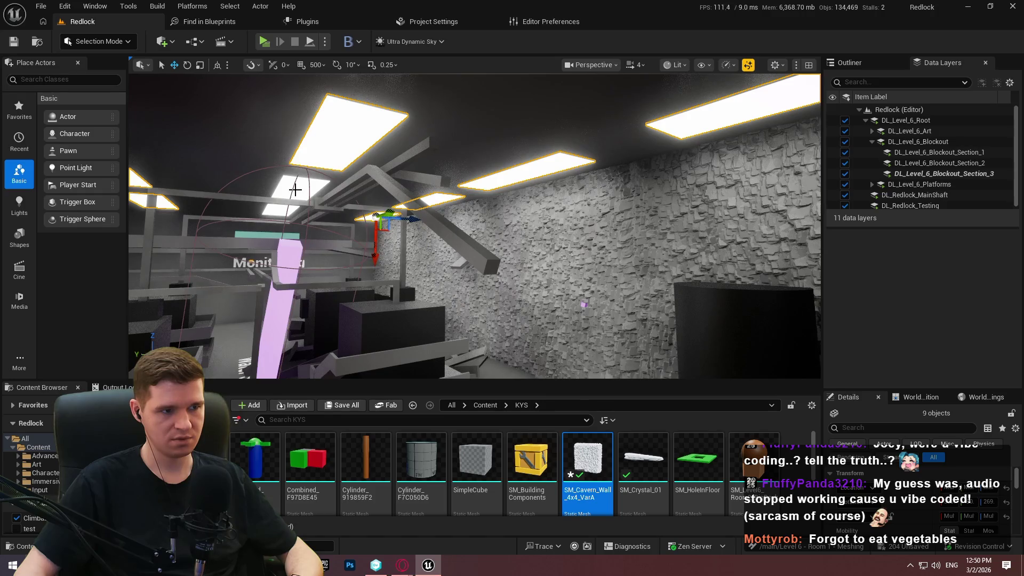
mouse_move(308, 206)
left_mouse_down()
mouse_move(299, 210)
mouse_move(308, 205)
left_mouse_up()
left_click_drag(329, 247, 322, 262)
Step: Select several cavern wall pieces and rotate them about -87° for the ceiling edge
left_click(402, 339)
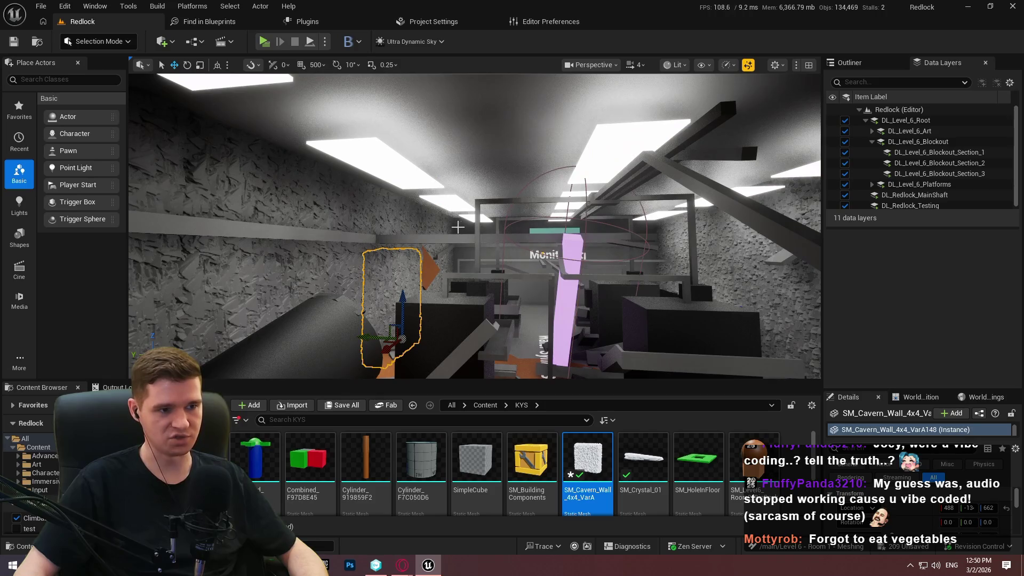
left_click(448, 229)
left_click(417, 213, "ctrl")
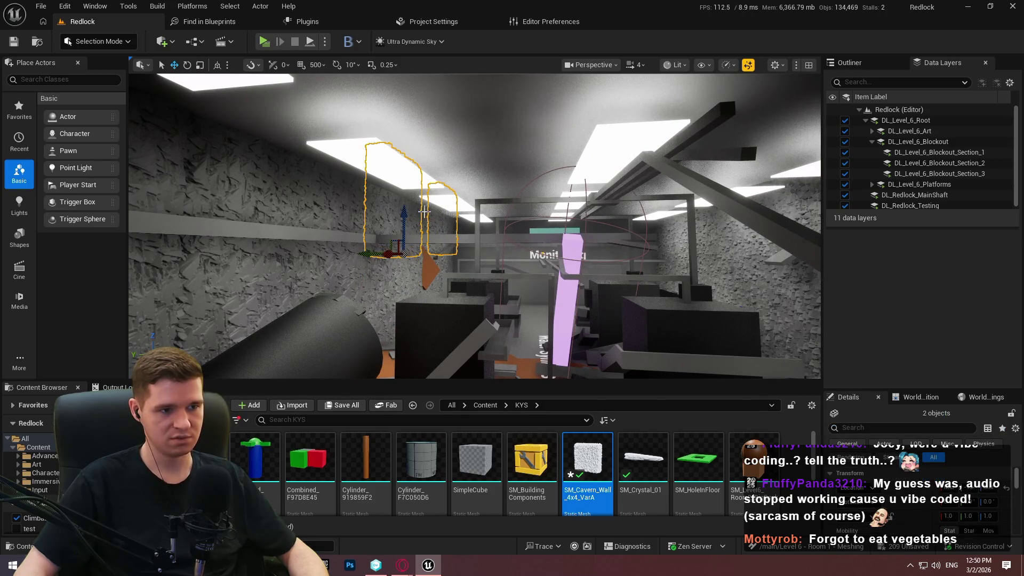
left_click(299, 210, "ctrl")
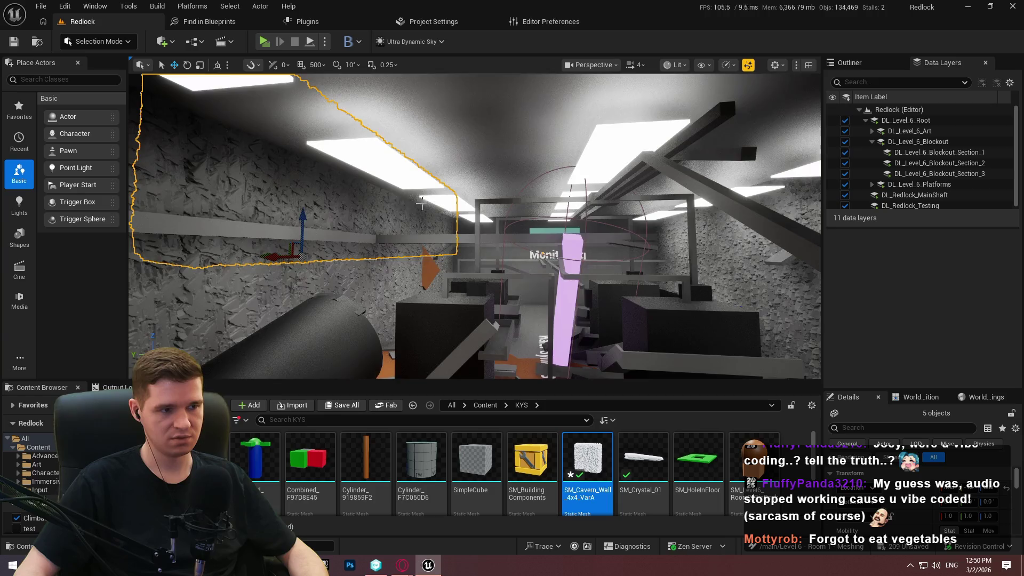
left_click_drag(299, 210, 445, 195)
left_click_drag(308, 174, 281, 228)
key("e")
left_click_drag(418, 197, 434, 243)
key("w")
mouse_move(400, 211)
left_mouse_down()
mouse_move(382, 229)
mouse_move(387, 181)
mouse_move(385, 194)
mouse_move(408, 199)
mouse_move(412, 189)
left_mouse_up()
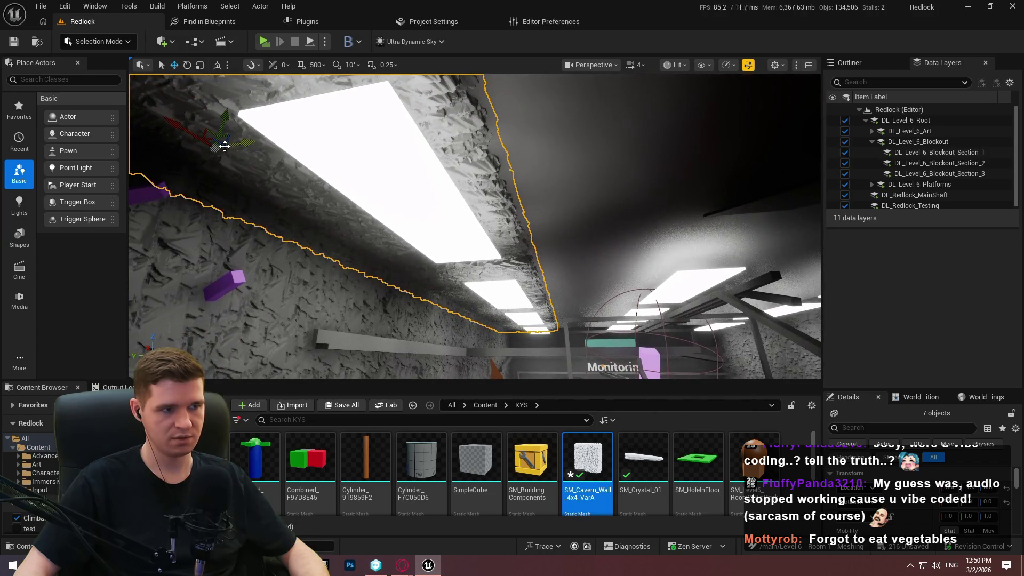
Step: Slide the selected ceiling rock pieces right and down, then nudge them slightly left
left_click_drag(288, 224, 614, 167)
mouse_move(512, 173)
left_mouse_down()
mouse_move(499, 130)
mouse_move(369, 136)
left_mouse_up()
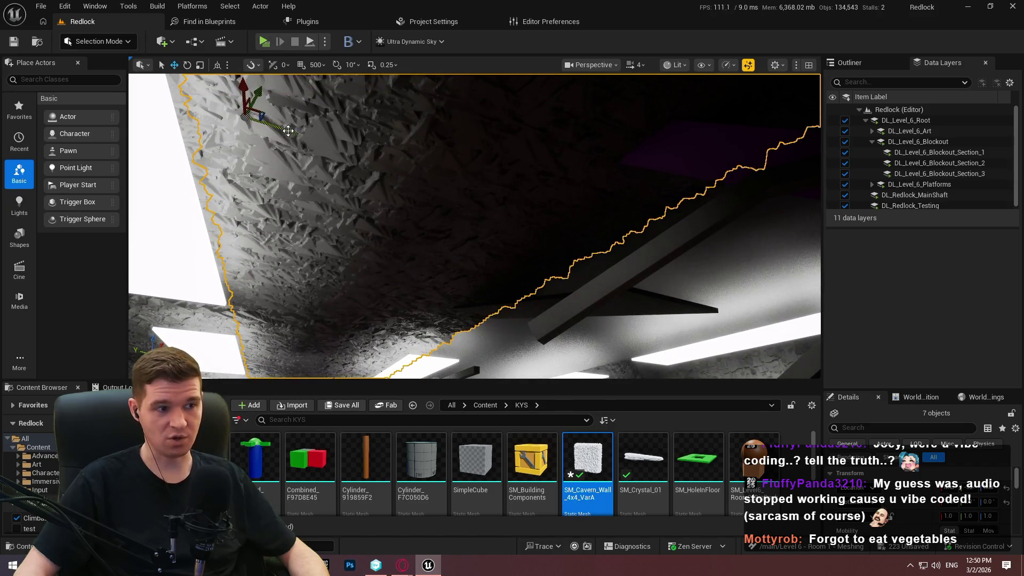
left_click_drag(288, 131, 494, 185)
mouse_move(639, 236)
left_mouse_down()
mouse_move(613, 213)
mouse_move(775, 262)
left_mouse_up()
key("f")
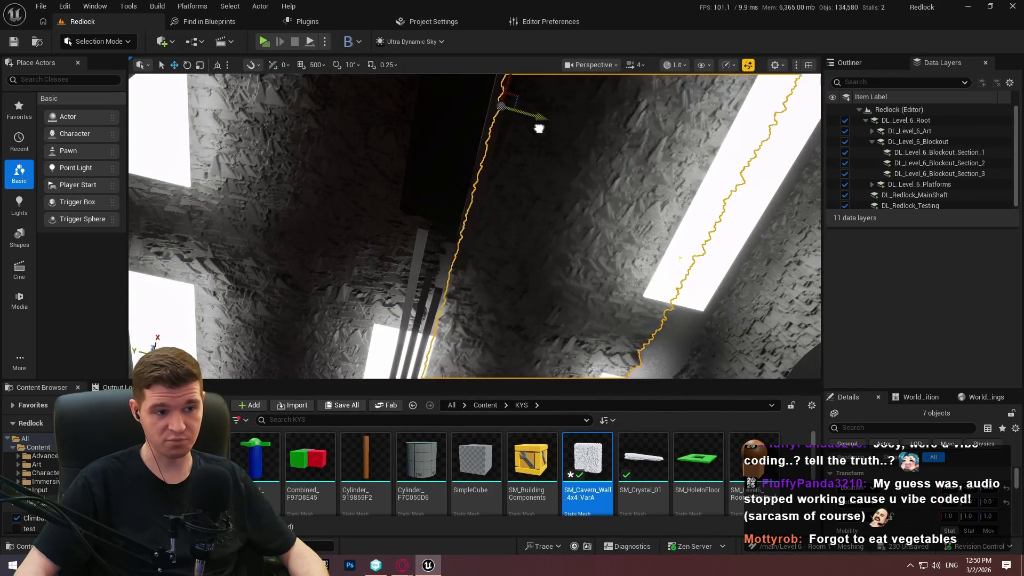
left_click_drag(540, 128, 497, 128)
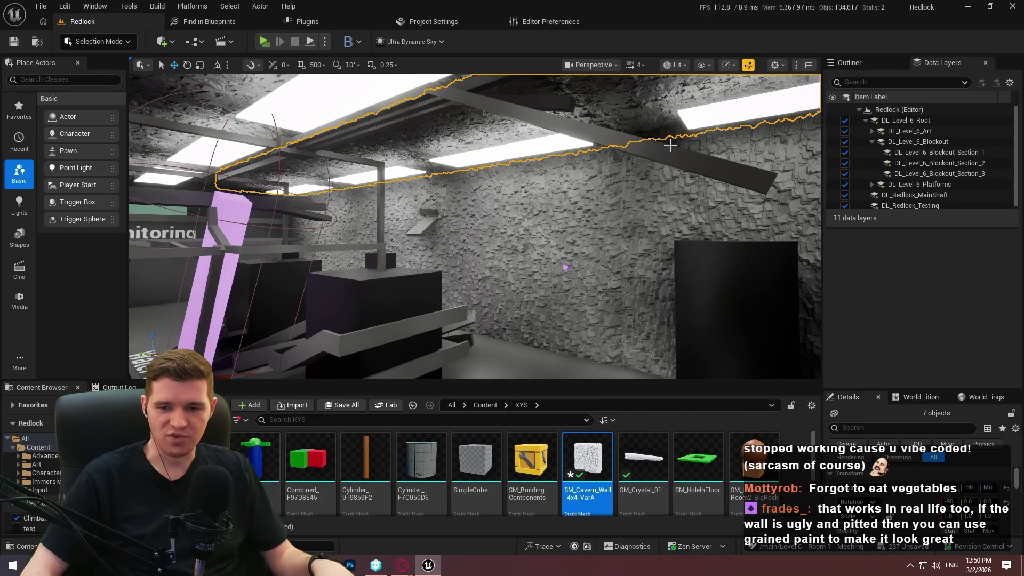
Step: Fly through the room toward the Water sign to check the ceiling rocks
key("w")
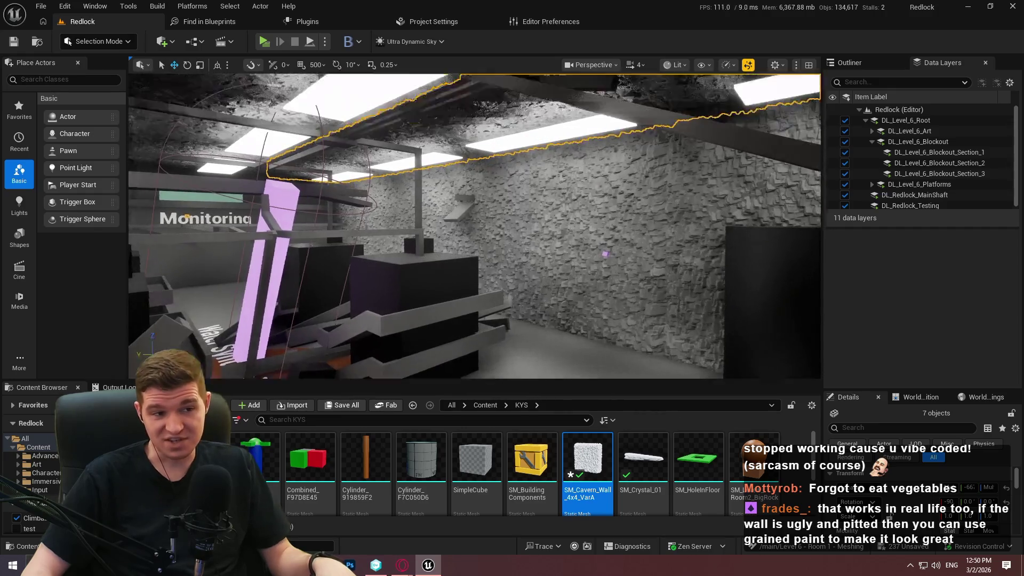
key("w")
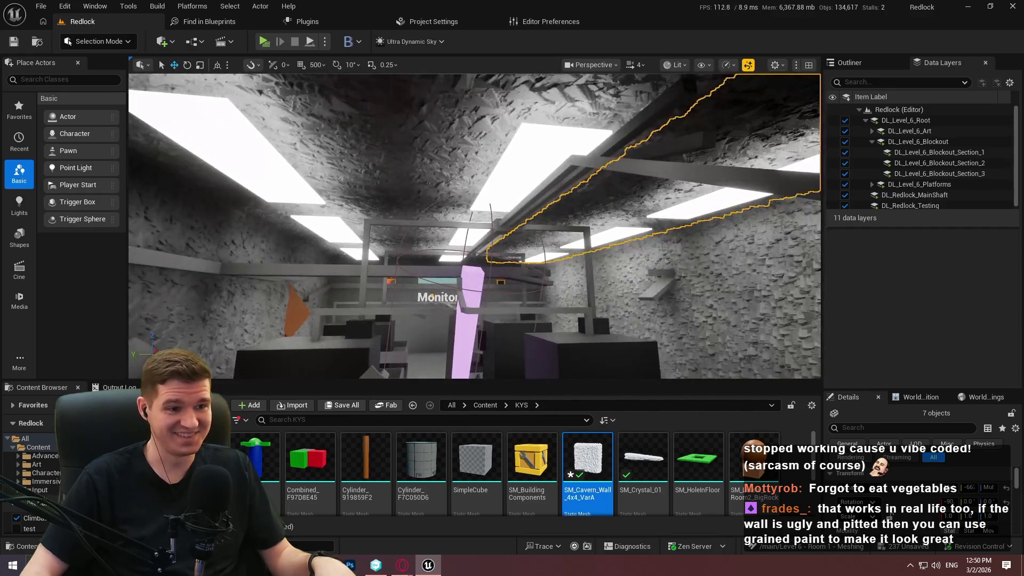
key("w")
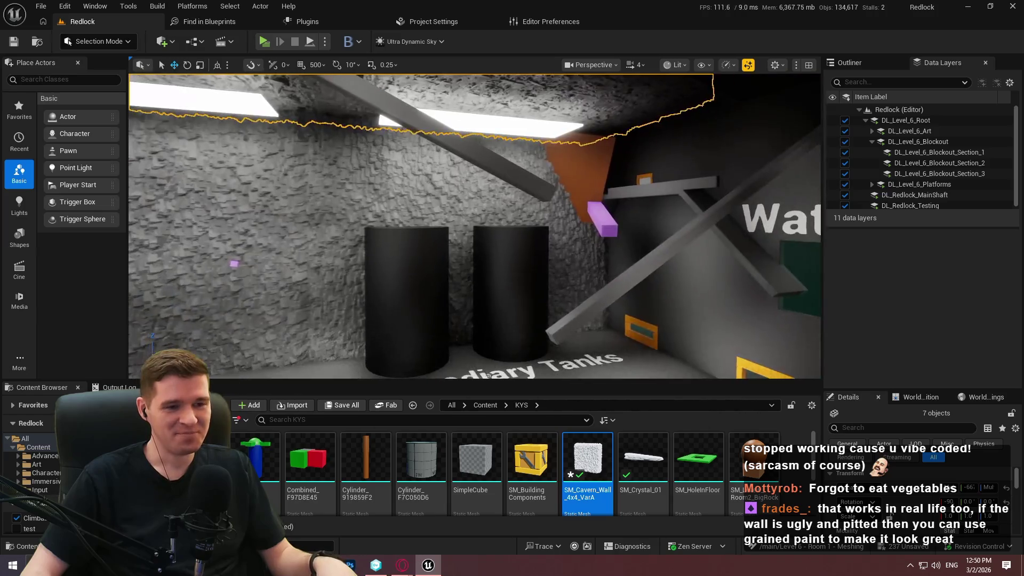
key("w")
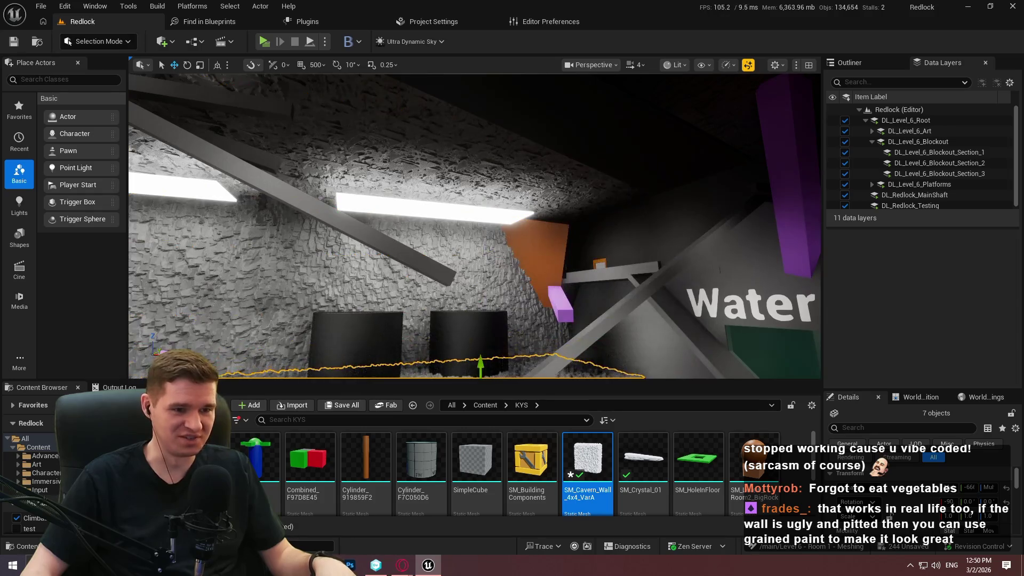
key("s")
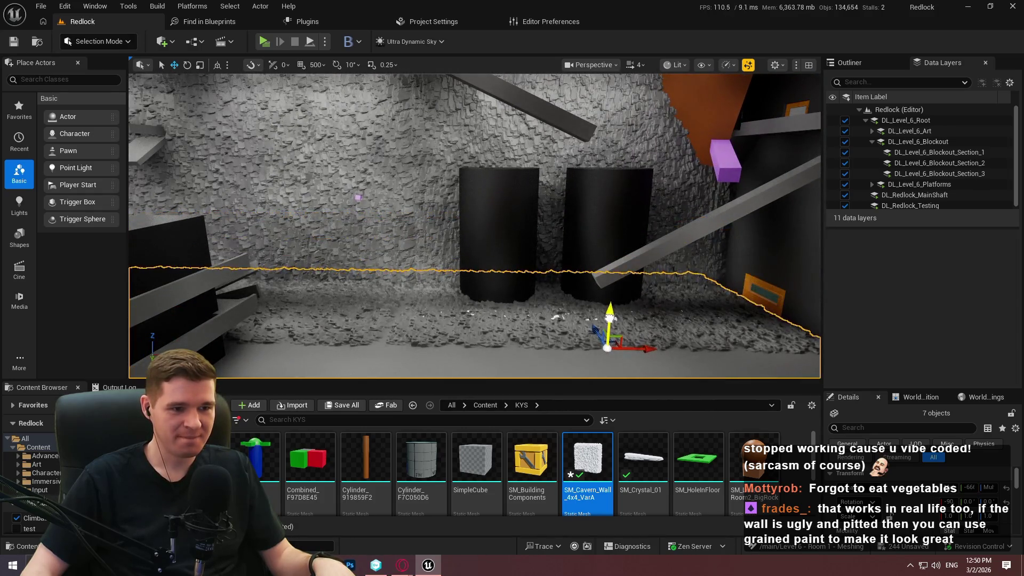
Step: Move the floor rock patch by the Intermediary Tanks toward the room centre
left_click_drag(611, 308, 409, 303)
mouse_move(288, 282)
left_mouse_down()
mouse_move(556, 279)
mouse_move(500, 281)
left_mouse_up()
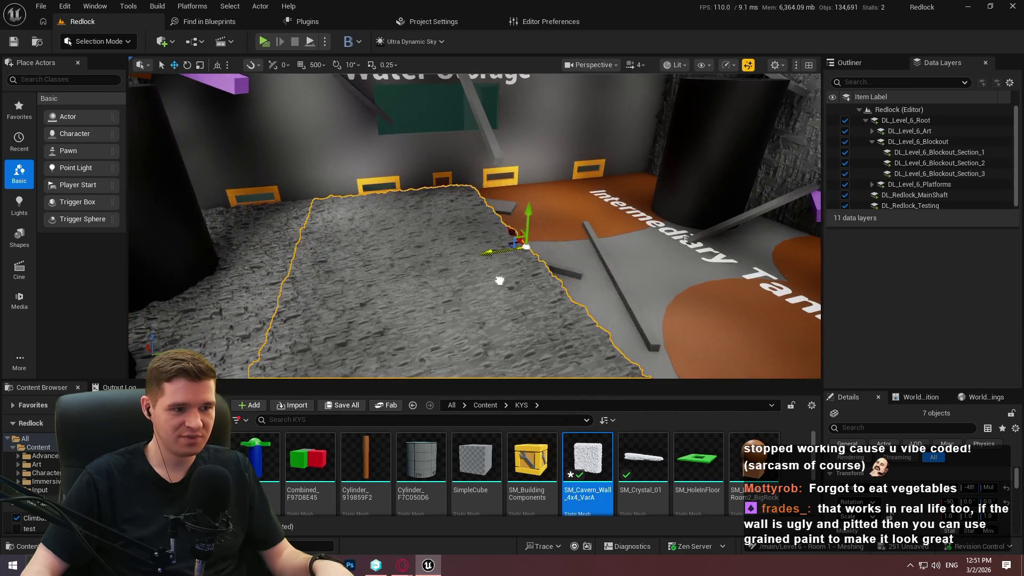
mouse_move(526, 247)
left_mouse_down()
mouse_move(663, 216)
mouse_move(665, 226)
left_mouse_up()
left_click_drag(493, 168, 493, 168)
right_click(493, 168)
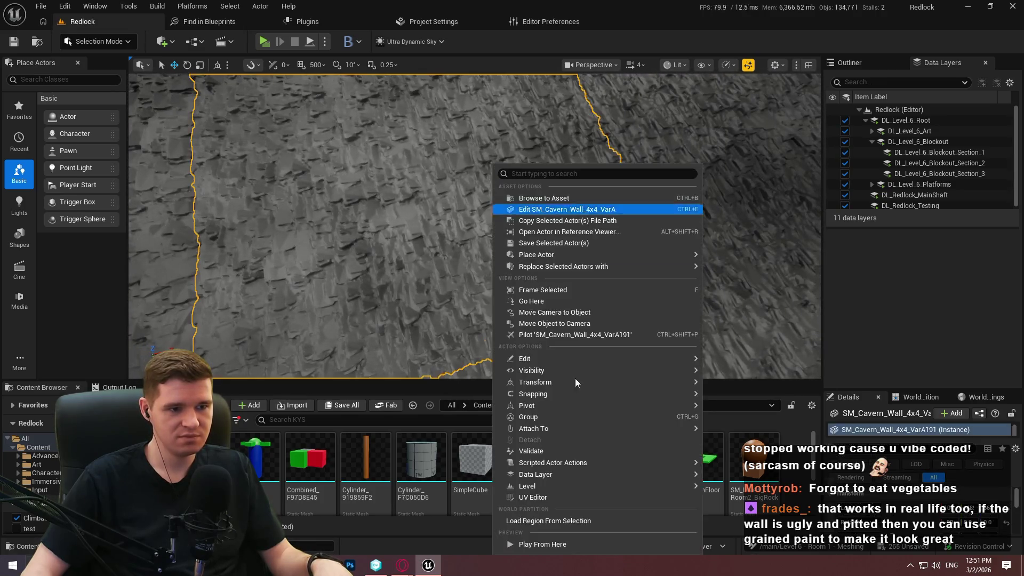
Step: Run a brief Play From Here test and stop it
left_click(562, 545)
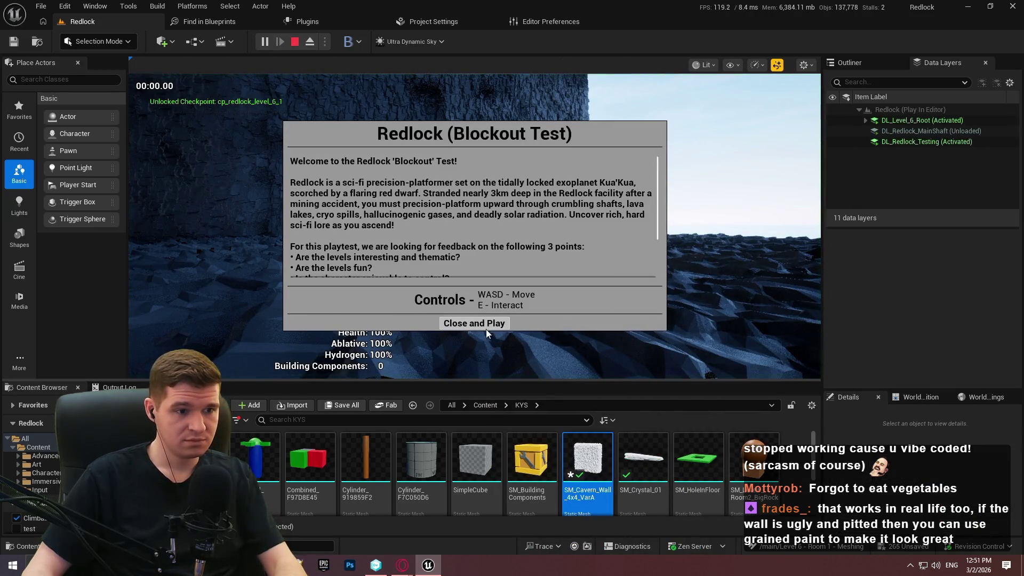
left_click(473, 322)
key("Escape")
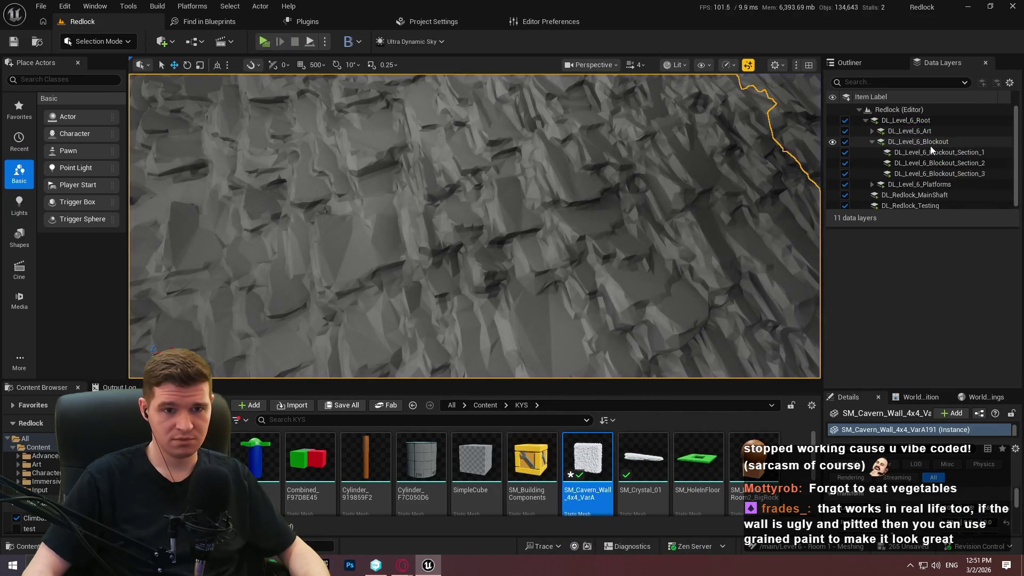
Step: Set the DL_Level_6_Blockout_Section_3 data layer's Initial Runtime State to Activated
left_click(934, 152)
left_click(945, 174)
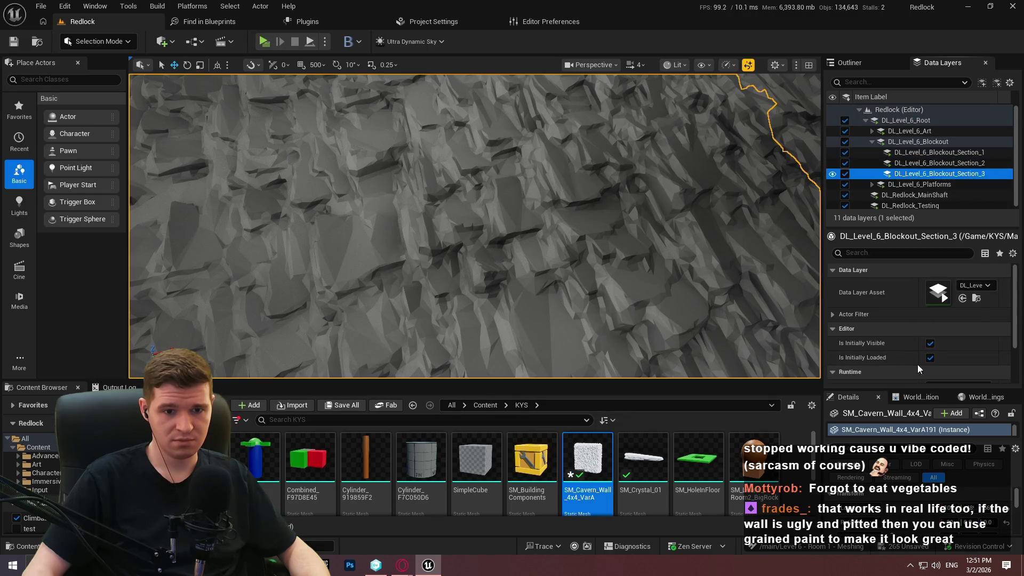
scroll(931, 347, "down", 2)
left_click(942, 365)
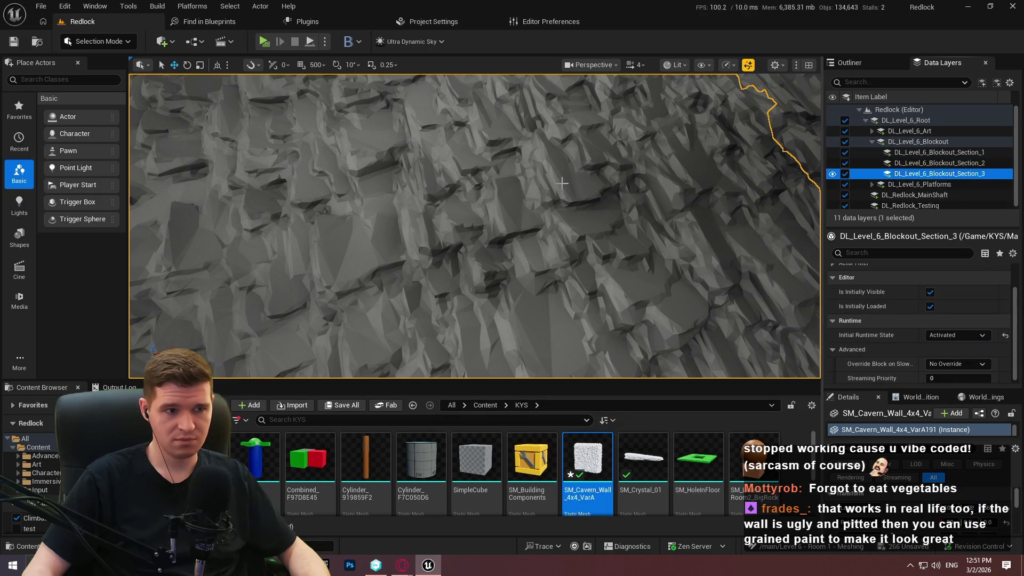
Step: Play from the rock wall in fullscreen and walk the character through the room
right_click(564, 299)
left_click(612, 545)
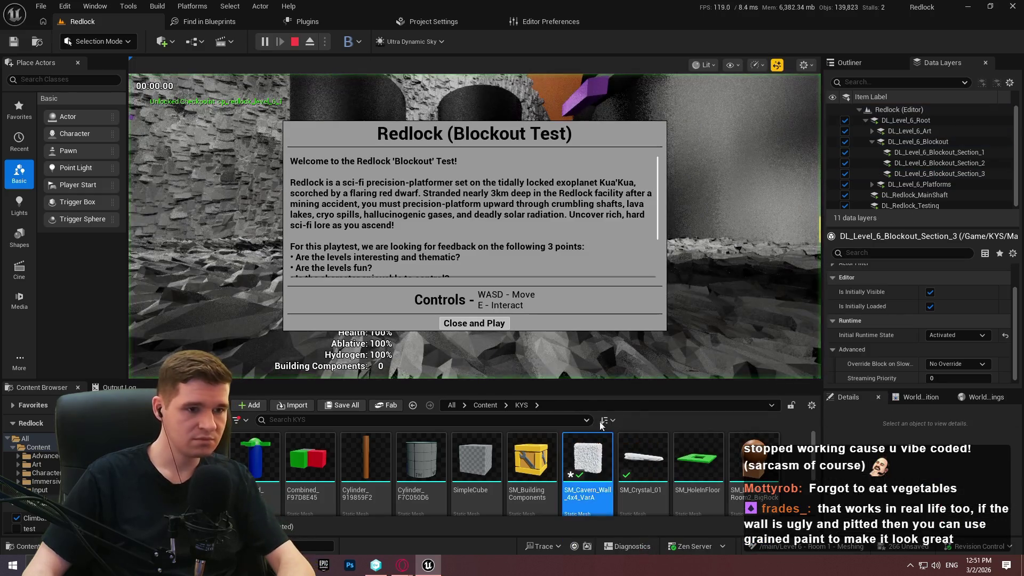
left_click(487, 322)
key("F11")
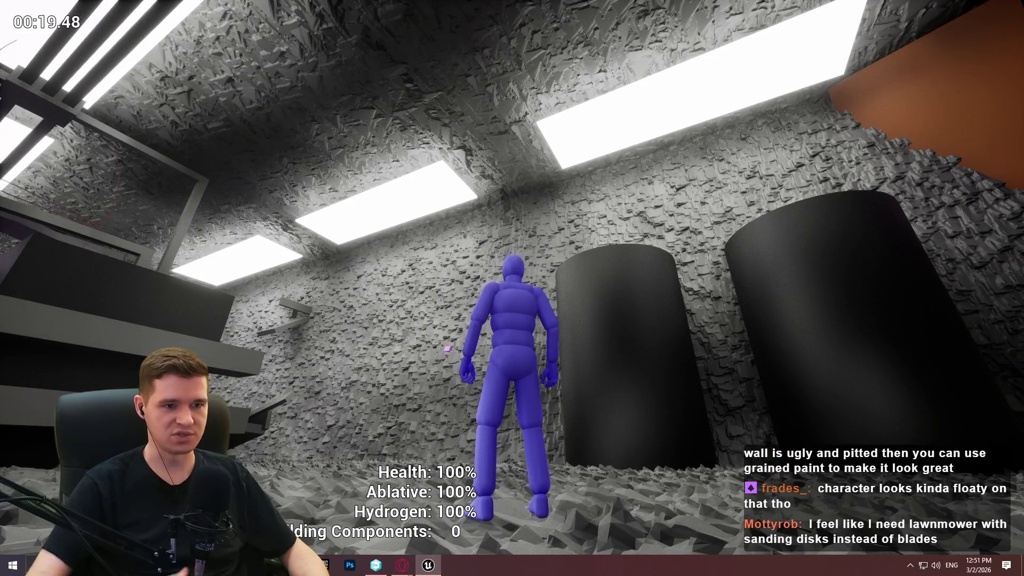
key("w")
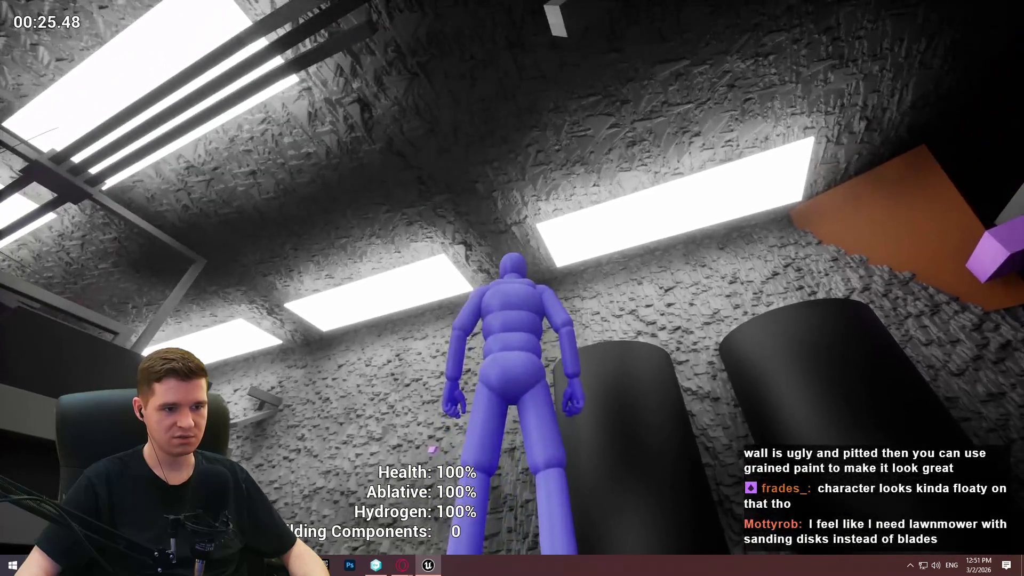
key("w")
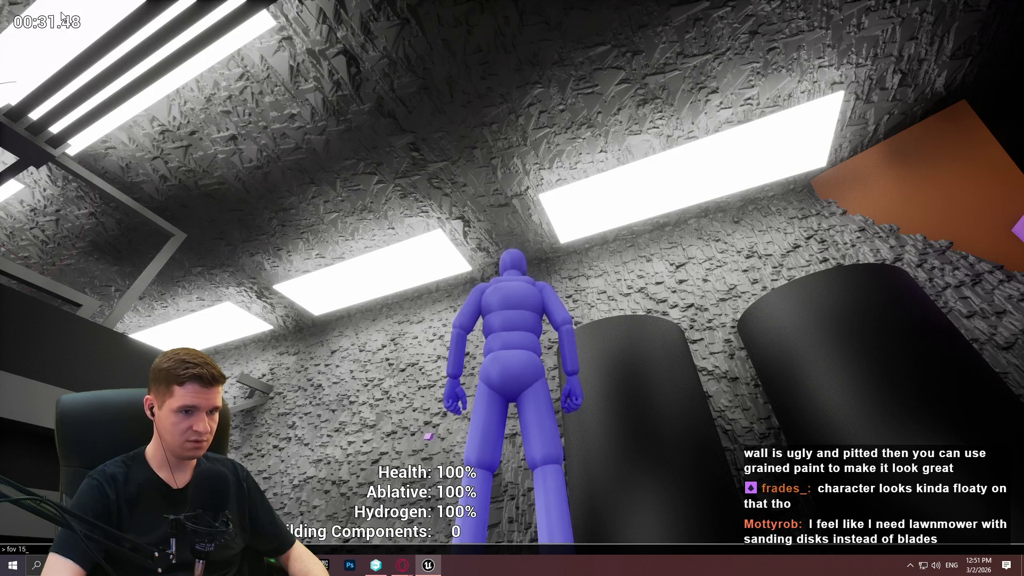
Step: Set the field of view to 15 and switch on ToggleDebugCamera from the console
key("Return")
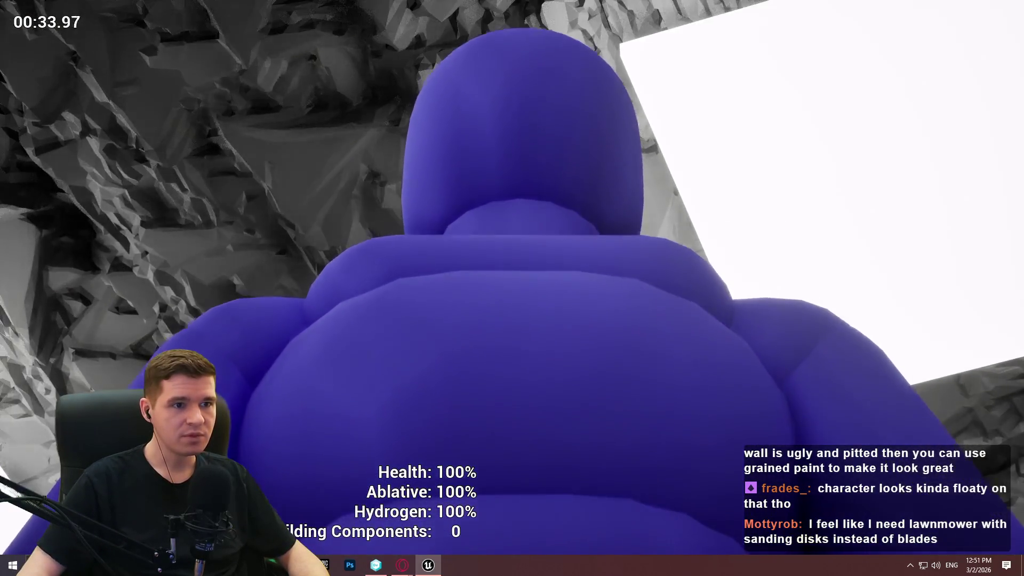
key("grave")
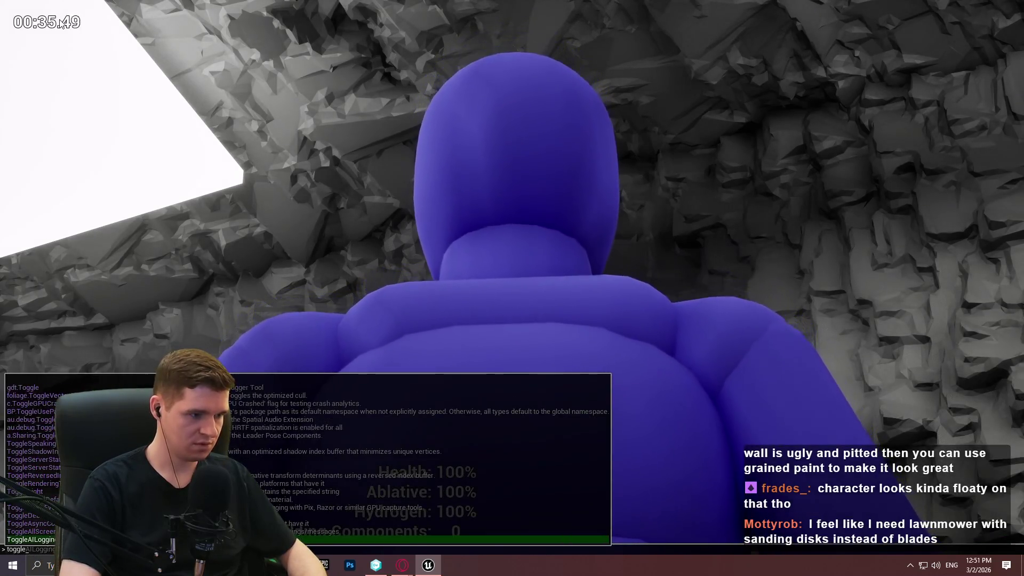
key("Tab")
key("Return")
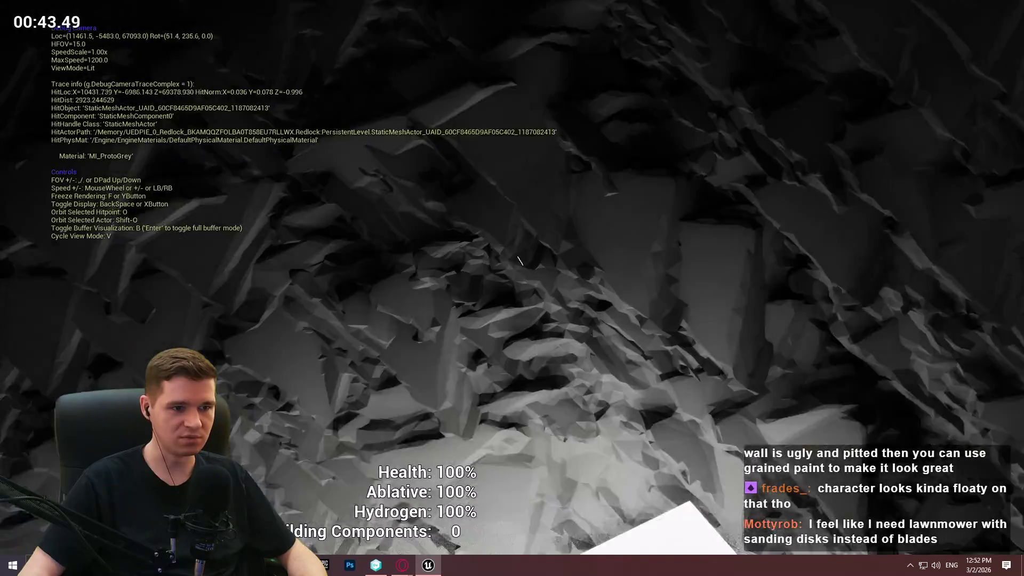
Step: Switch the debug camera's field of view between 90 and 14 via the console, ending at 90
key("grave")
key("Up")
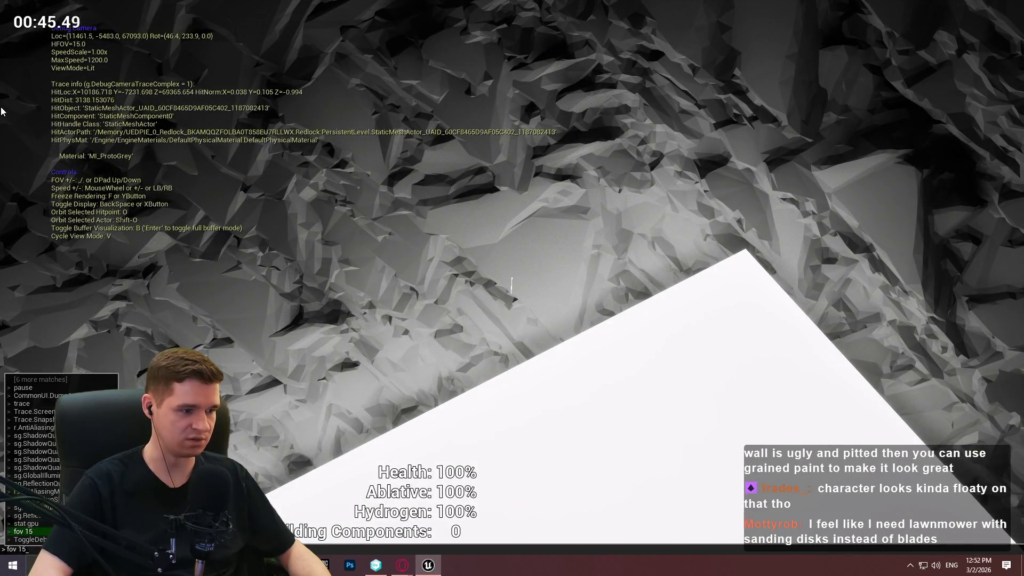
type("90")
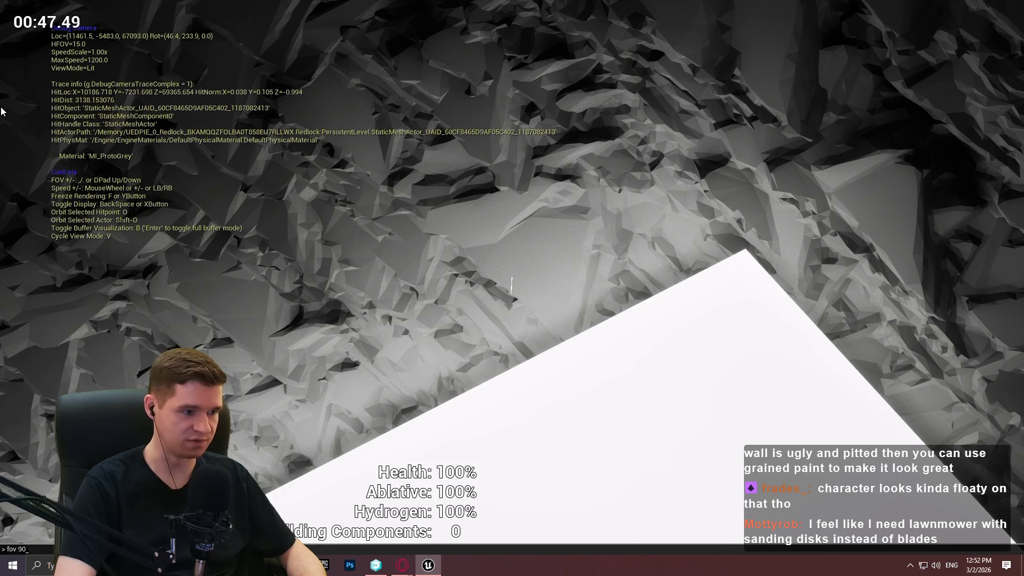
key("Return")
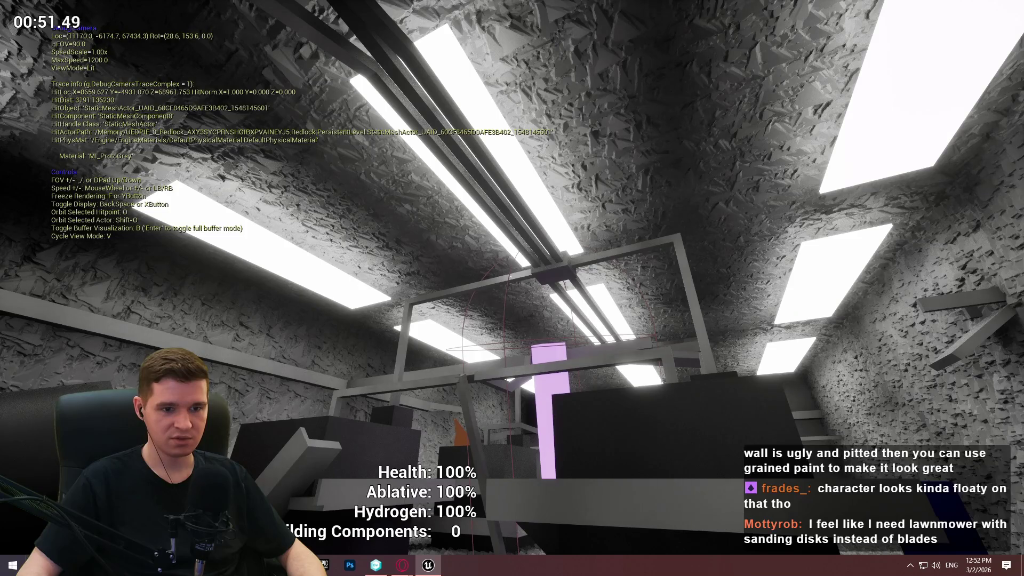
key("w")
key("d")
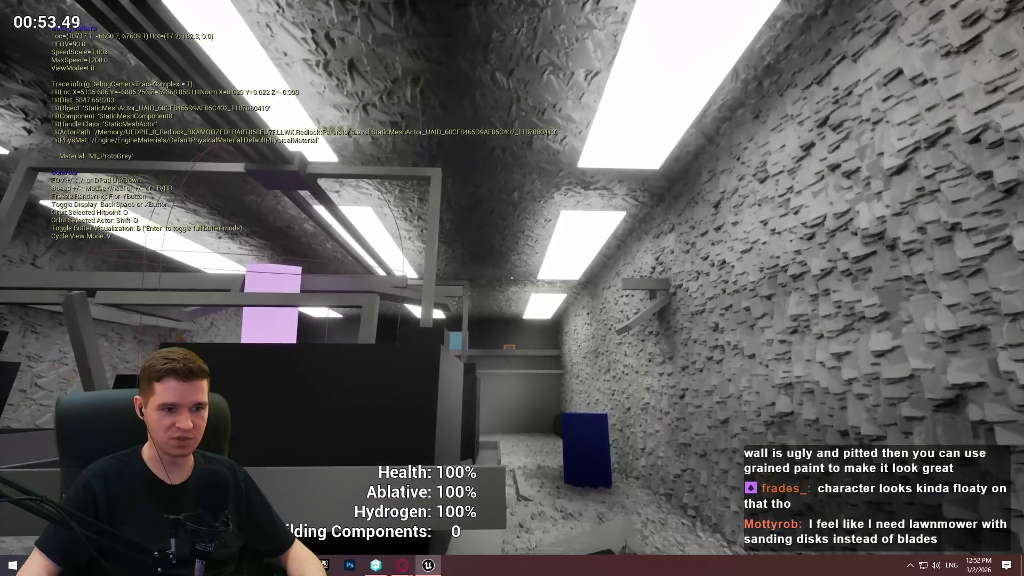
key("grave")
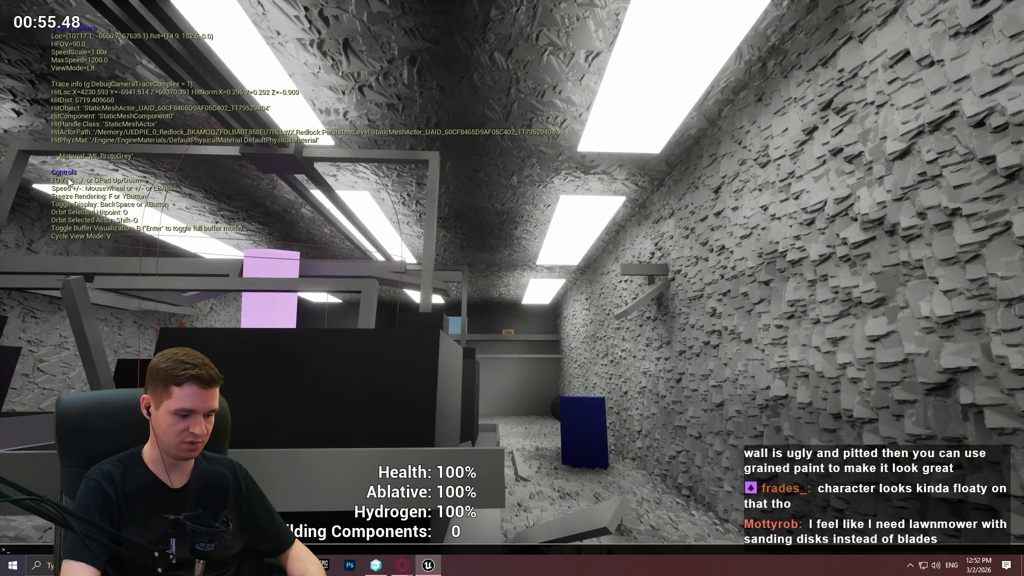
type("fov 14")
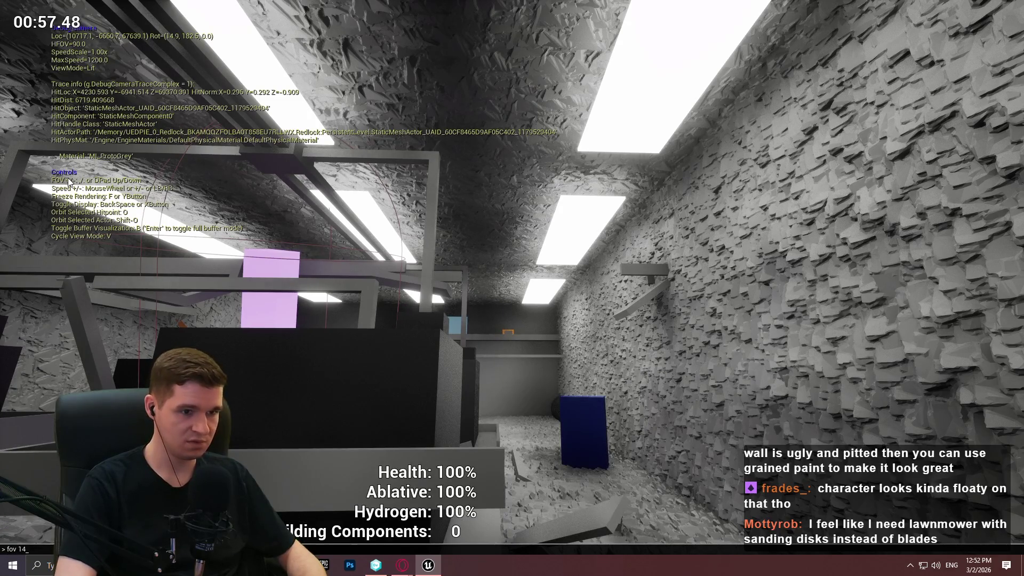
key("Return")
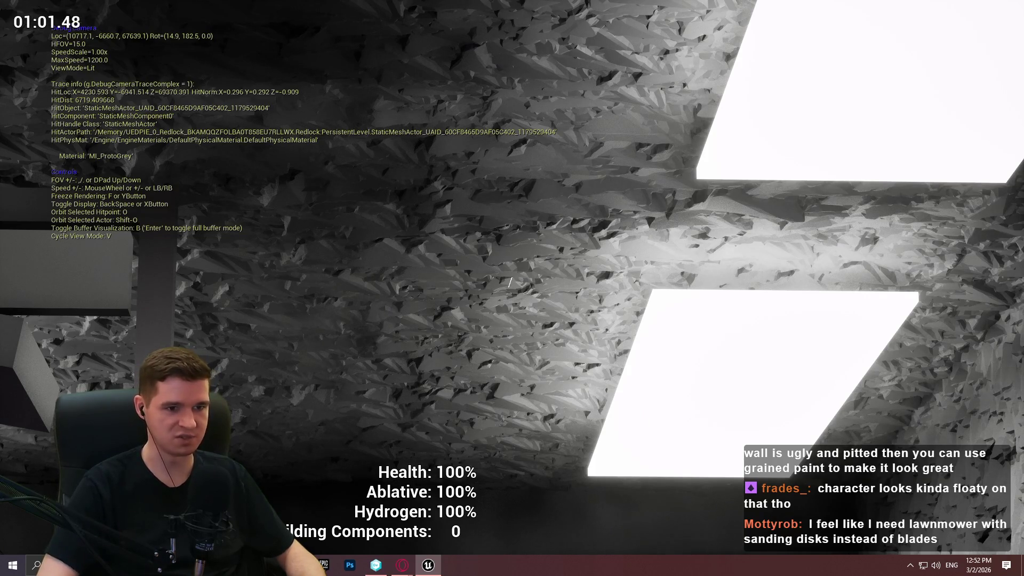
key("grave")
type("fov 90")
key("Return")
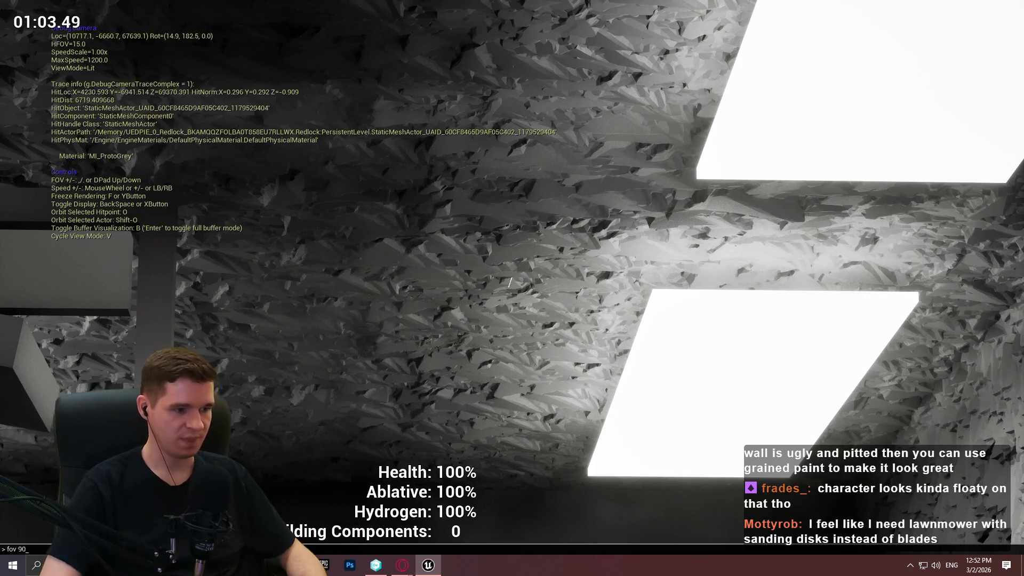
Step: Fly the debug camera past the purple pillar, tanks, rock ceiling and shelving, then open the console
key("a")
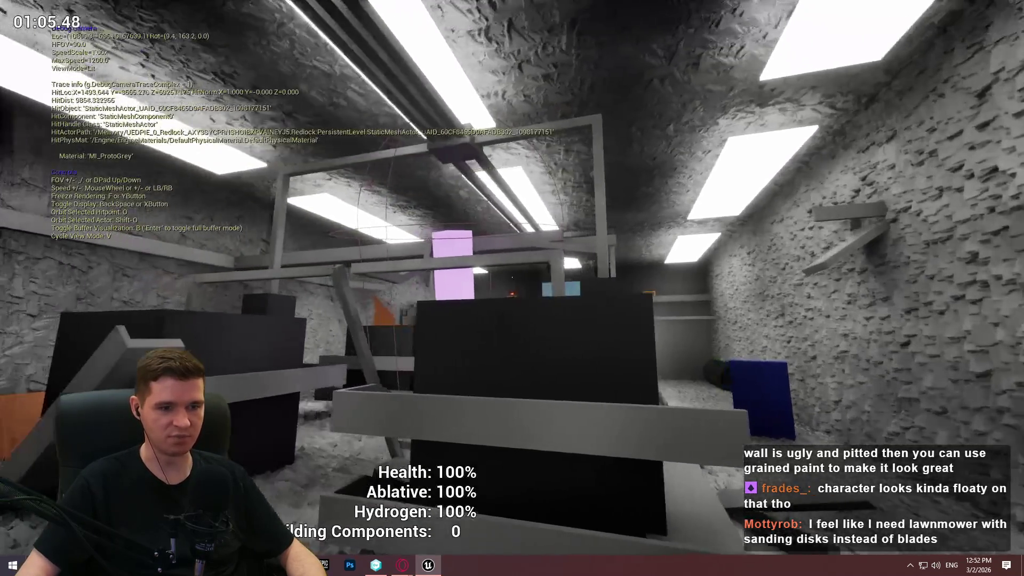
key("a")
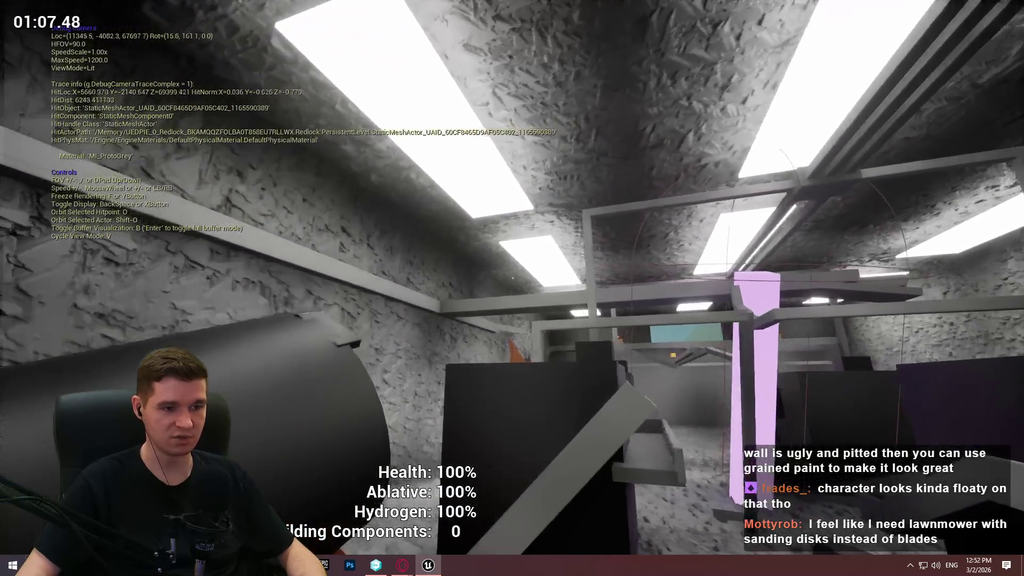
key("w")
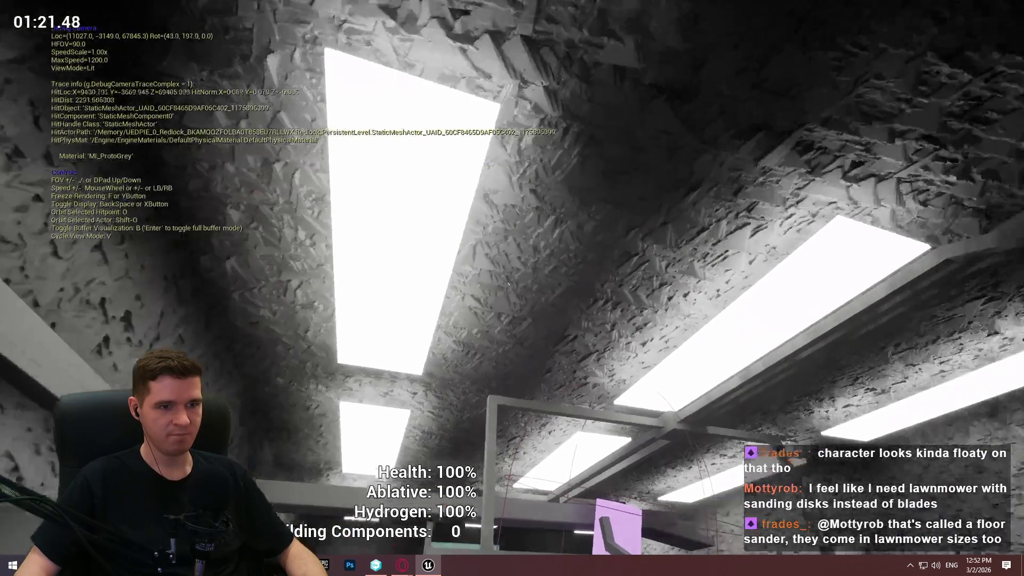
key("w")
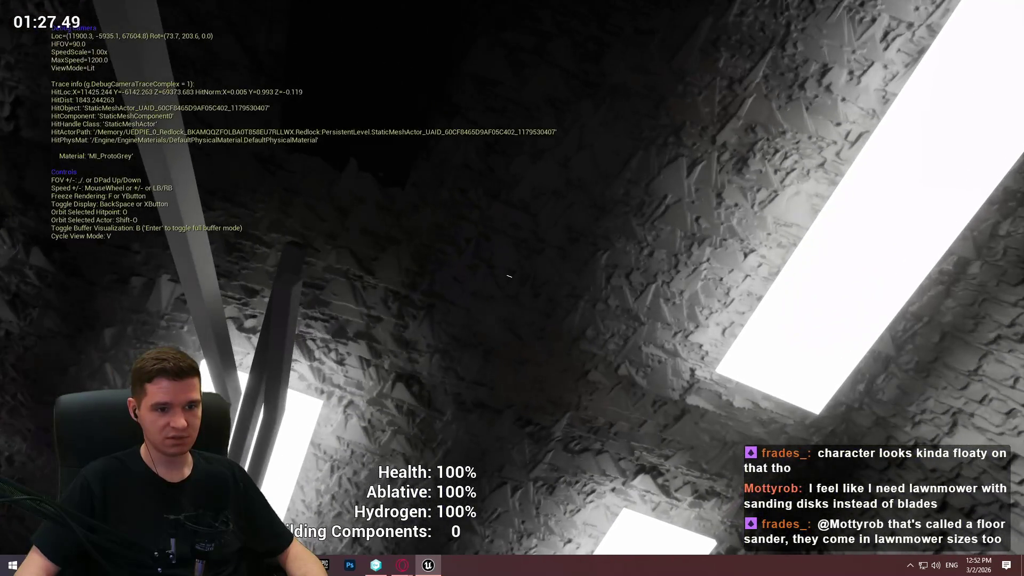
key("w")
key("w")
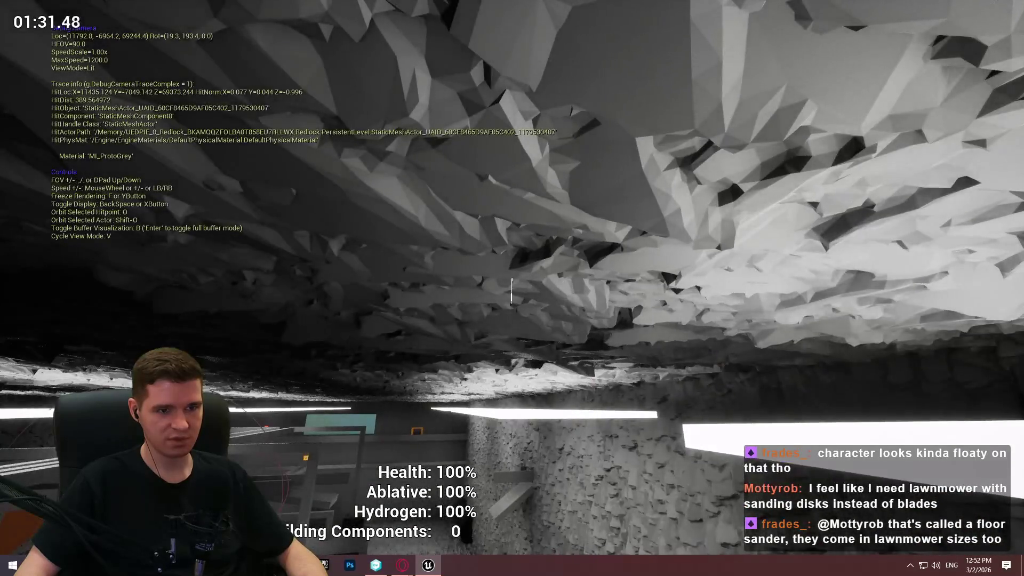
key("w")
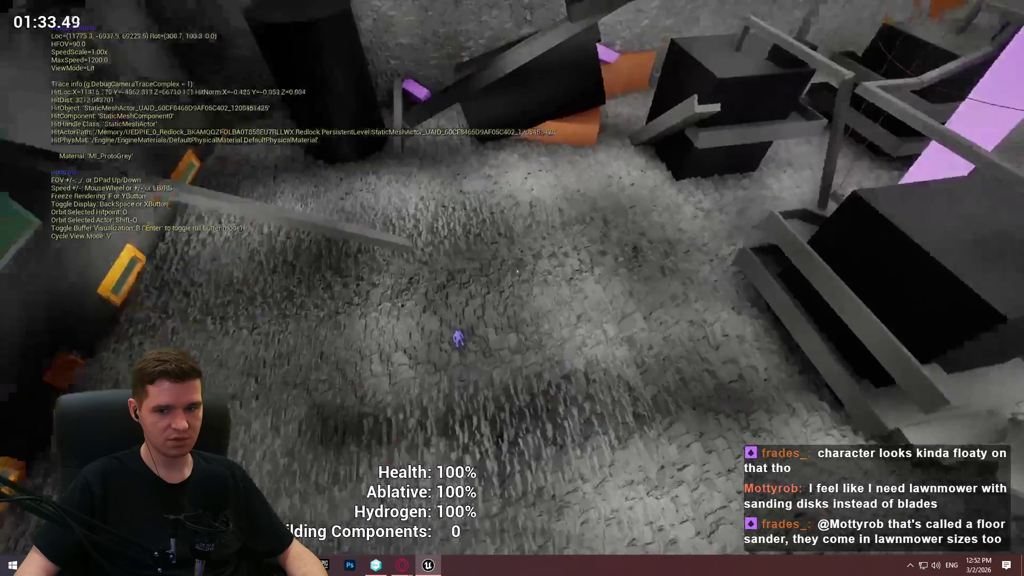
key("w")
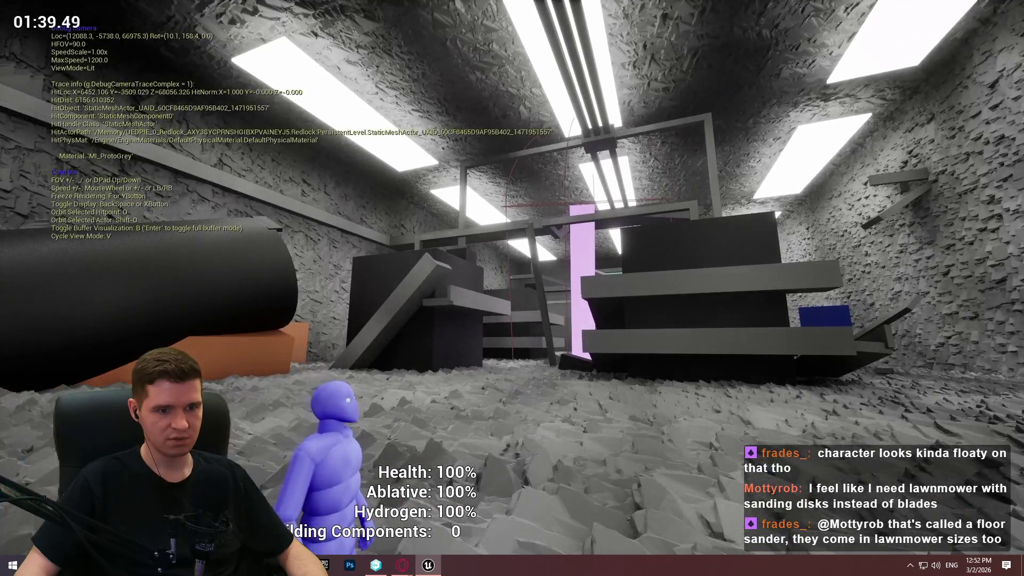
key("w")
key("d")
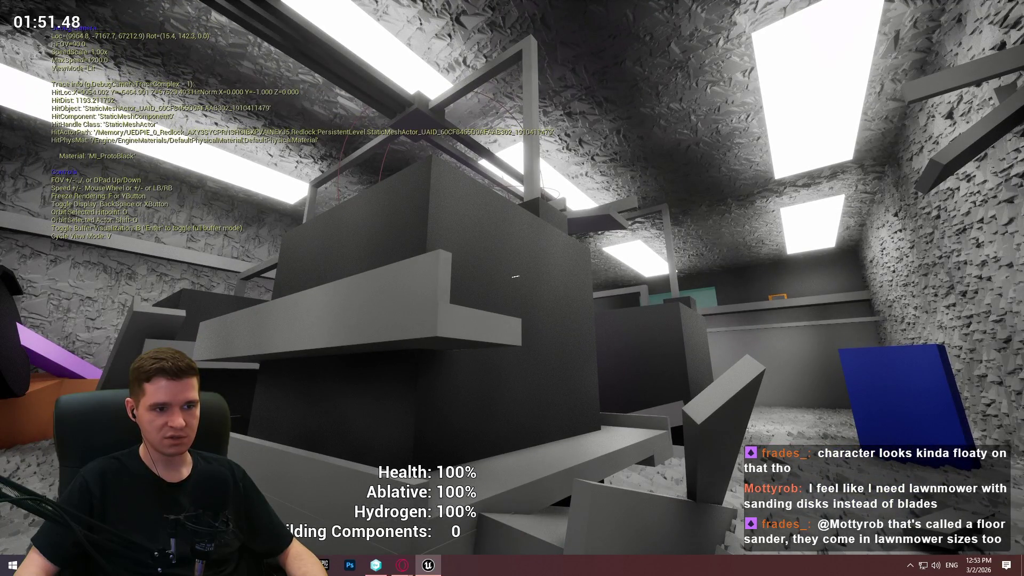
key("grave")
Step: Check the view at fov 15, then restore fov 90
type("fov 1")
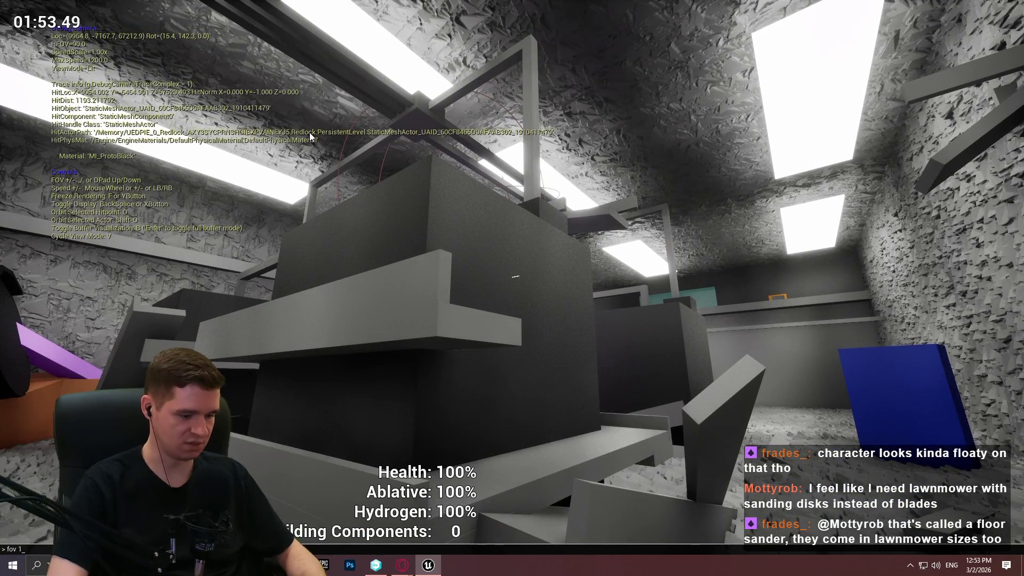
type("5")
key("Return")
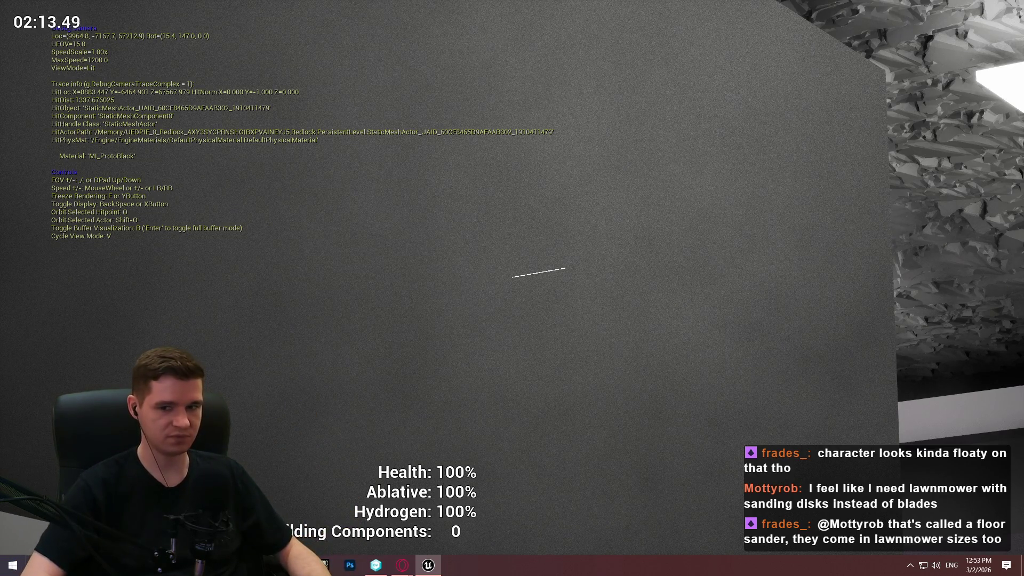
key("grave")
key("Up")
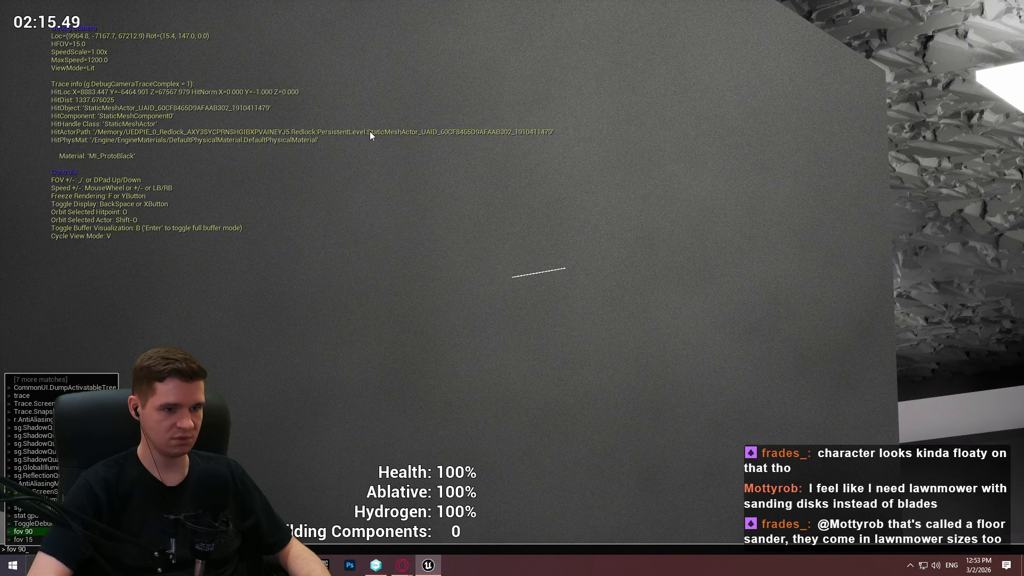
key("Return")
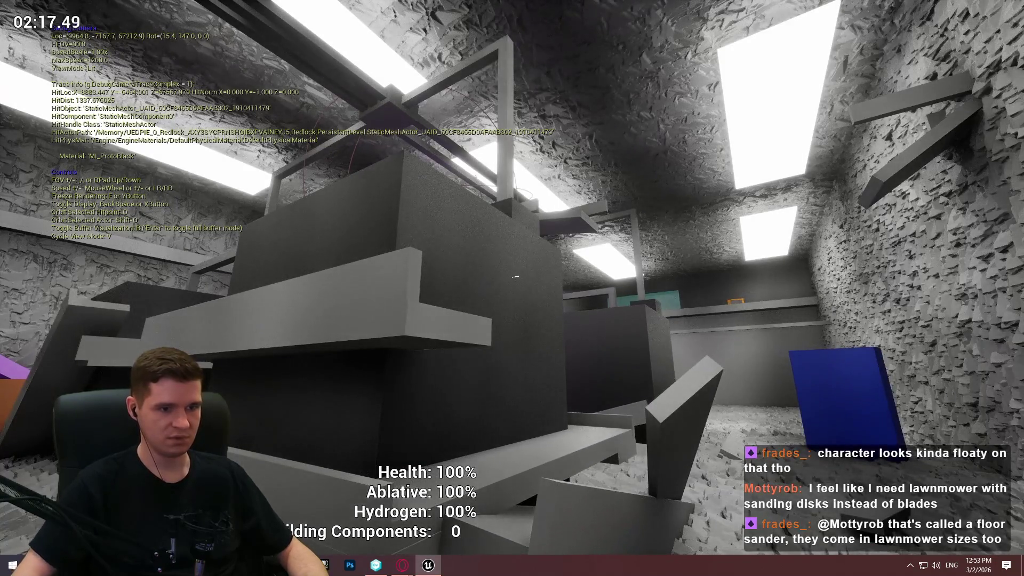
Step: Fly along the rock walls over the lit room, then end the play session
mouse_move(512, 278)
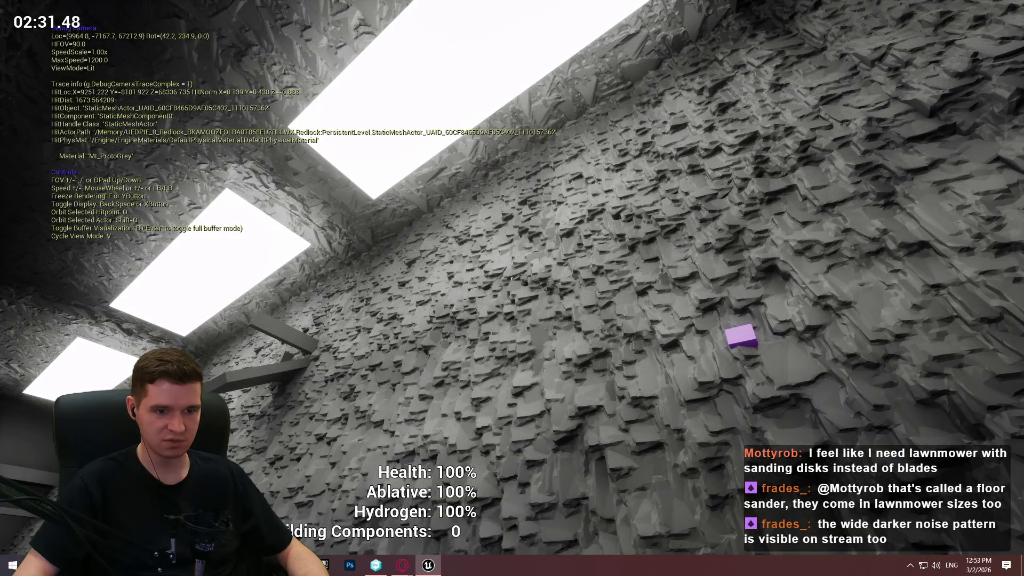
key("w")
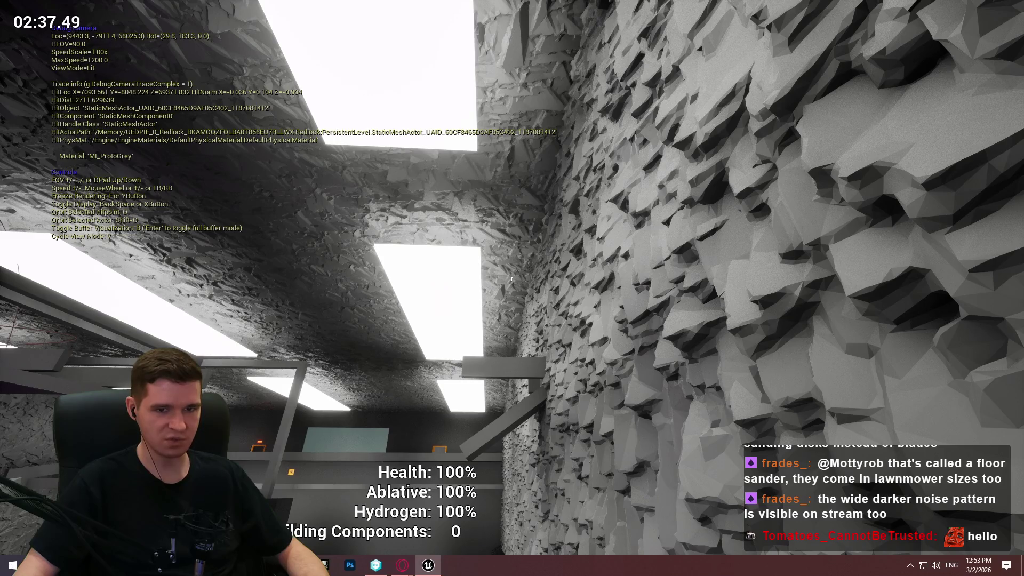
key("w")
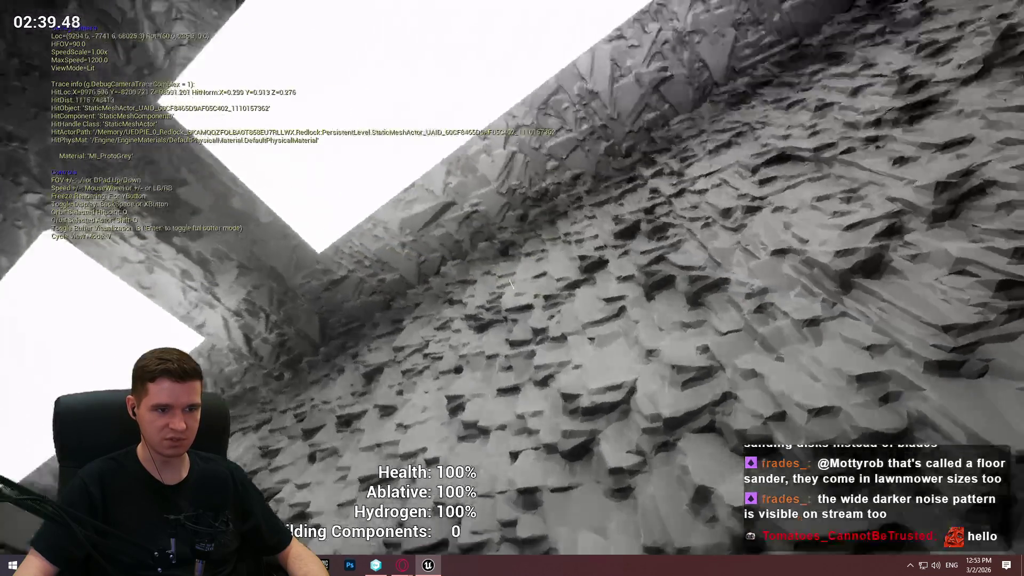
key("w")
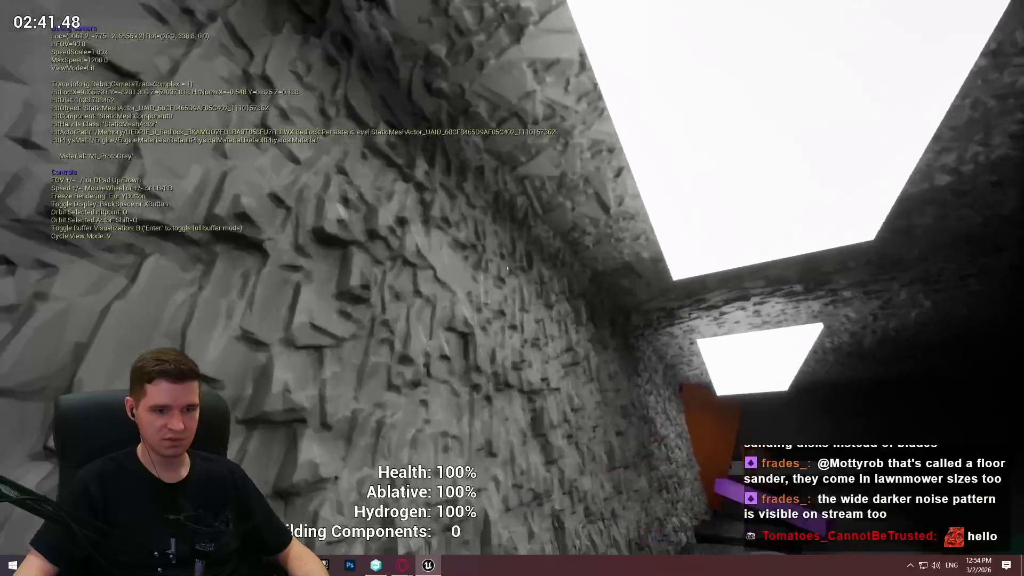
key("w")
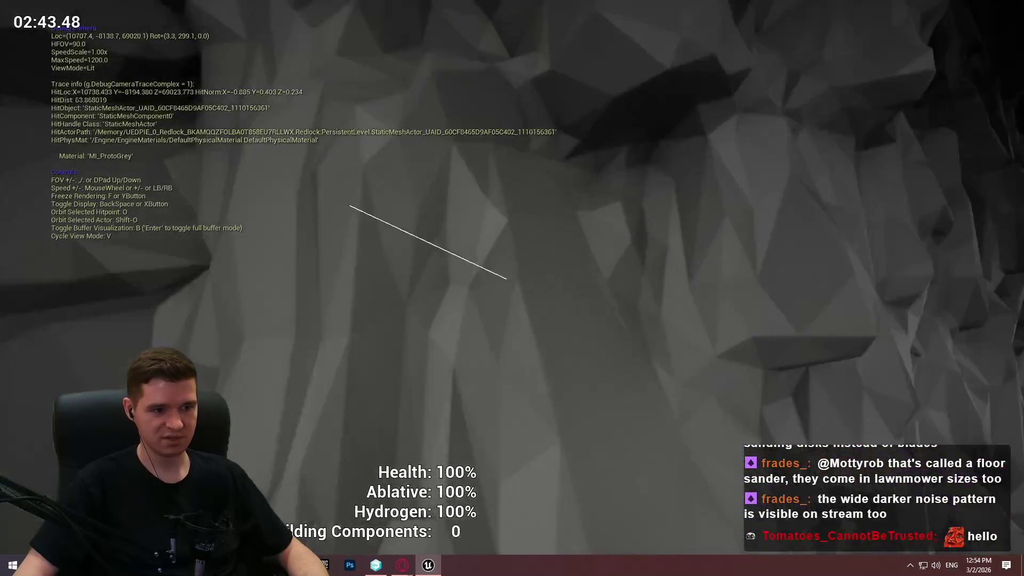
key("w")
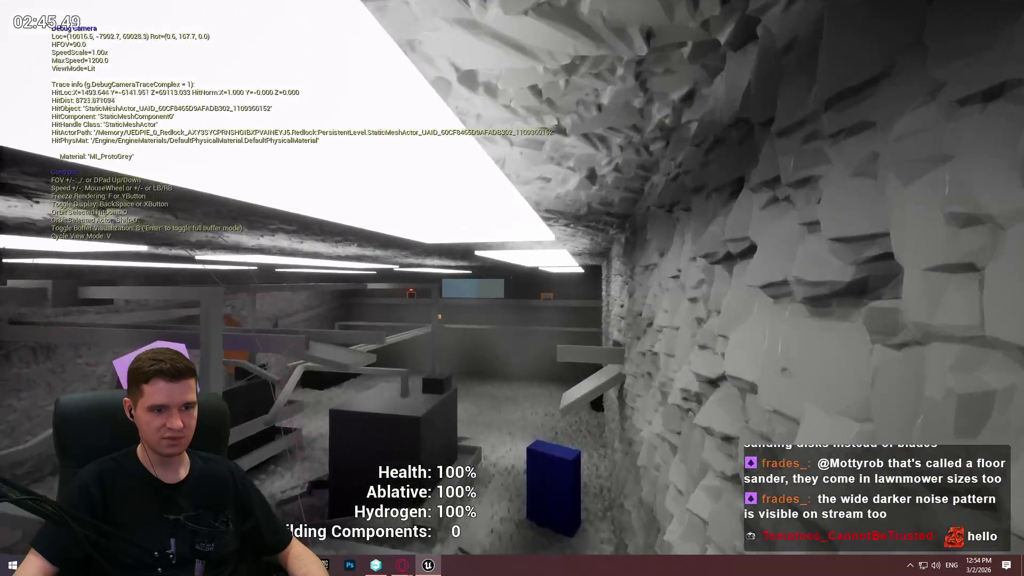
key("w")
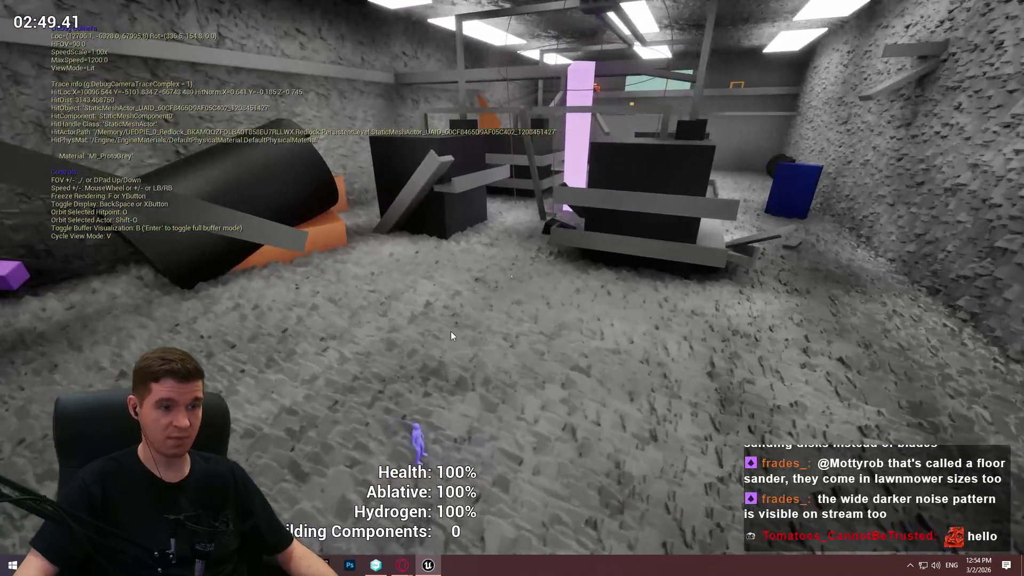
key("Escape")
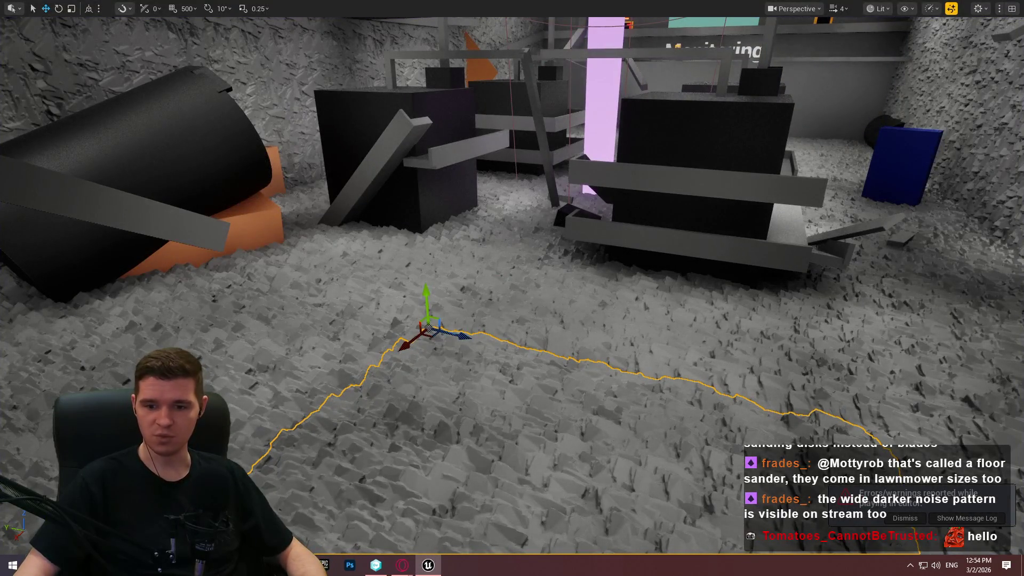
key("alt+Tab")
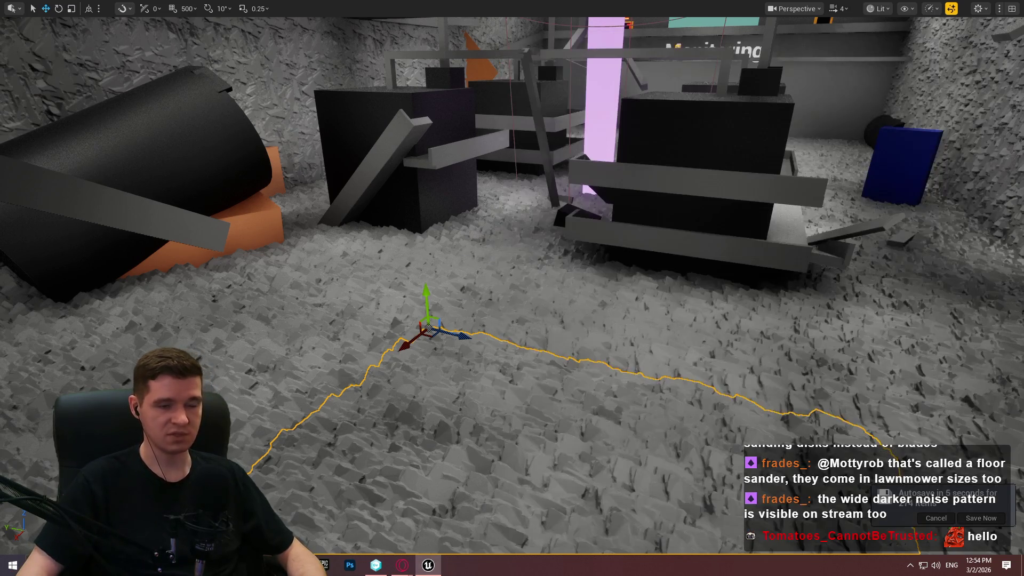
left_click_drag(433, 160, 392, 159)
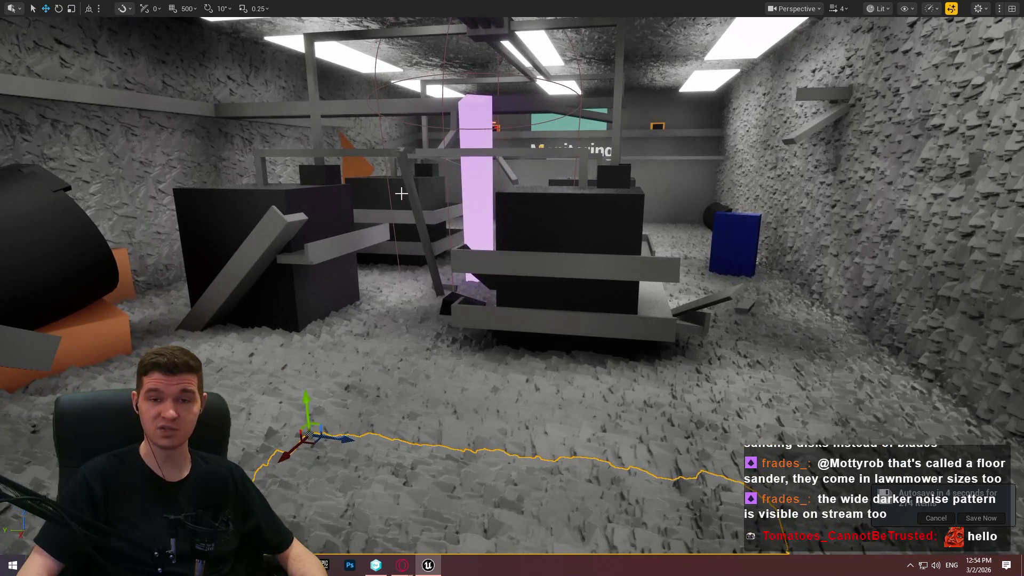
Step: Fly the viewport through the room to the large black cylinder near the rock wall and purple blocks
mouse_move(445, 173)
left_mouse_down()
mouse_move(450, 104)
mouse_move(504, 99)
mouse_move(496, 139)
mouse_move(496, 107)
mouse_move(510, 102)
mouse_move(510, 126)
mouse_move(458, 166)
left_mouse_up()
scroll(505, 99, "down", 2)
scroll(496, 107, "down", 3)
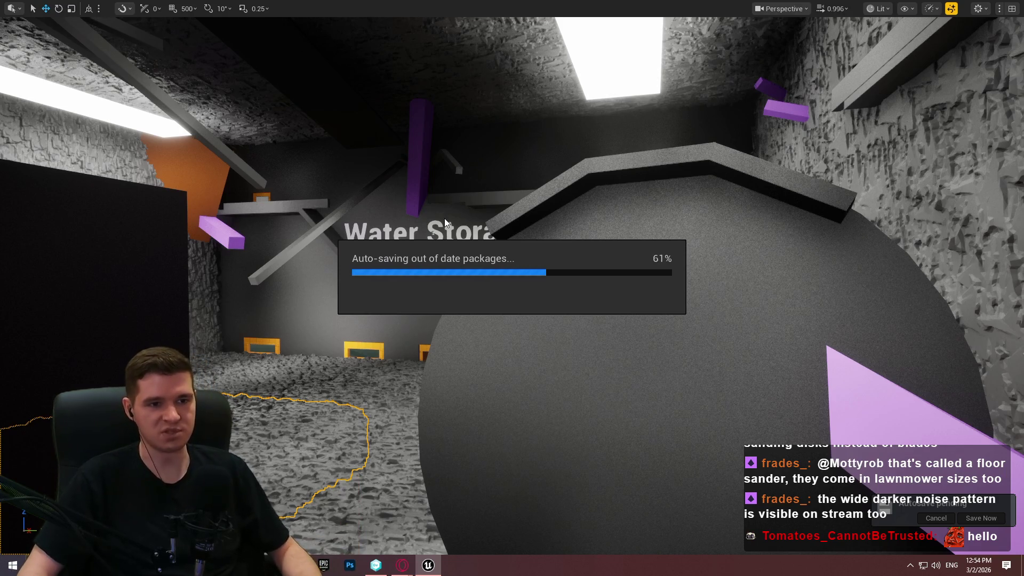
left_click_drag(463, 160, 448, 149)
scroll(514, 197, "up", 1)
mouse_move(512, 197)
left_mouse_down()
mouse_move(528, 176)
mouse_move(713, 246)
left_mouse_up()
Step: Play From Here on top of the cylinder, dismiss the welcome message and run forward
right_click(499, 406)
left_click(581, 403)
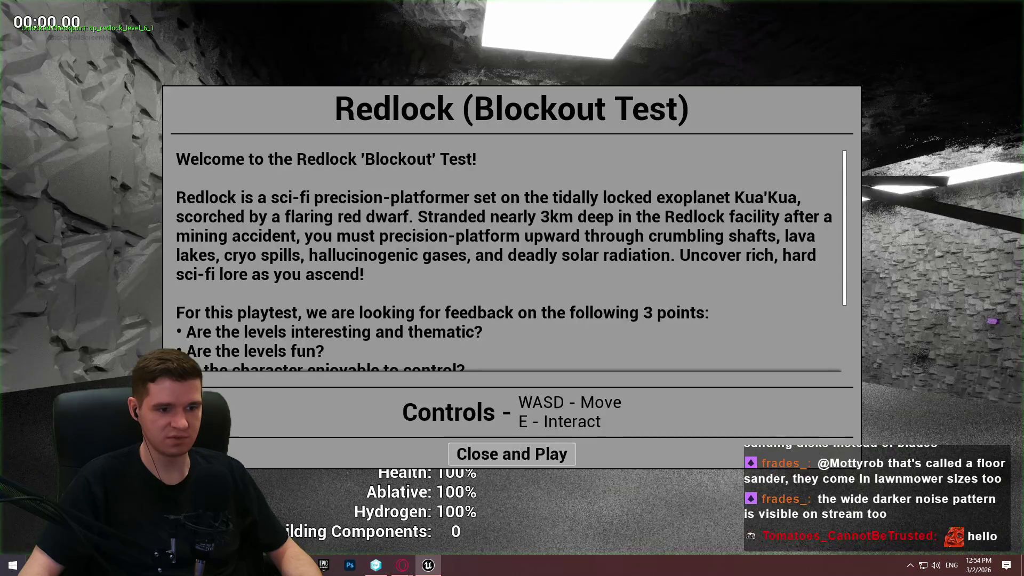
left_click(511, 454)
key("w")
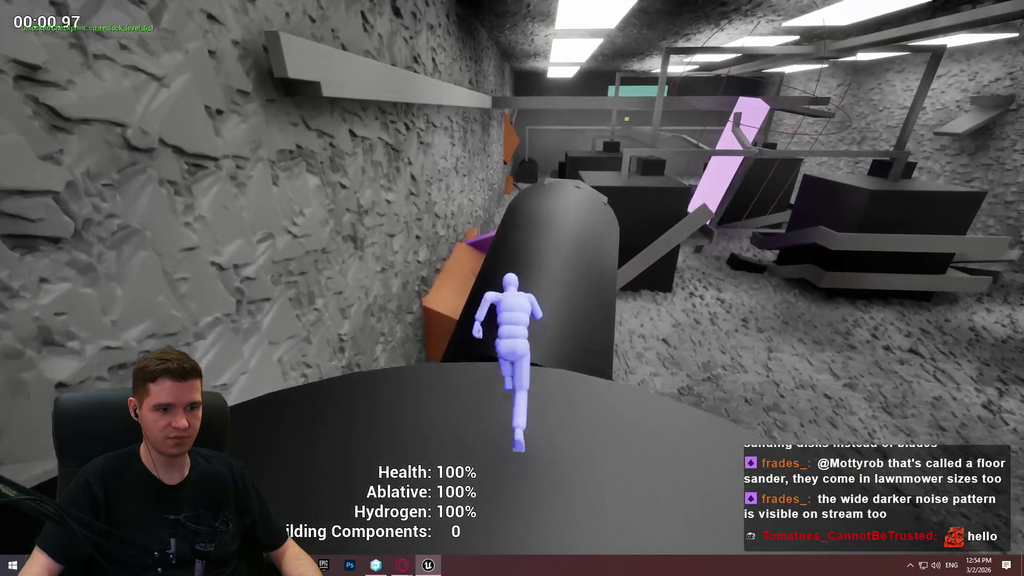
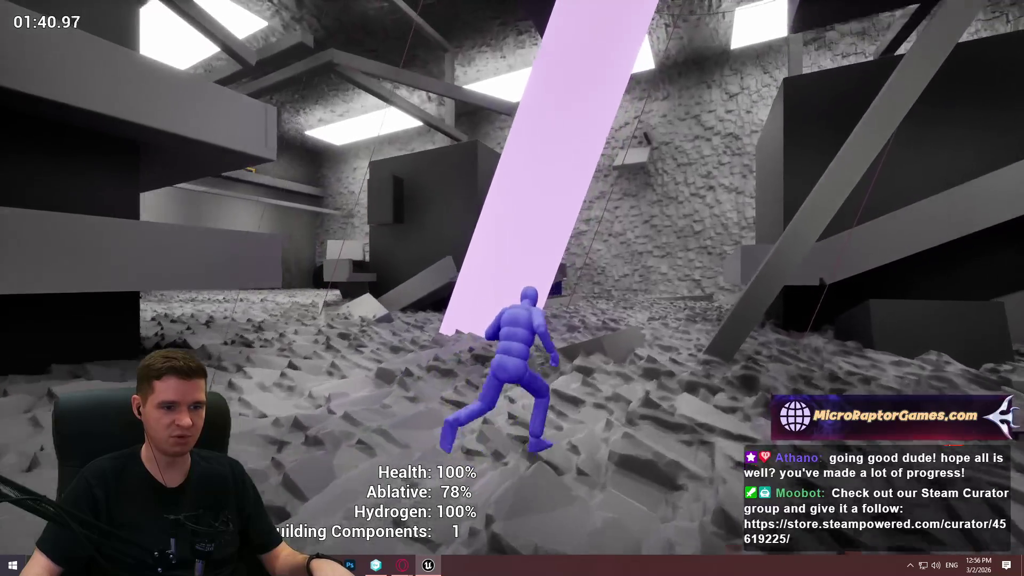
Step: Run and climb the character along the grey ledges into the rubble room, then stop the playtest
key("w")
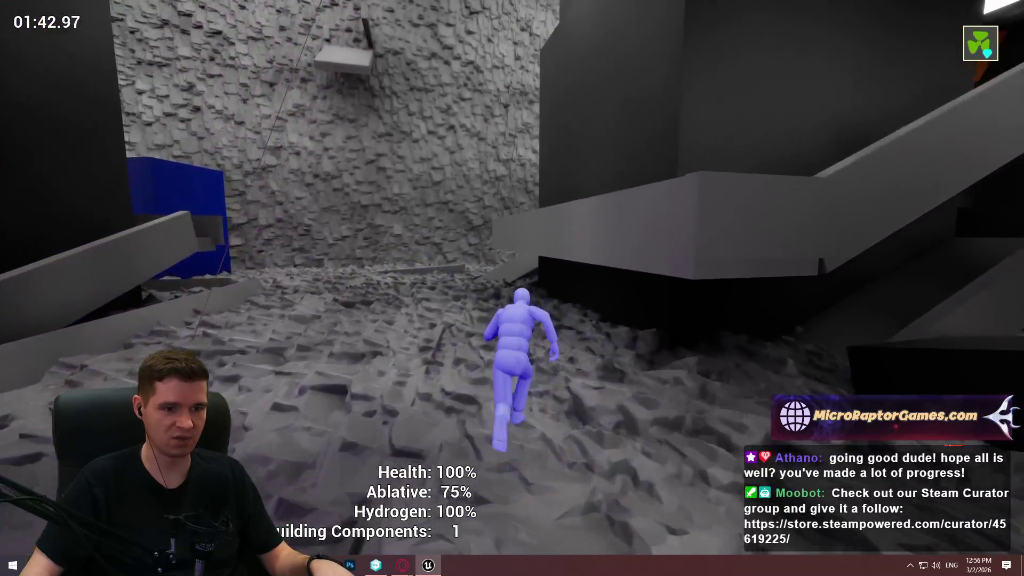
key("space")
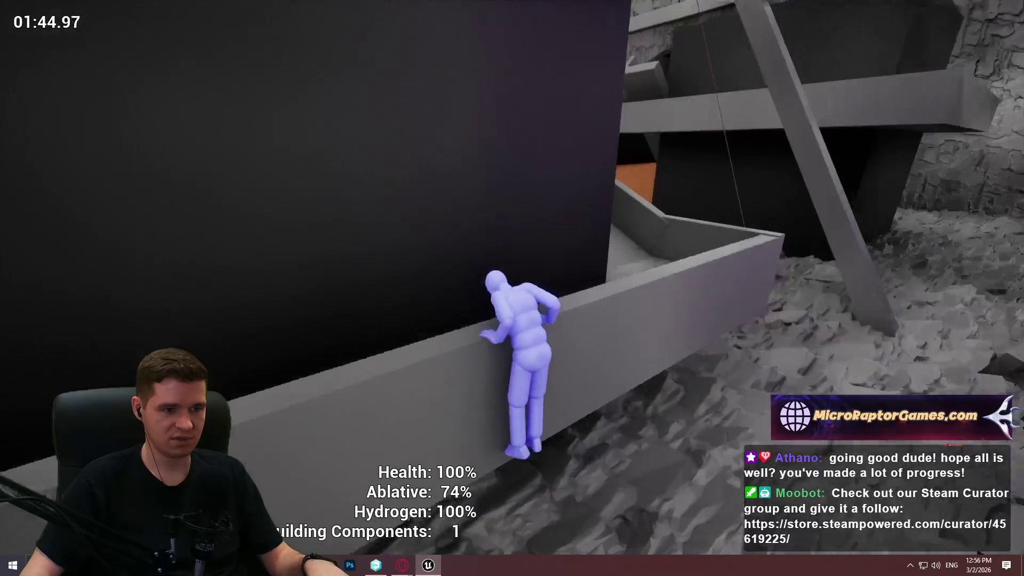
key("w")
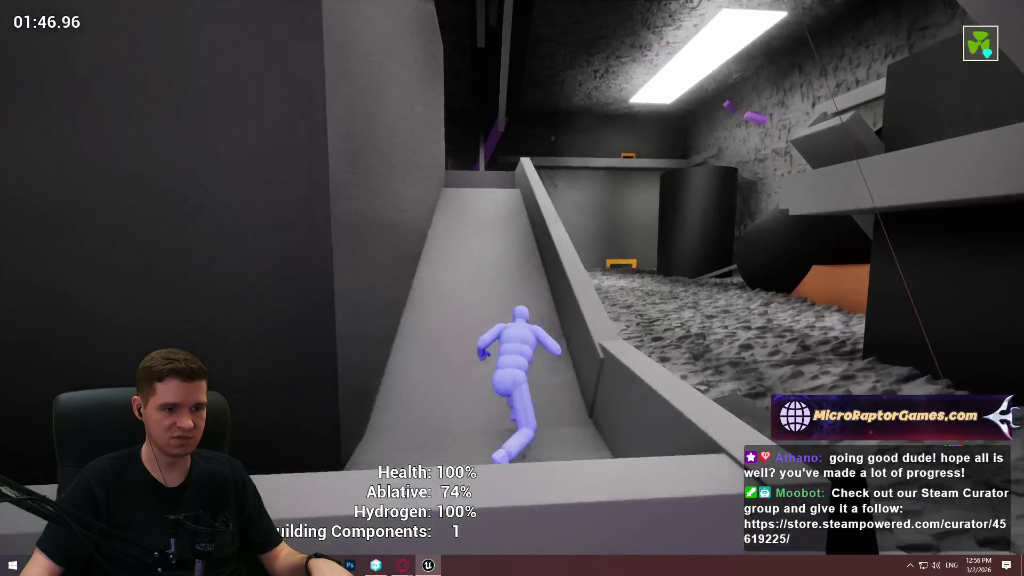
key("w")
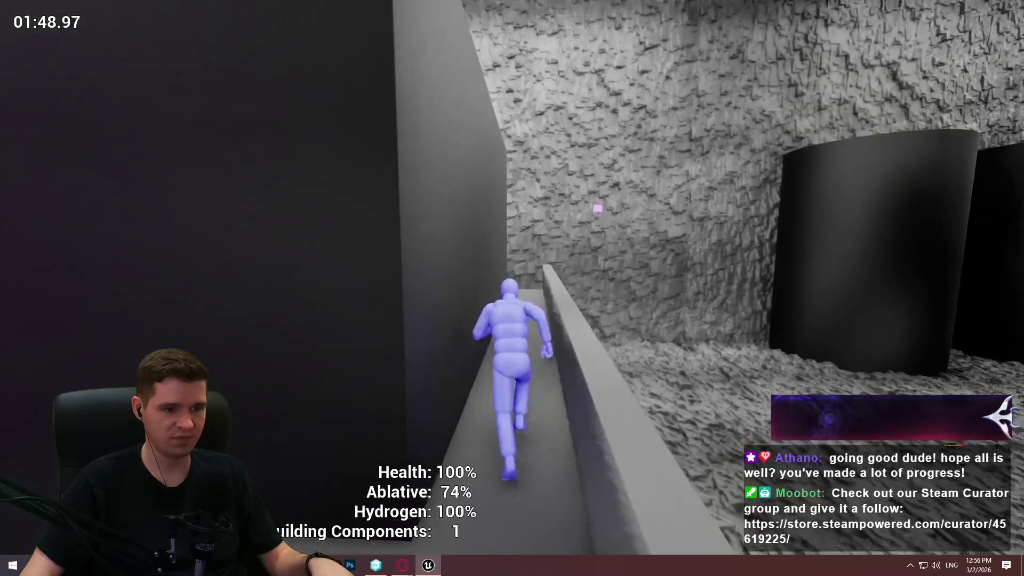
key("w")
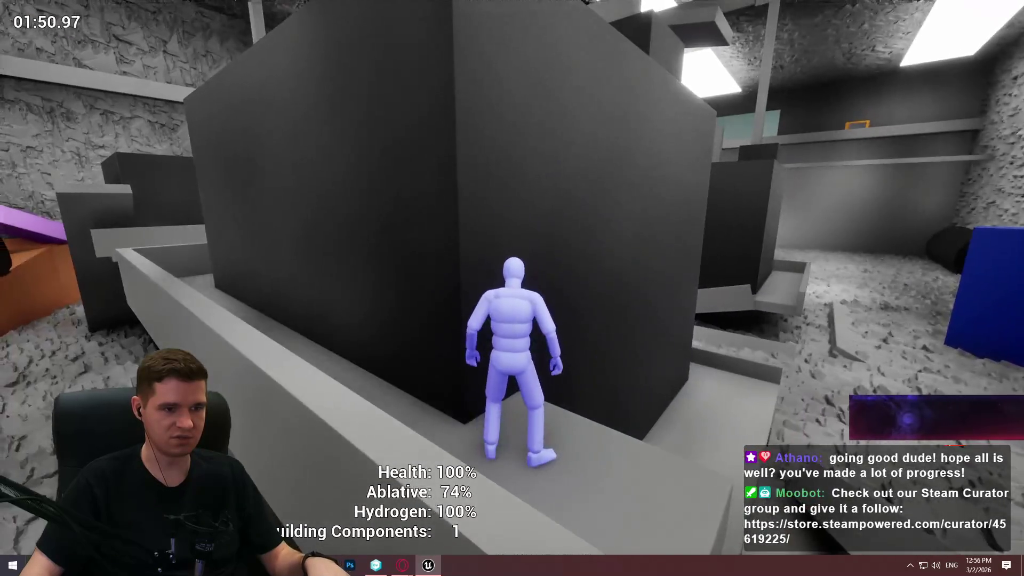
key("w")
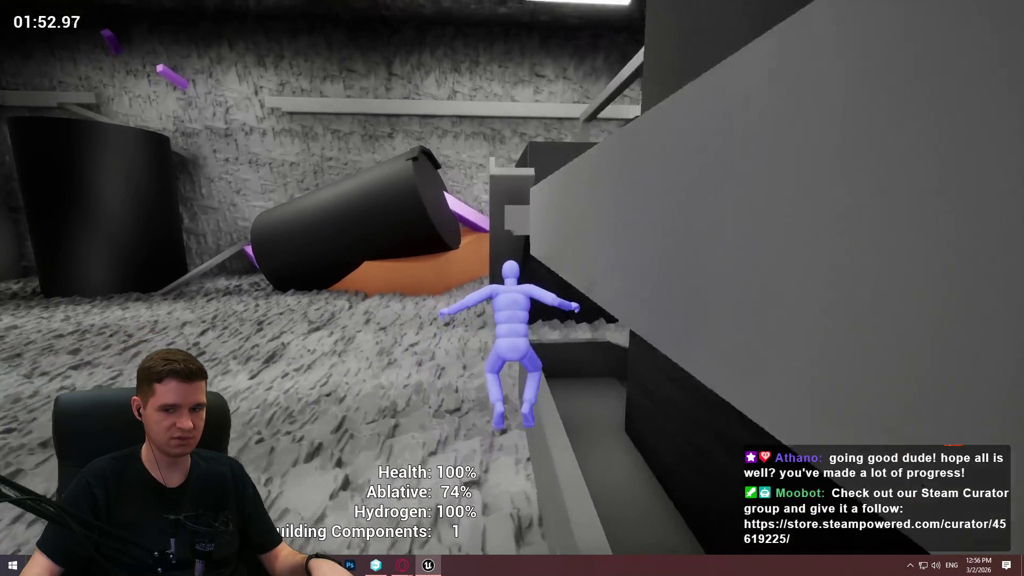
key("w")
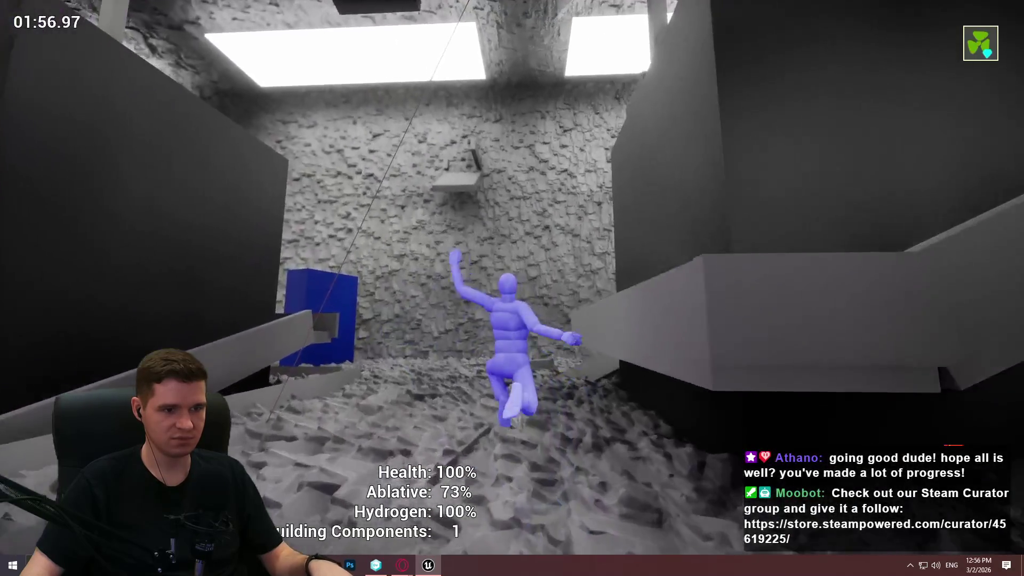
key("Escape")
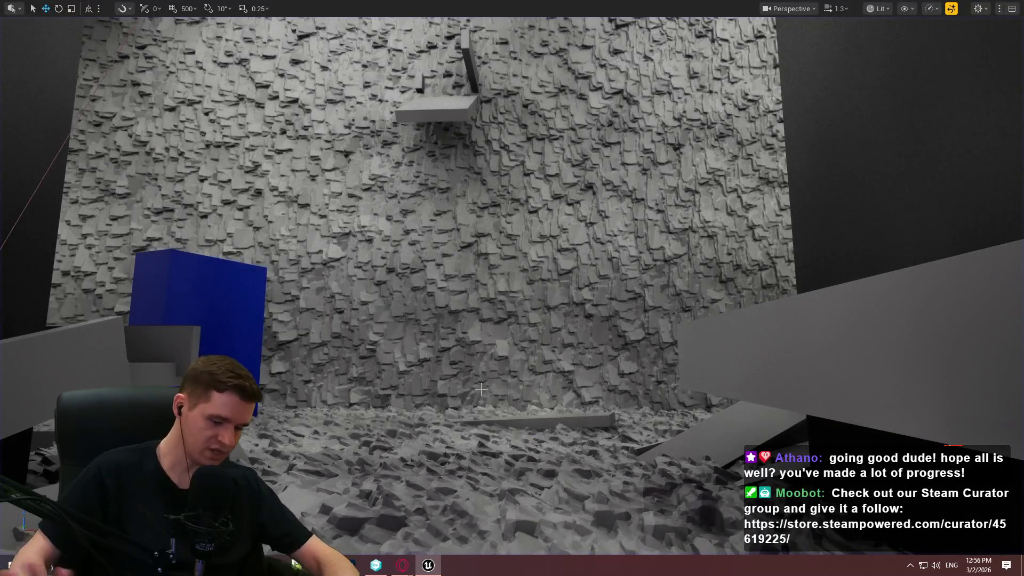
Step: Restore the full editor layout and bring the Notepad++ mesh design notes to the front
key("F11")
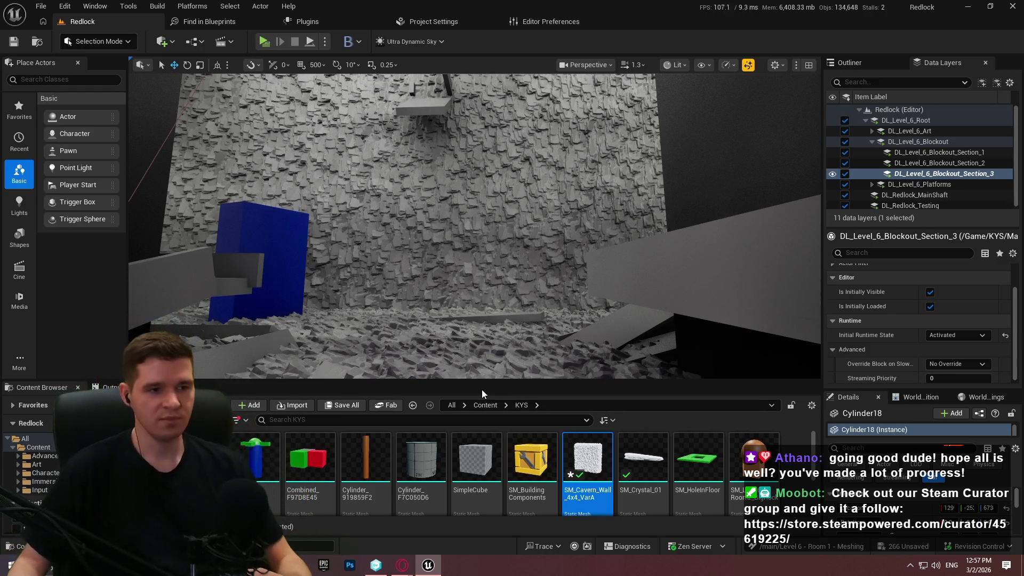
key("alt+Tab")
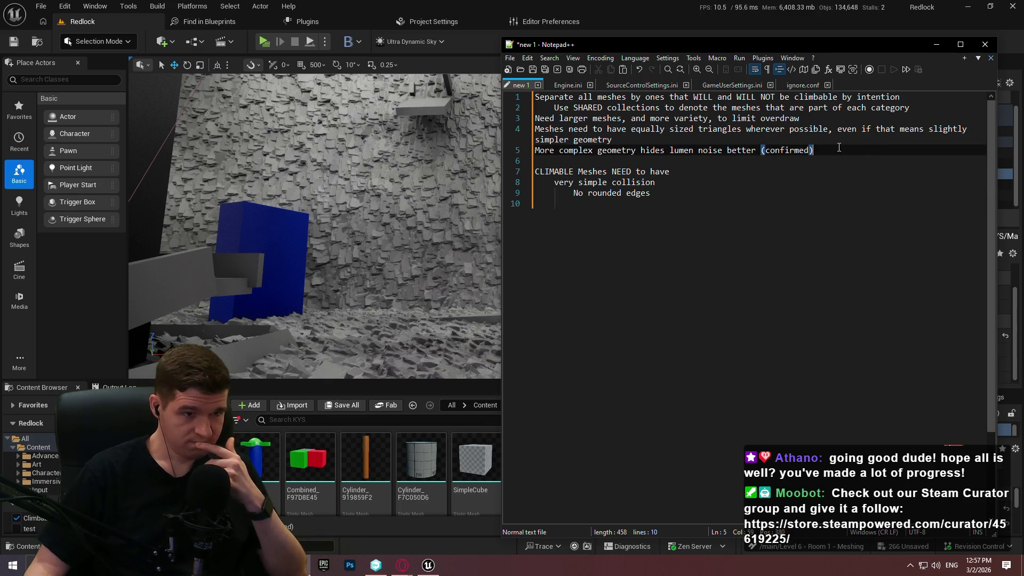
left_click(722, 129)
Step: Reposition, zoom and widen the Notepad++ notes window for reading, then return to the Unreal editor
mouse_move(782, 47)
left_mouse_down()
mouse_move(460, 74)
mouse_move(508, 56)
left_mouse_up()
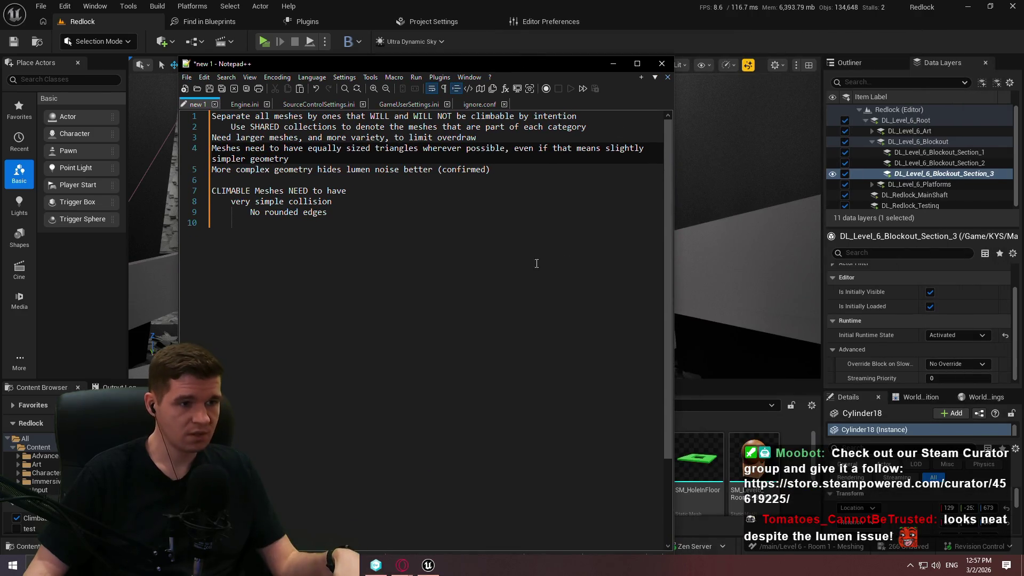
scroll(673, 245, "up", 2)
left_click_drag(673, 246, 942, 148)
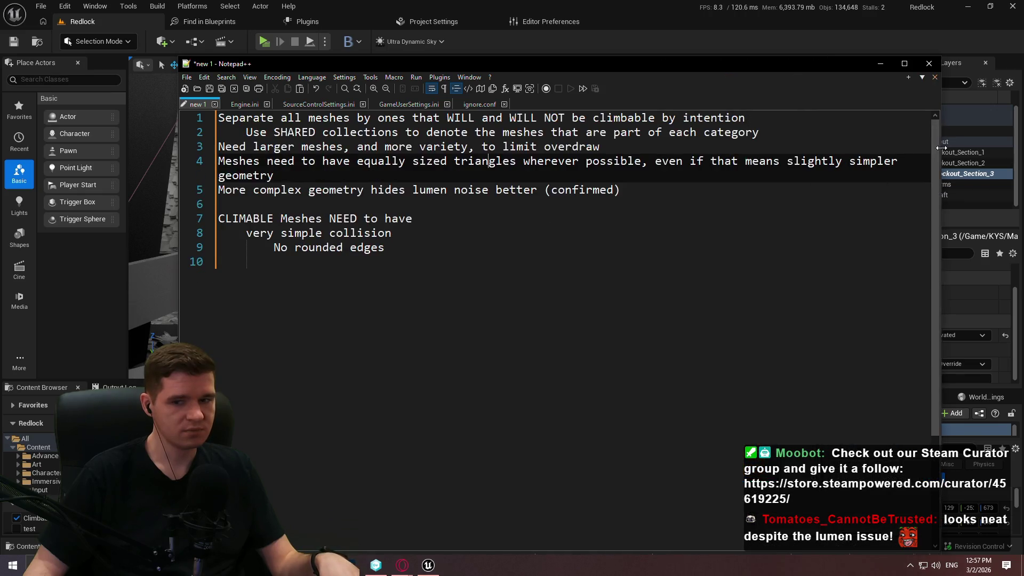
mouse_move(567, 67)
left_mouse_down()
mouse_move(522, 58)
mouse_move(545, 61)
left_mouse_up()
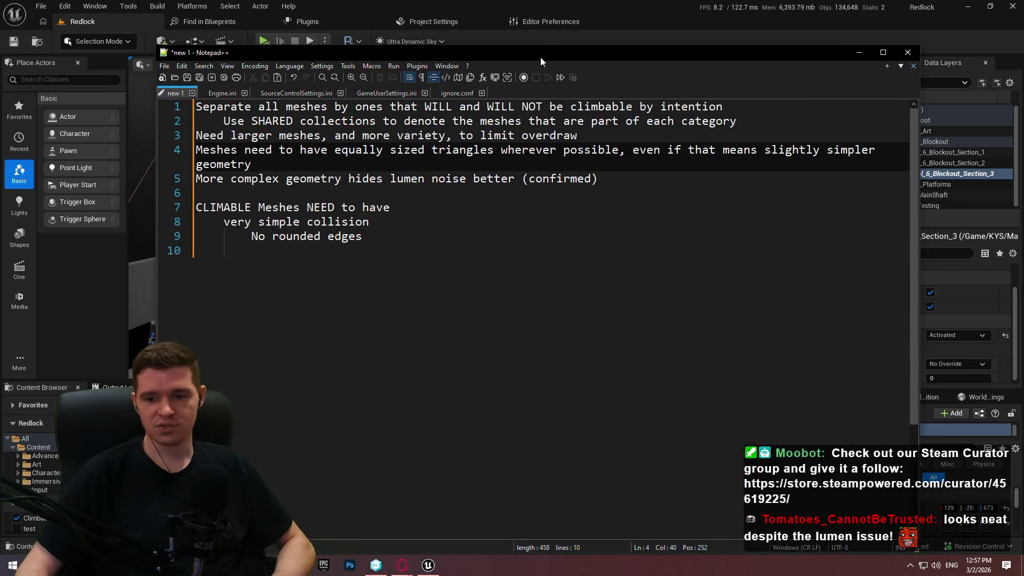
left_click(612, 6)
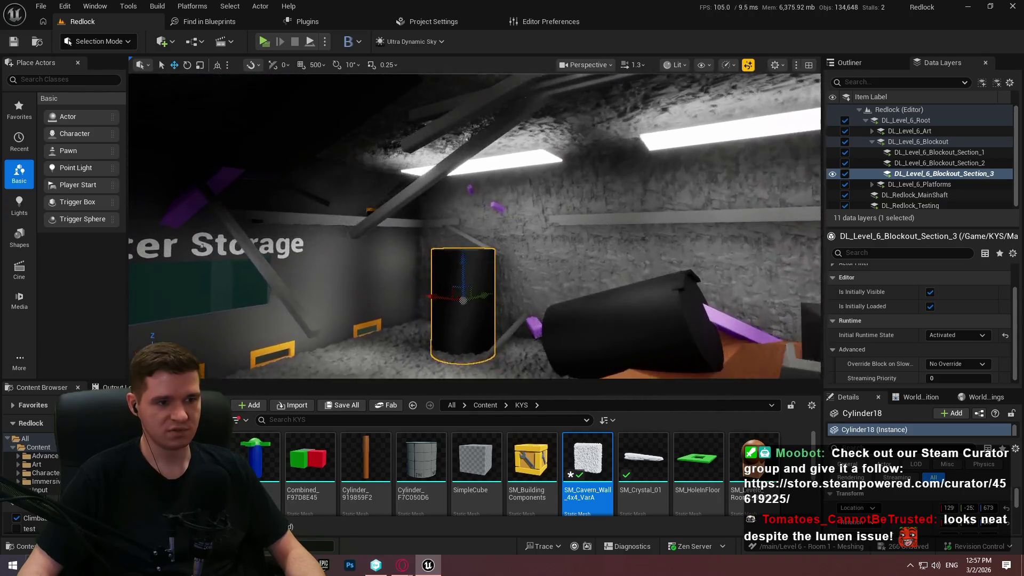
Step: Start Play-In-Editor from the cavern floor spot in the full-screen view
key("Escape")
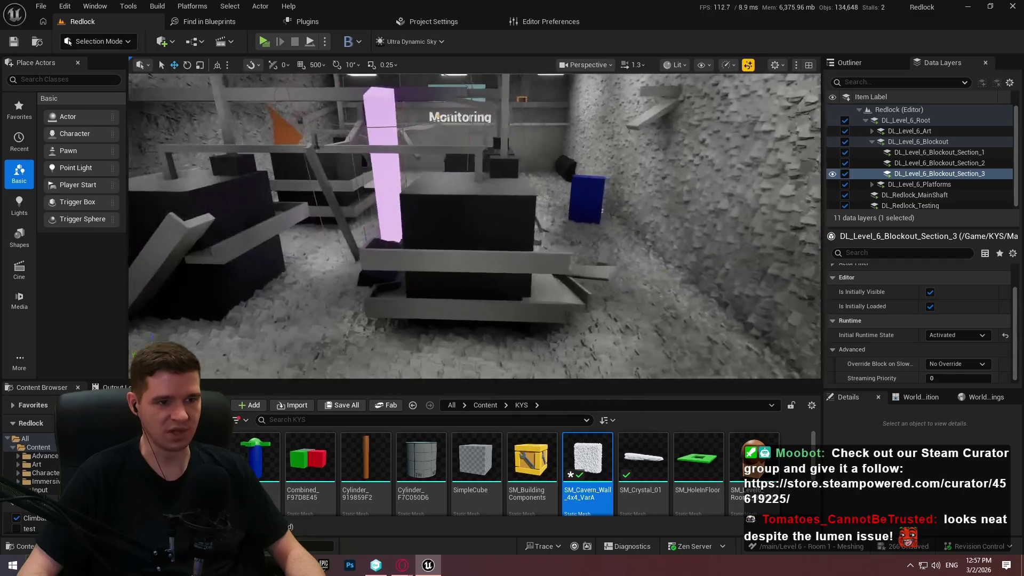
right_click(521, 292)
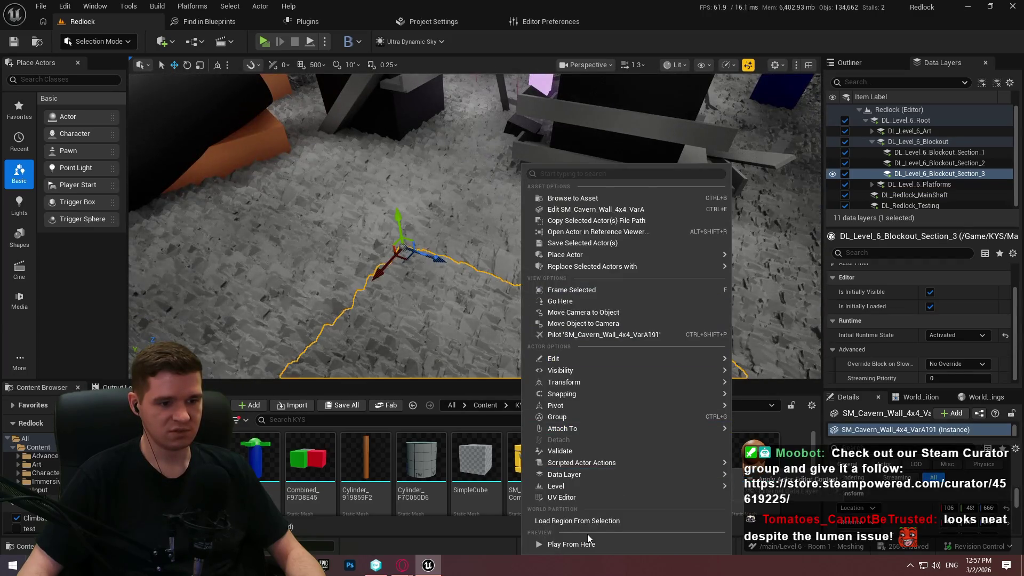
left_click(589, 543)
left_click(475, 323)
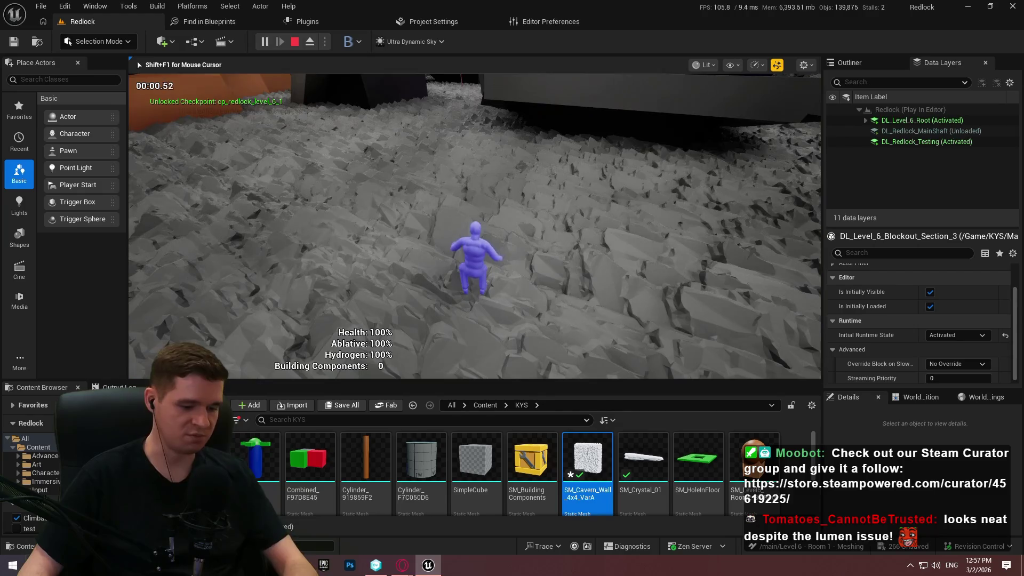
key("F11")
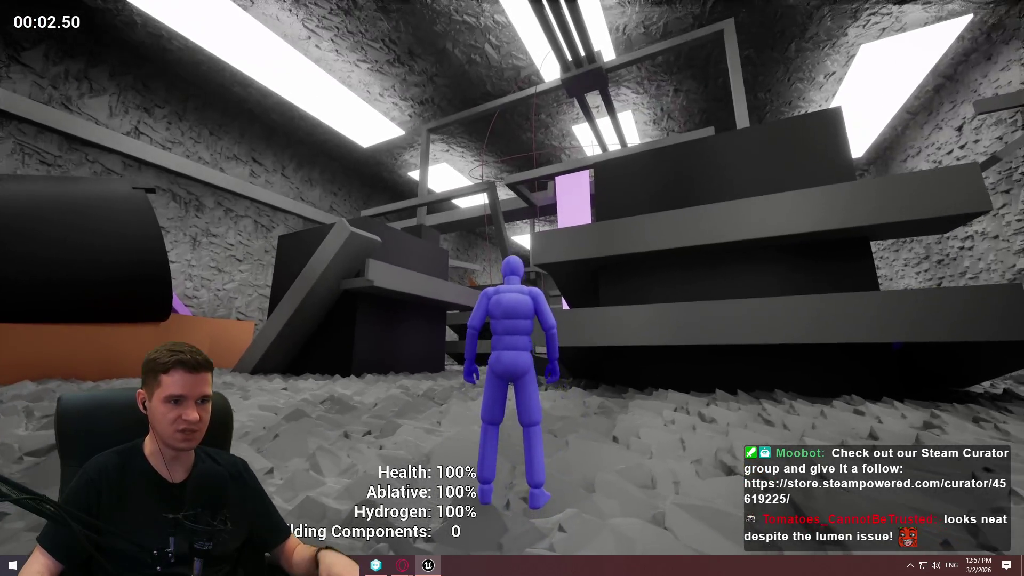
Step: Run the character toward the stairs and jump onto the ledge
key("w")
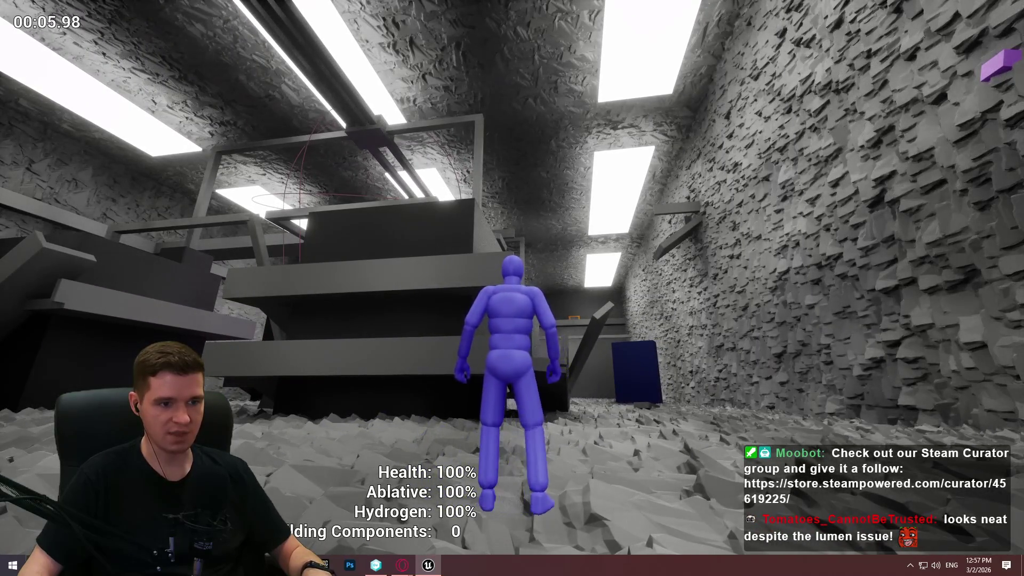
key("w")
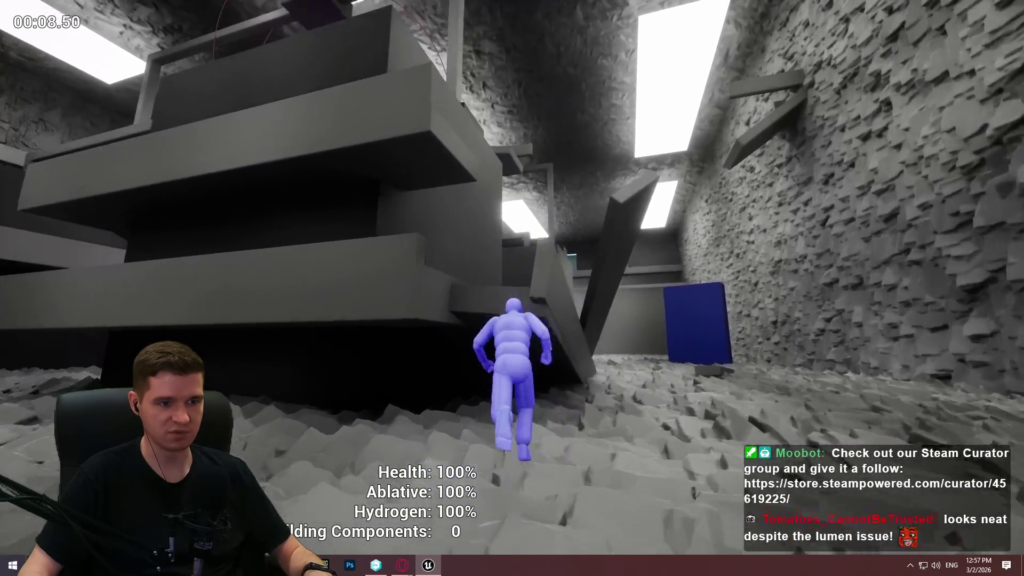
key("space")
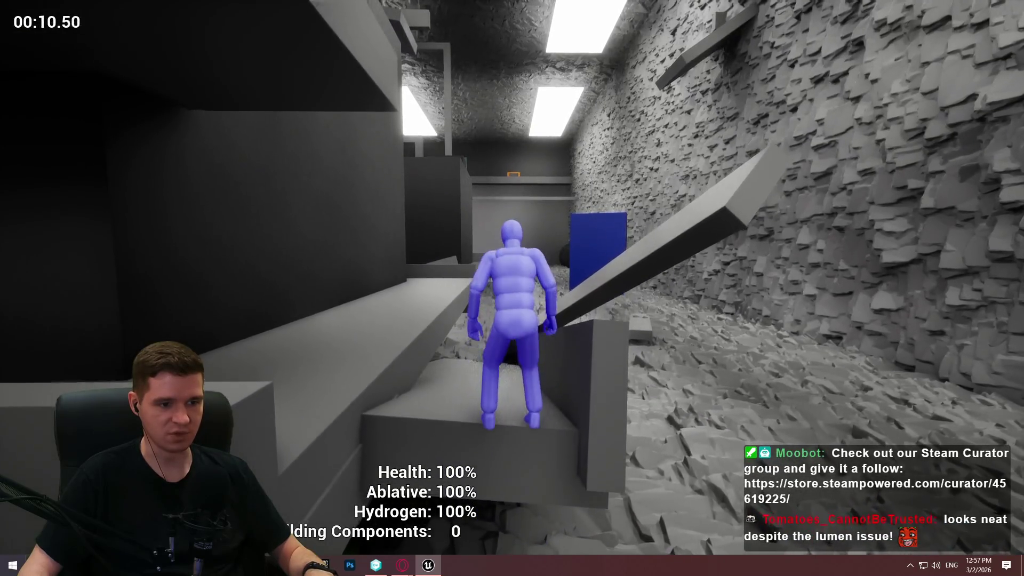
Step: Rerun the fov 90 command and other previous console commands from history
key("grave")
key("Up")
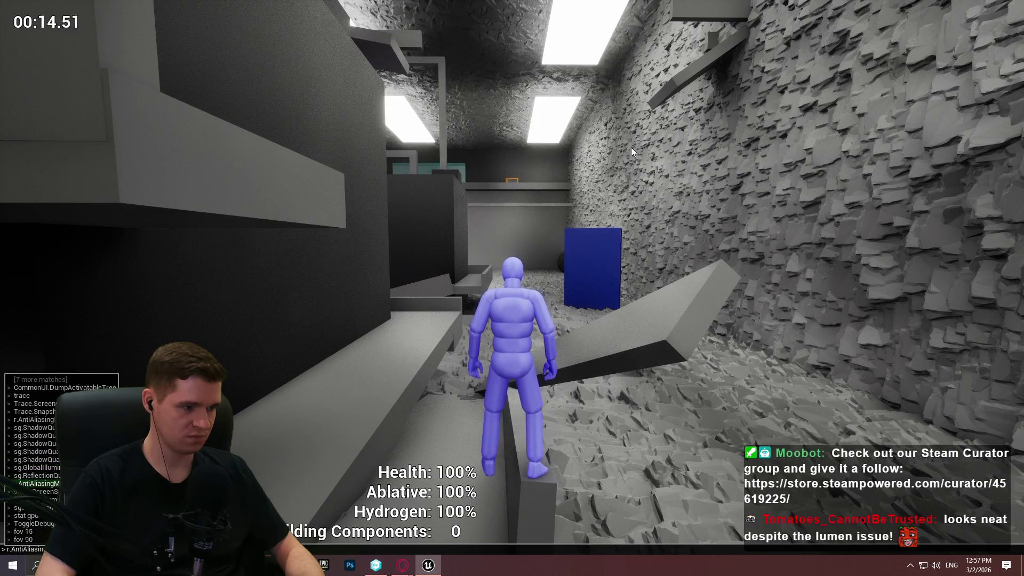
key("Return")
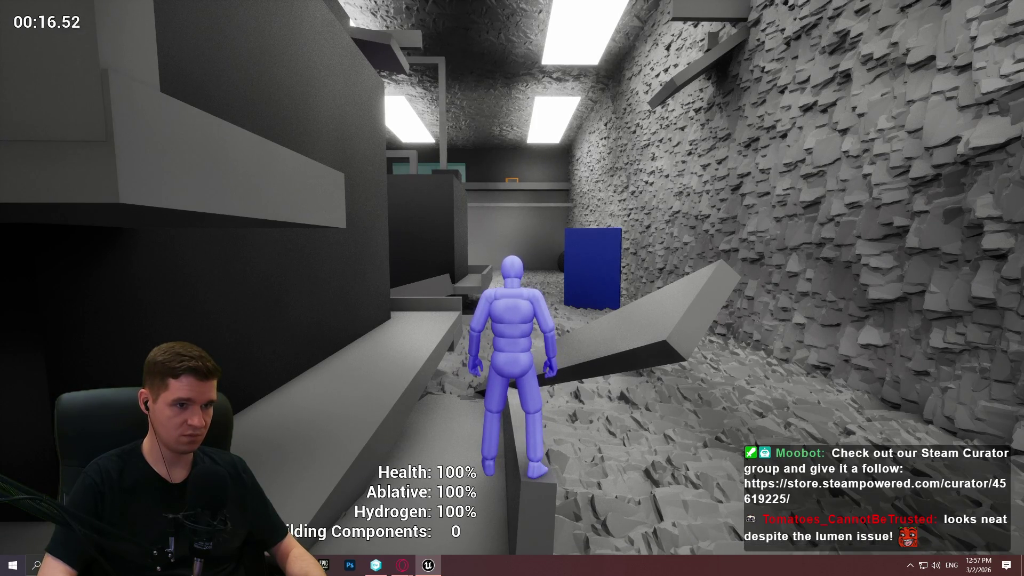
key("grave")
key("Up")
key("Return")
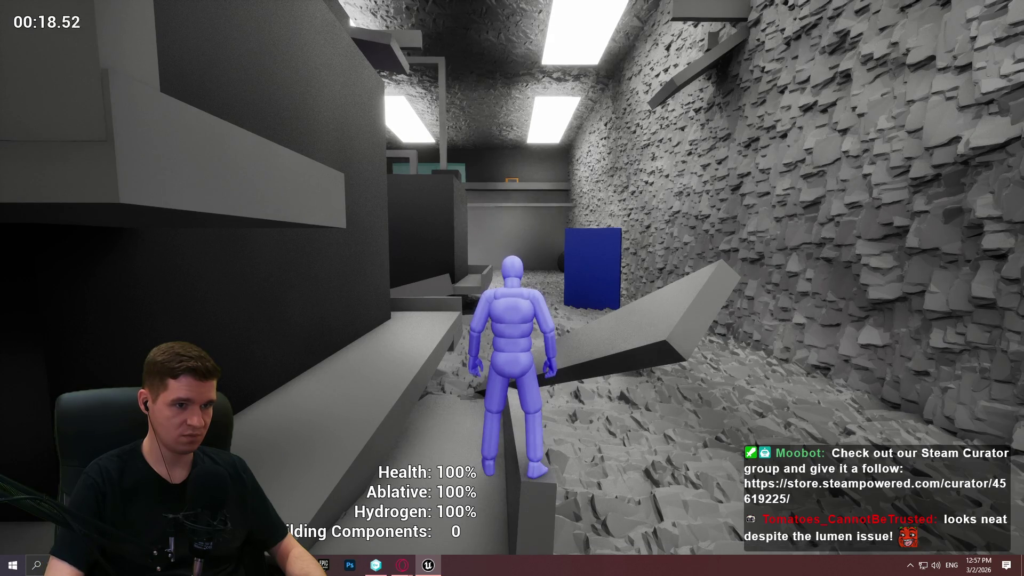
key("grave")
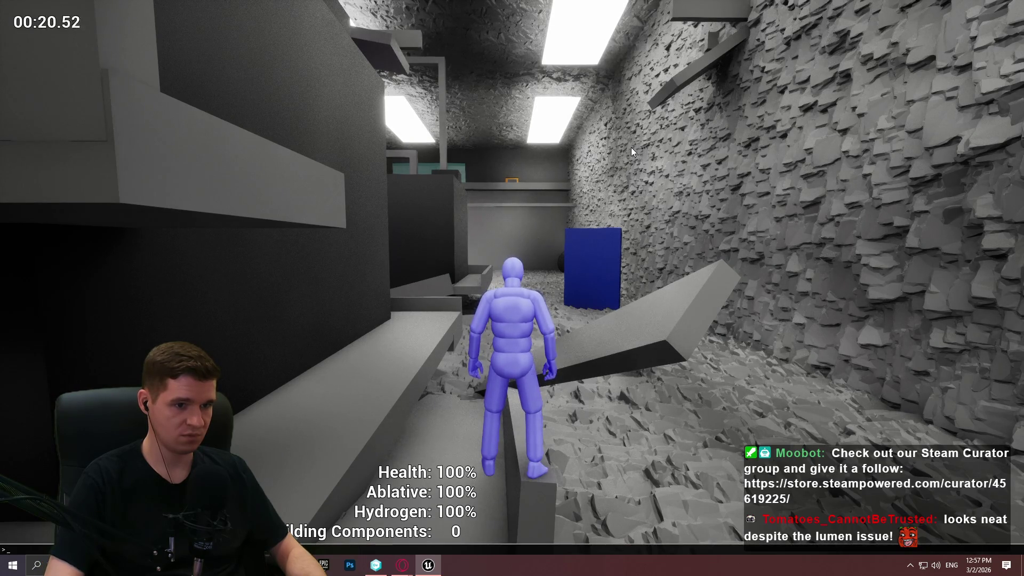
key("Up")
key("Return")
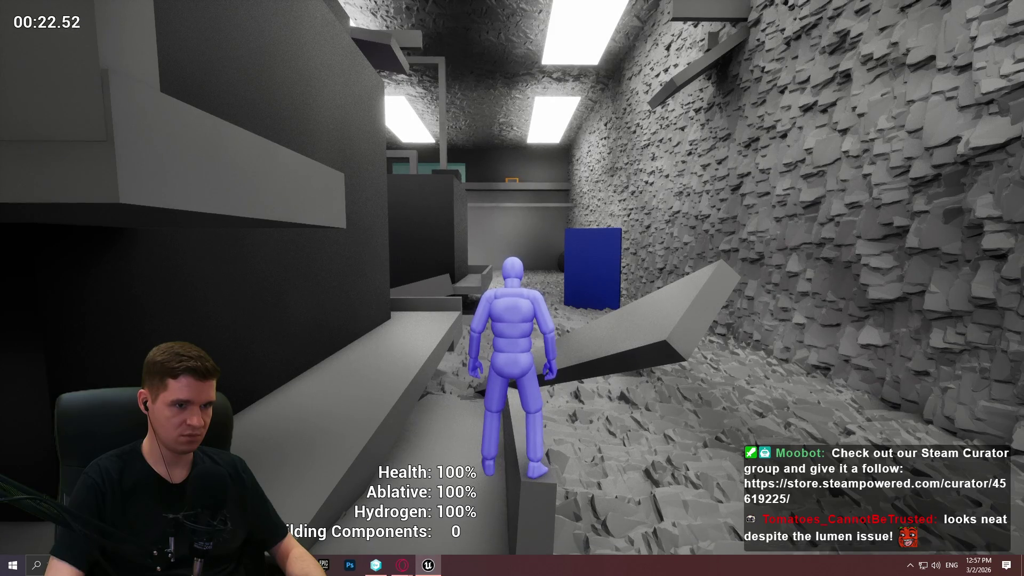
Step: Walk the character along the corridor onto the rubble and recall the anti-aliasing command
key("w")
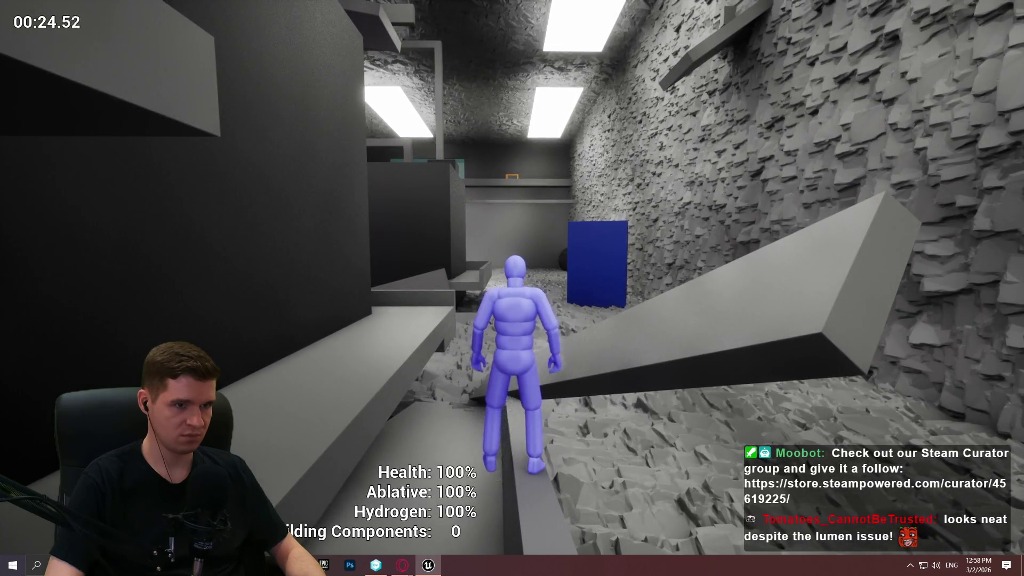
key("w")
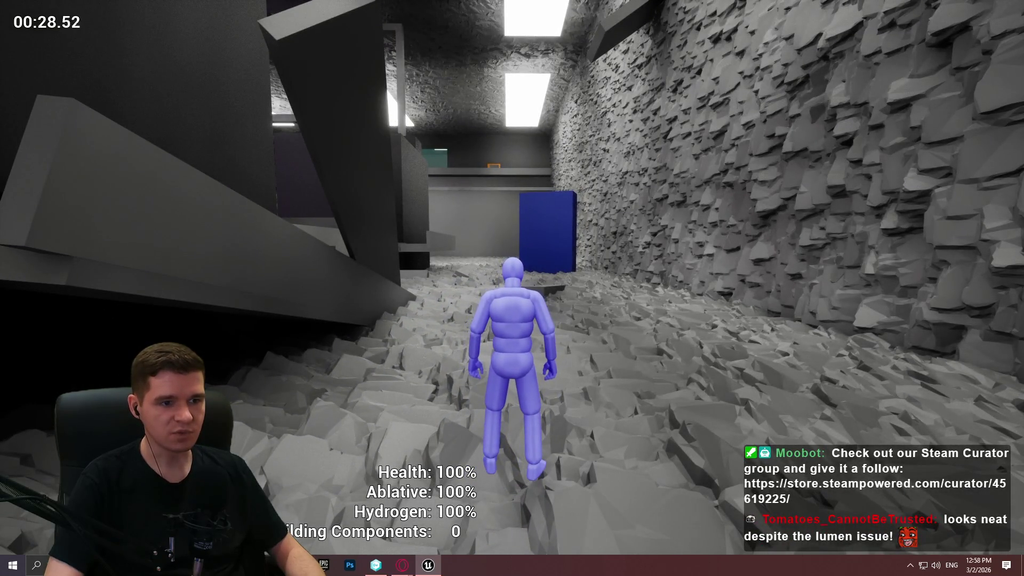
key("grave")
key("Up")
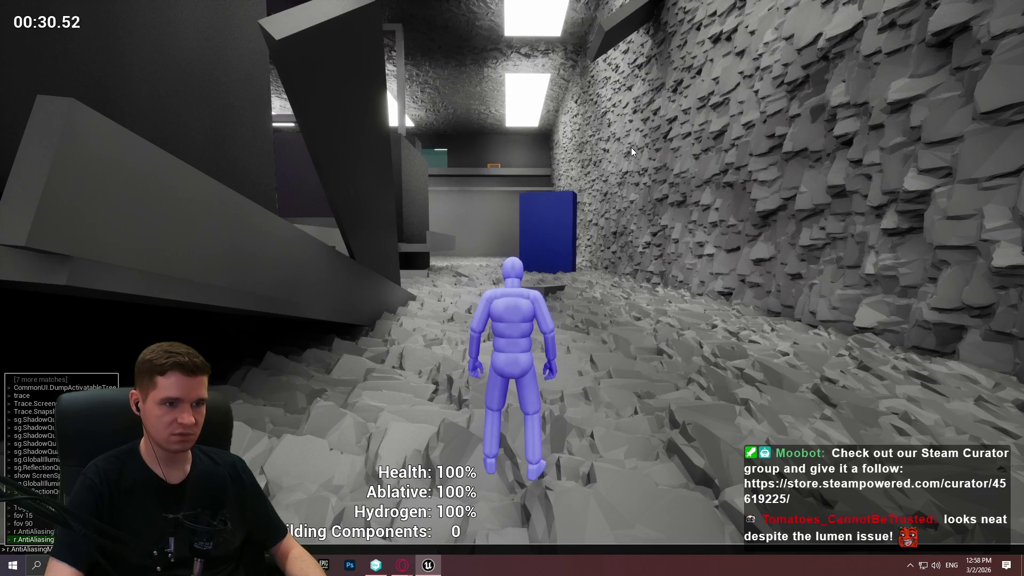
Step: Close the console, turn the view toward the hall, and rerun the anti-aliasing command
key("Return")
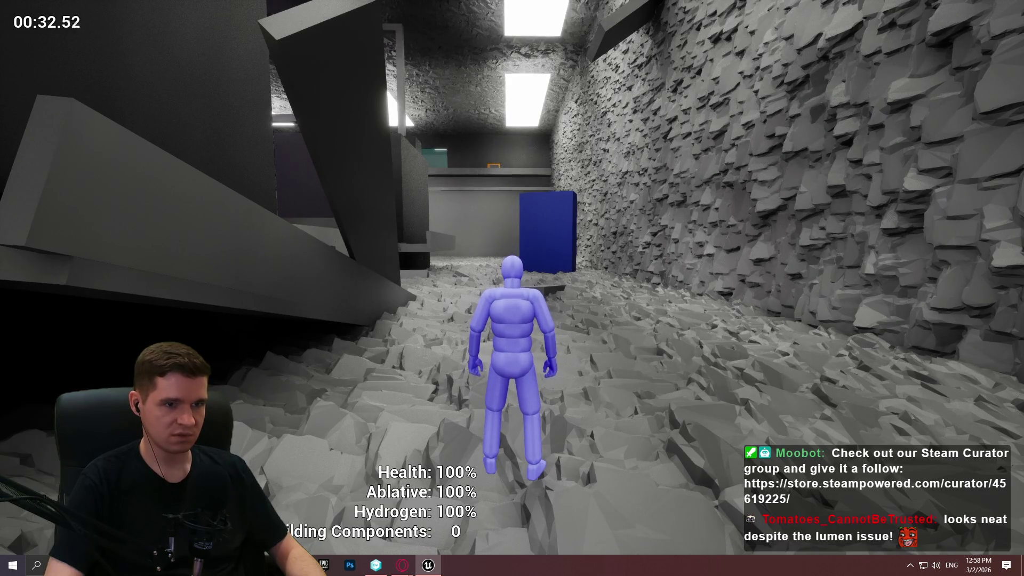
mouse_move(512, 288)
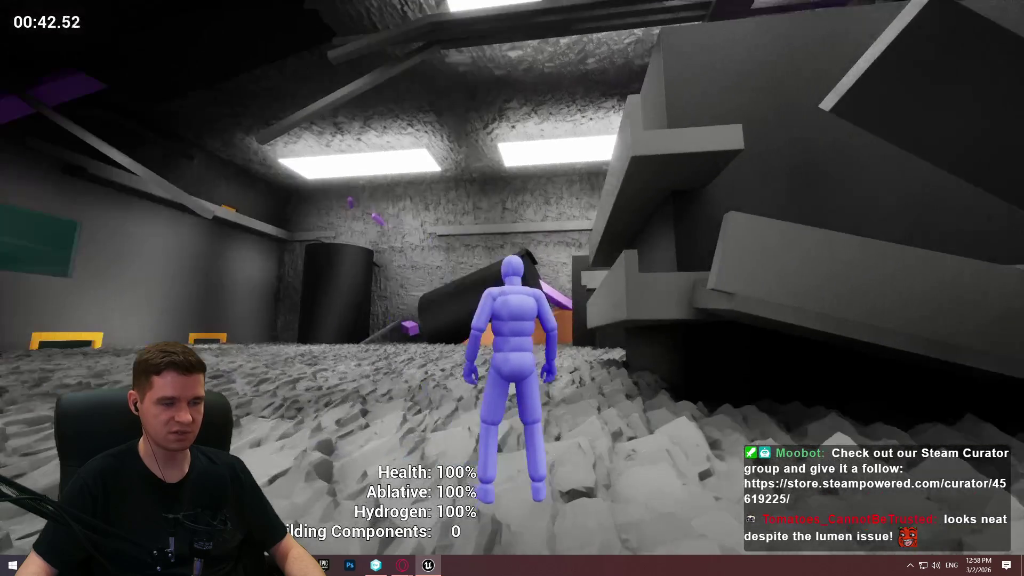
key("grave")
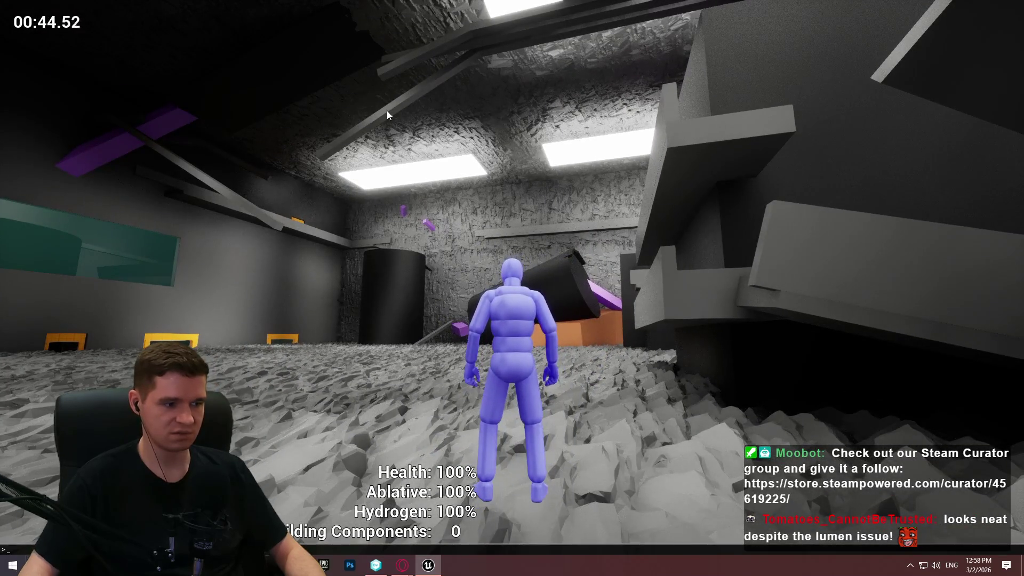
key("Up")
key("Return")
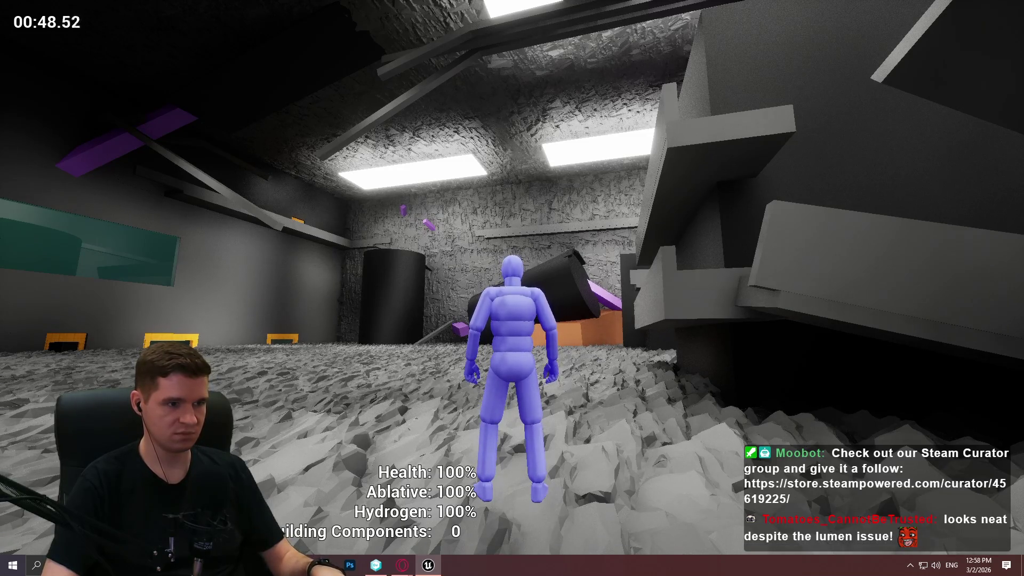
Step: Recall the anti-aliasing command twice more, dismissing the history list before closing the console
key("grave")
key("Up")
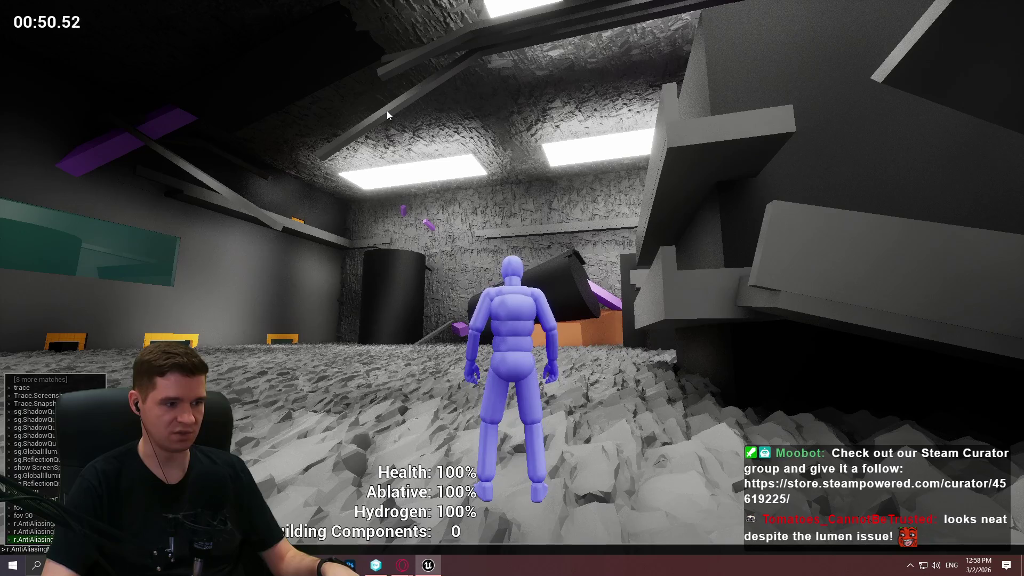
key("BackSpace")
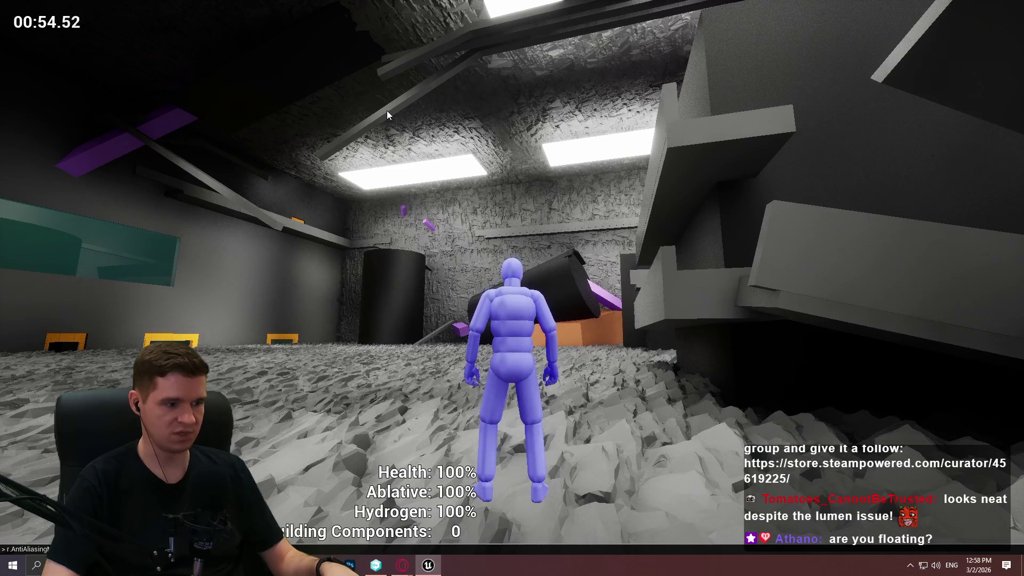
key("Return")
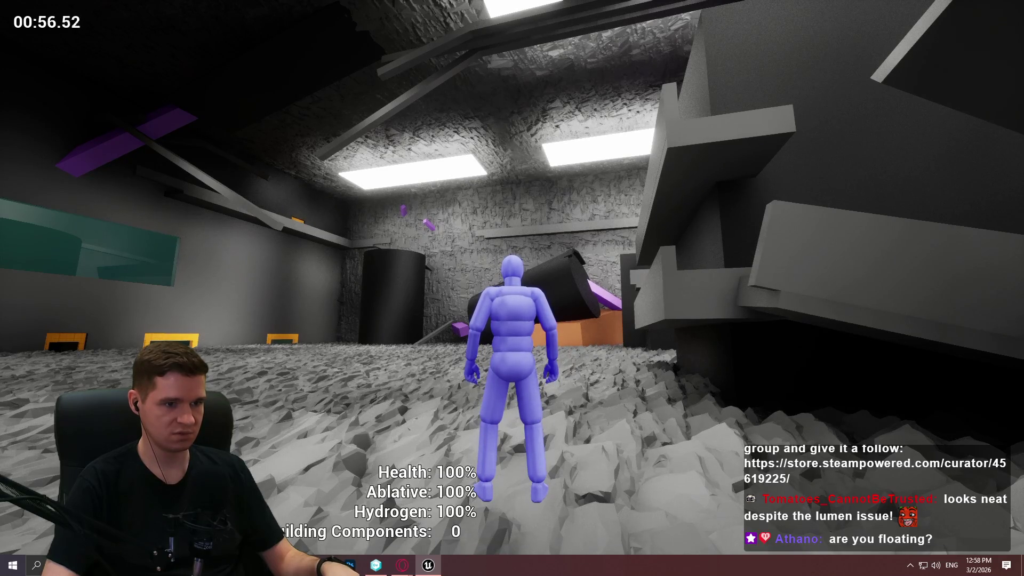
key("grave")
key("Up")
key("BackSpace")
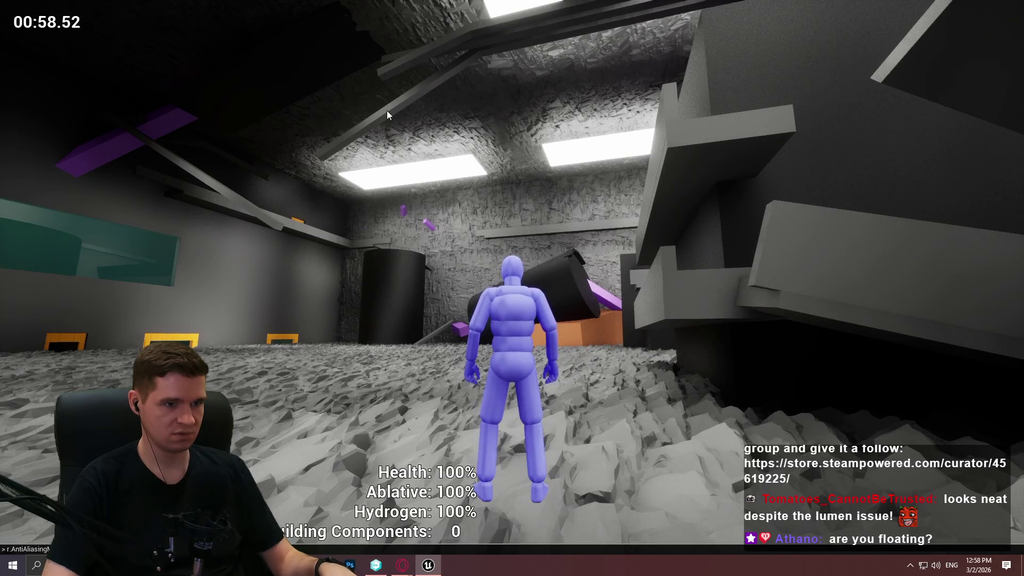
key("Return")
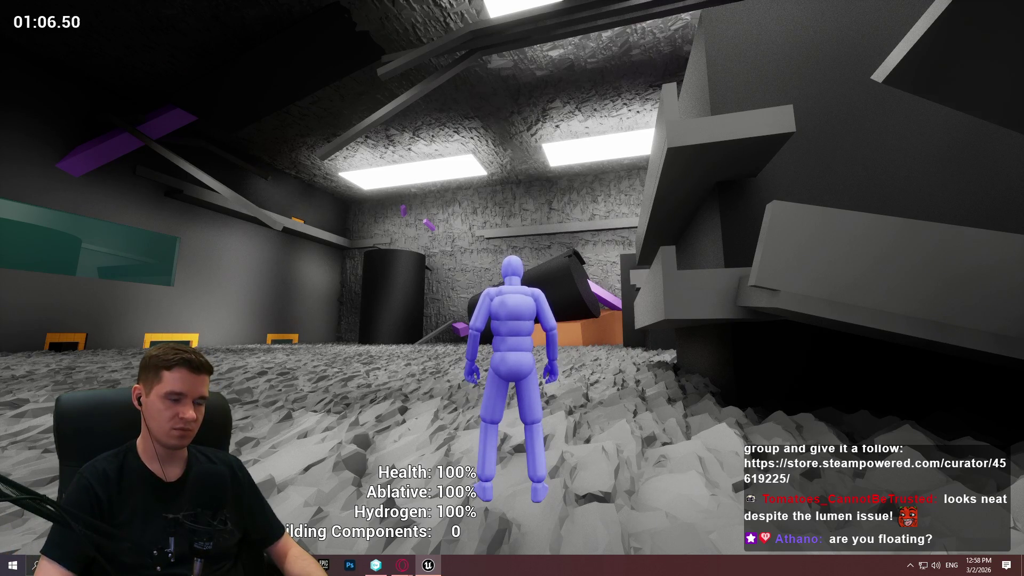
Step: Apply another anti-aliasing mode from history and run into the rocky corridor
key("grave")
key("Up")
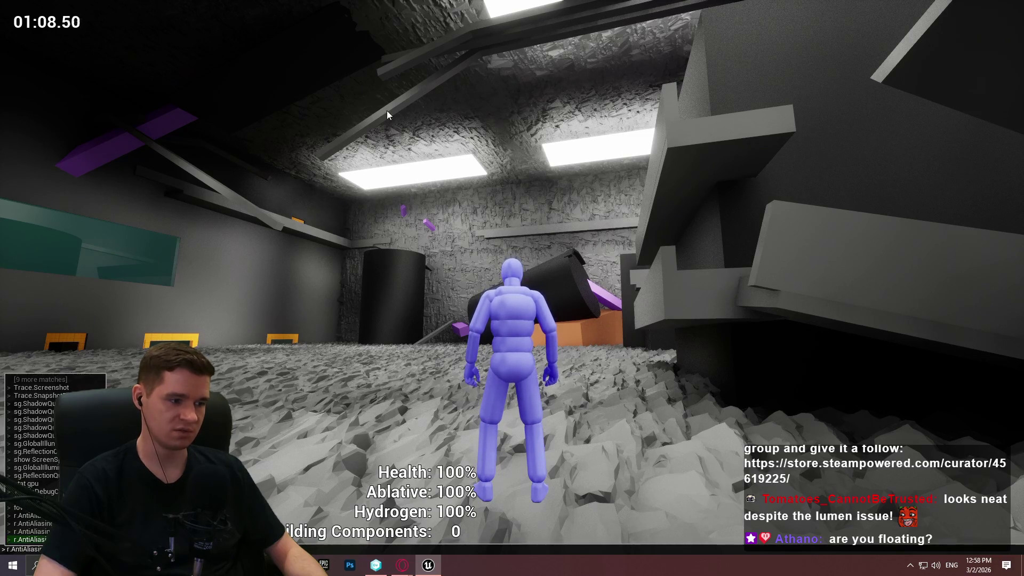
key("Return")
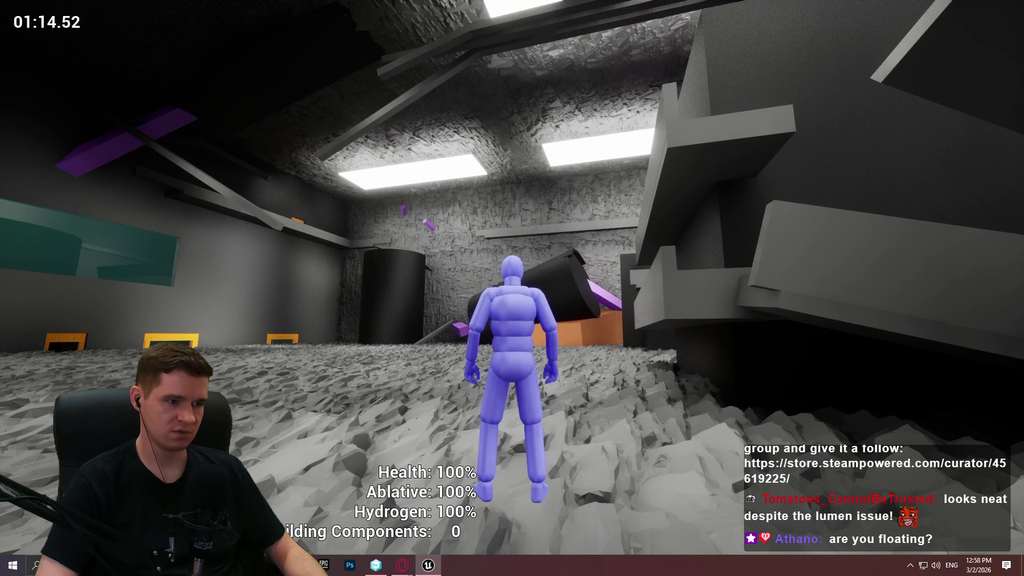
key("w")
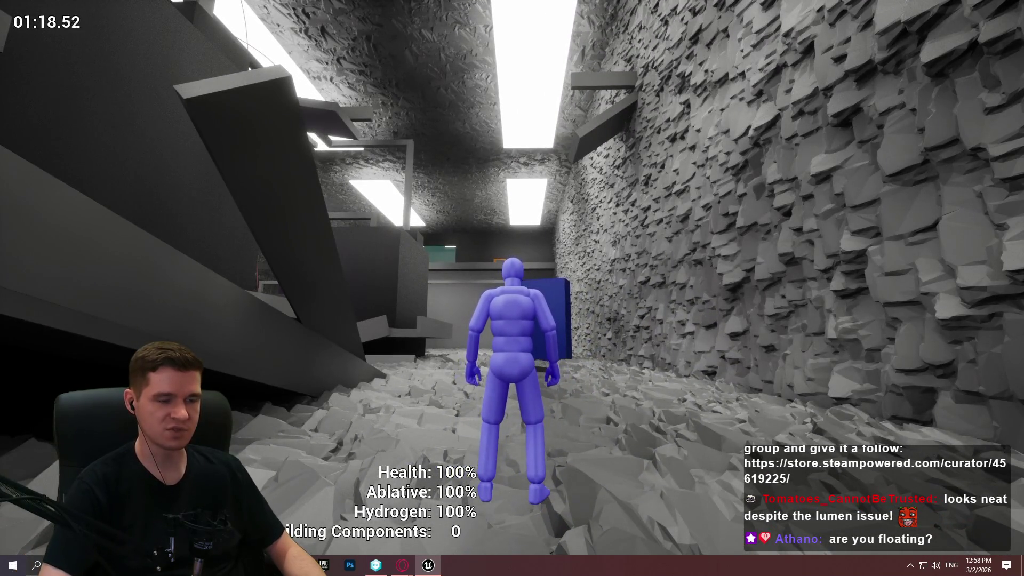
Step: Reapply the anti-aliasing command several times while running down the rocky corridor
key("grave")
key("Up")
key("Return")
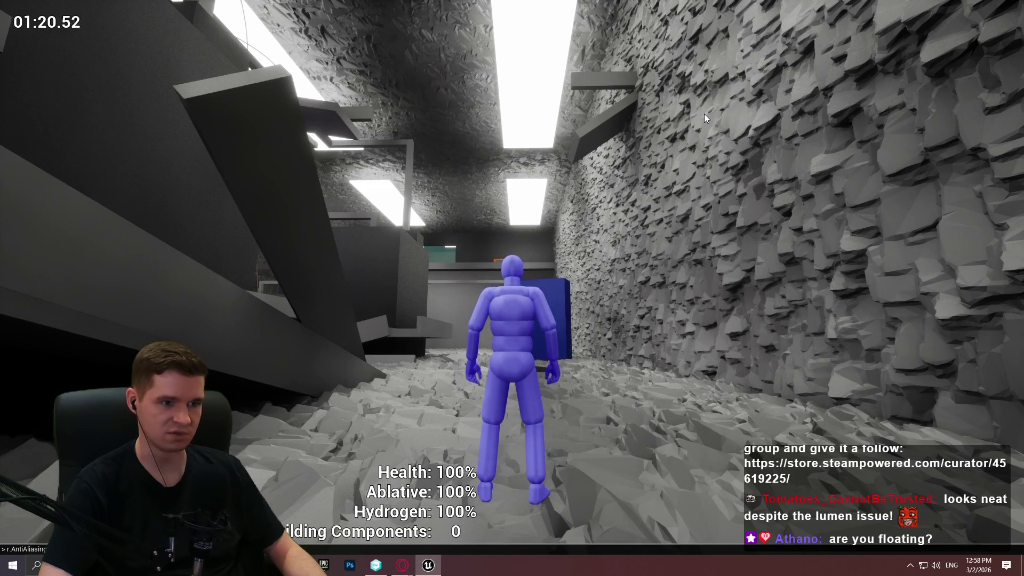
key("grave")
key("Up")
key("Return")
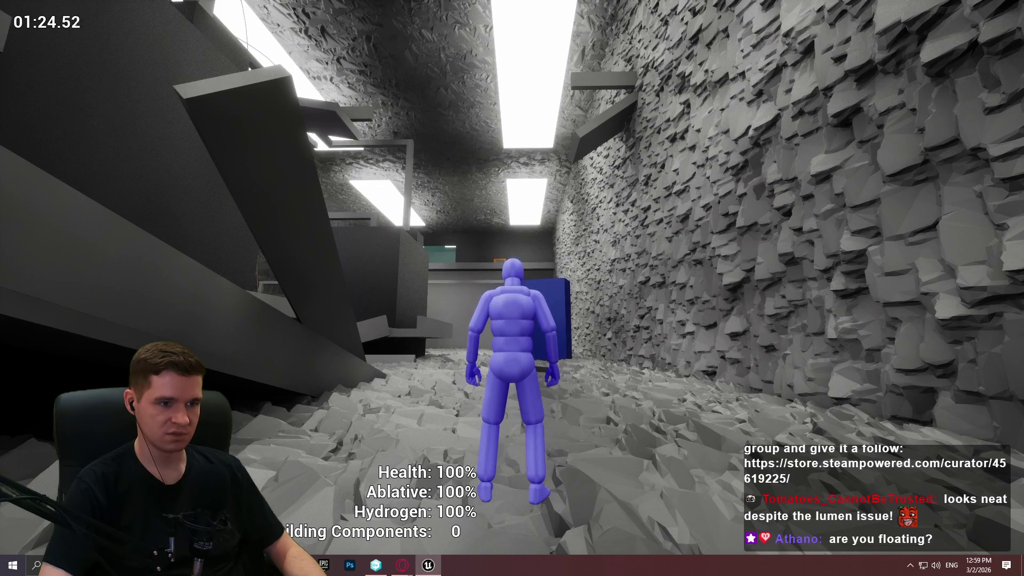
key("w")
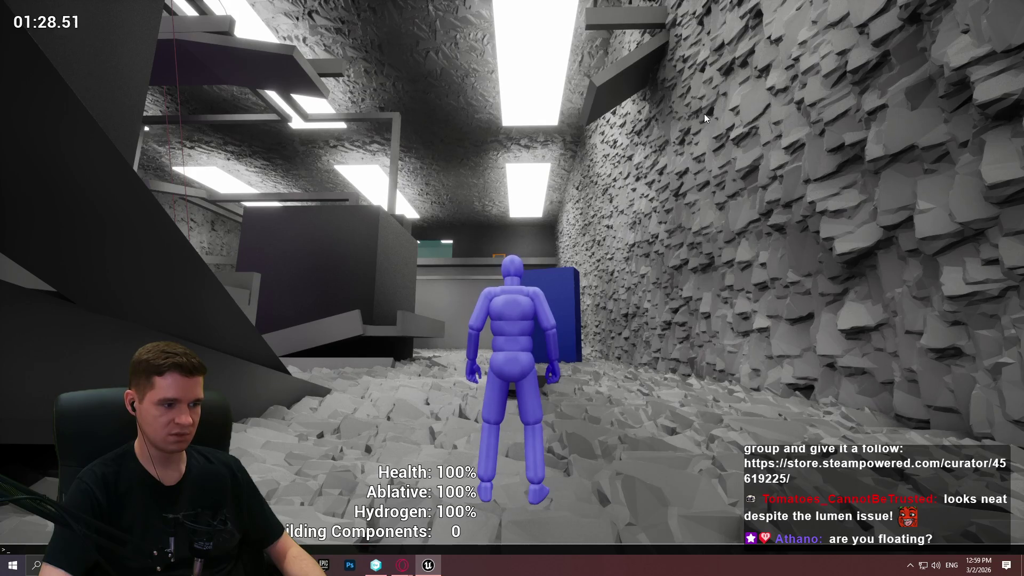
key("Up")
key("Return")
Step: Run the character across the slab and past the blue block
key("w")
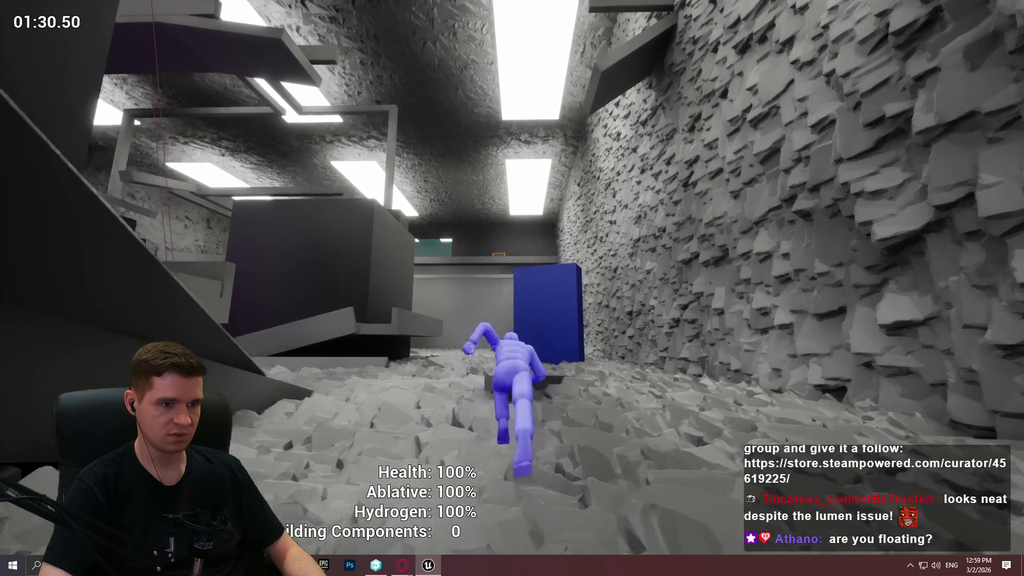
key("w")
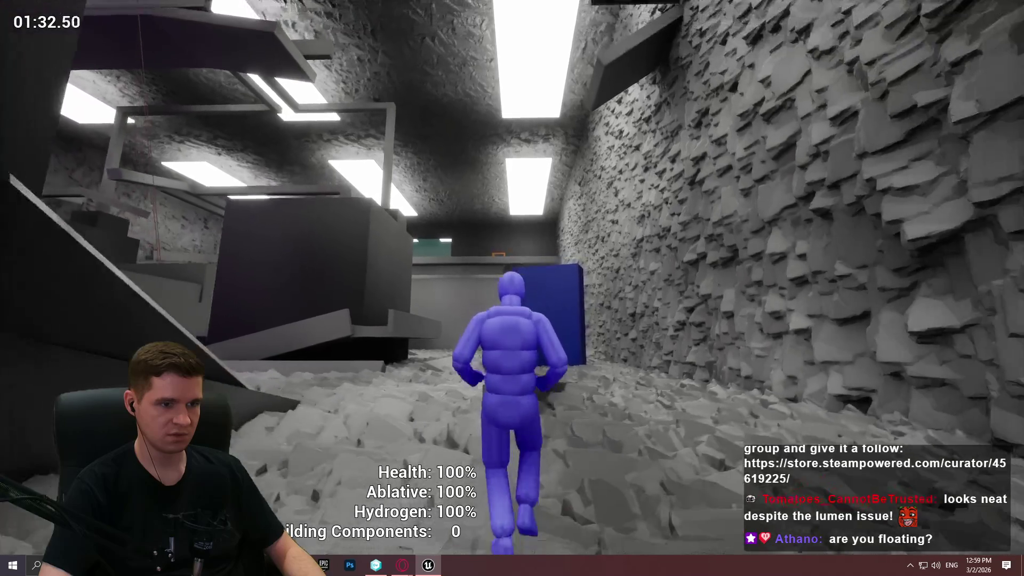
key("w")
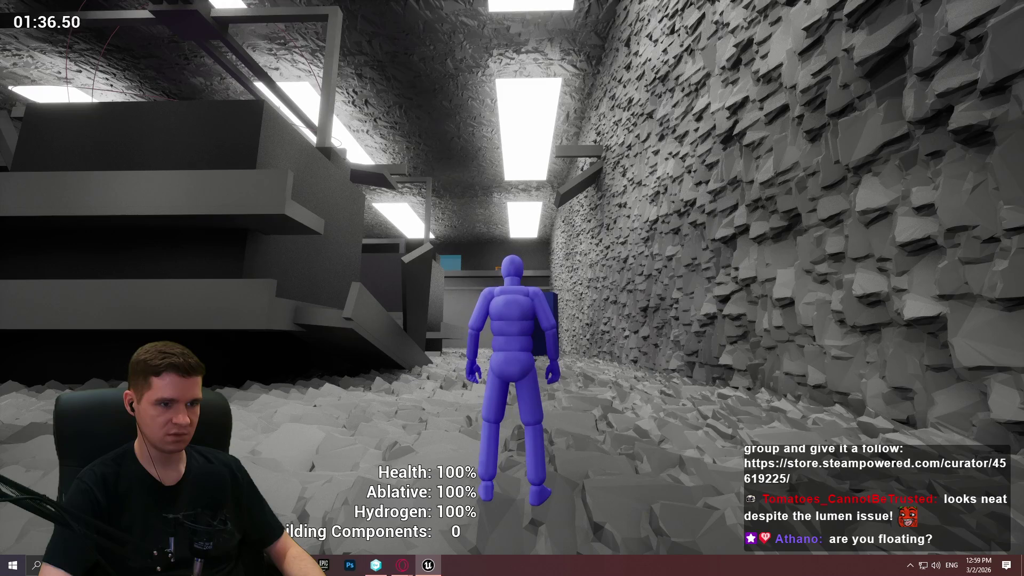
key("w")
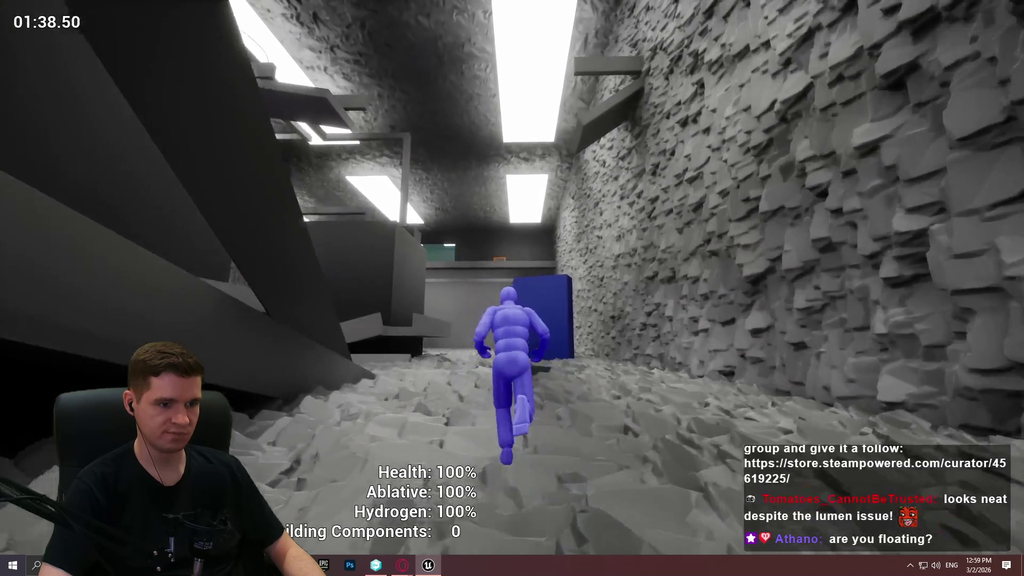
key("w")
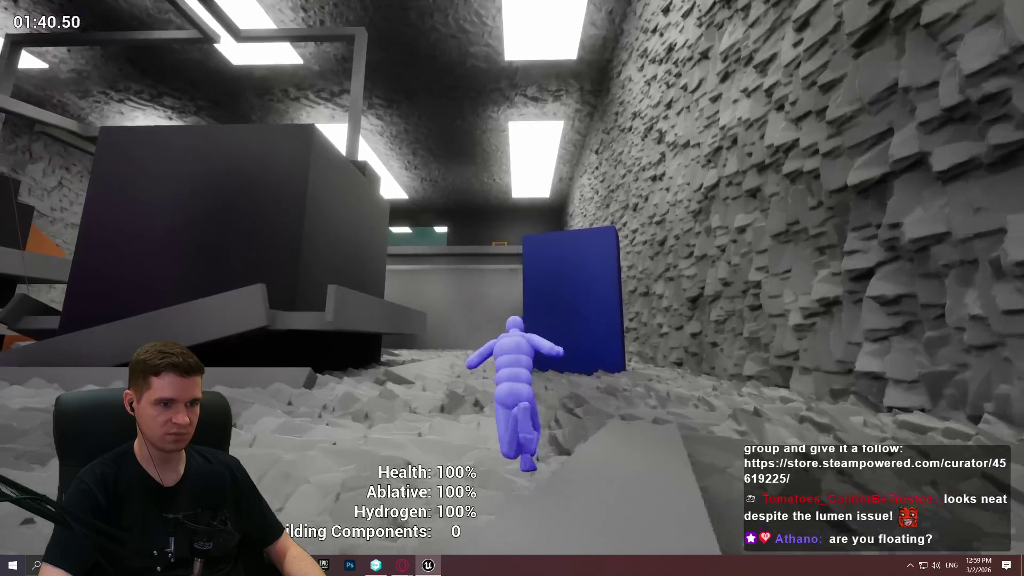
key("w")
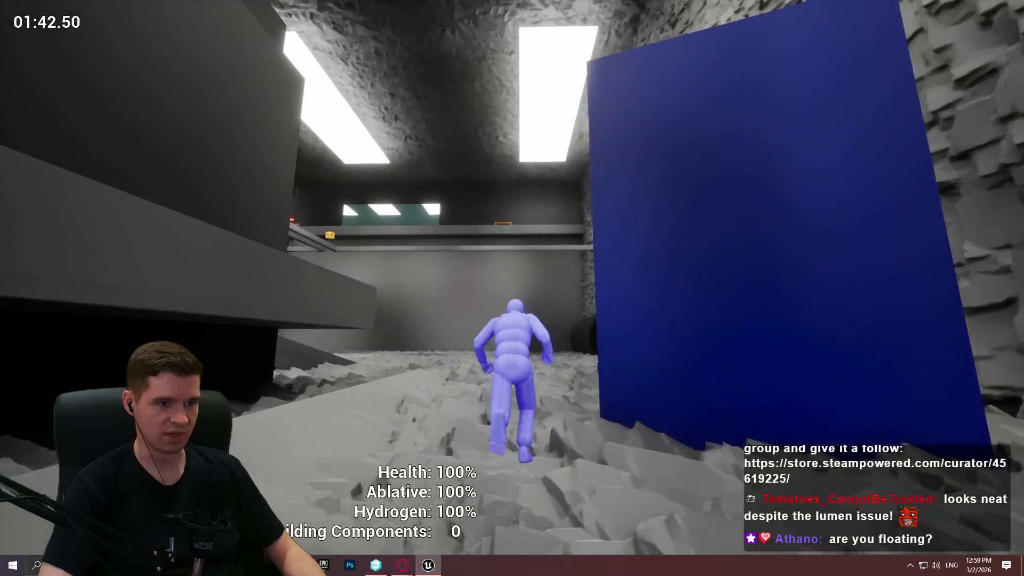
Step: Turn back toward the corridor and type 'fardi' into the game console
key("w")
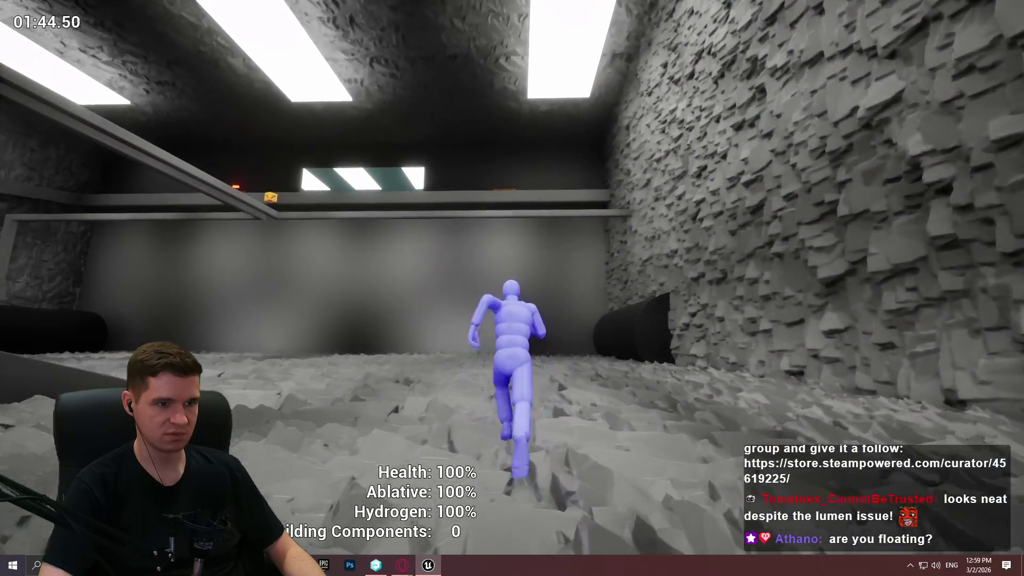
key("w")
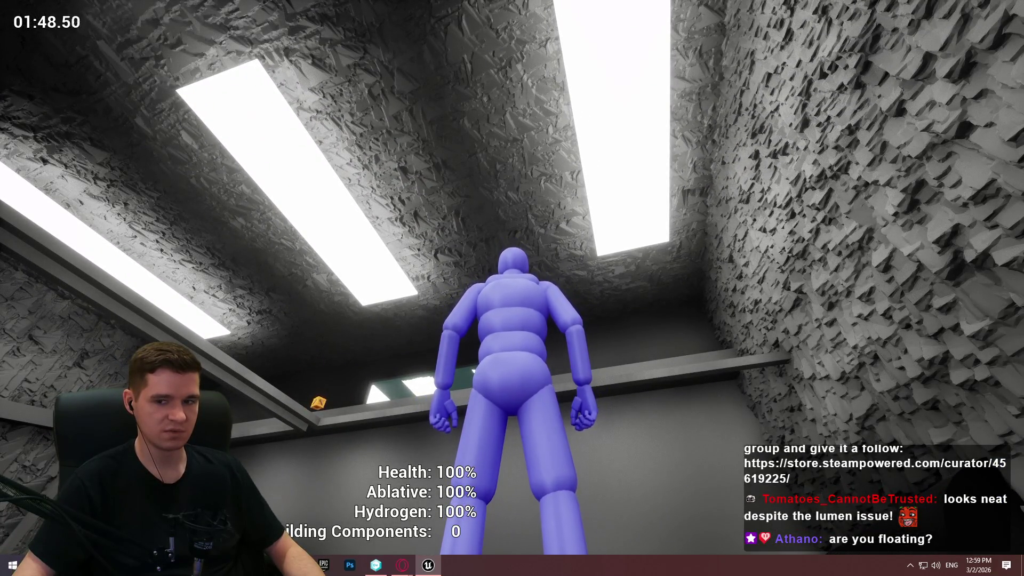
key("w")
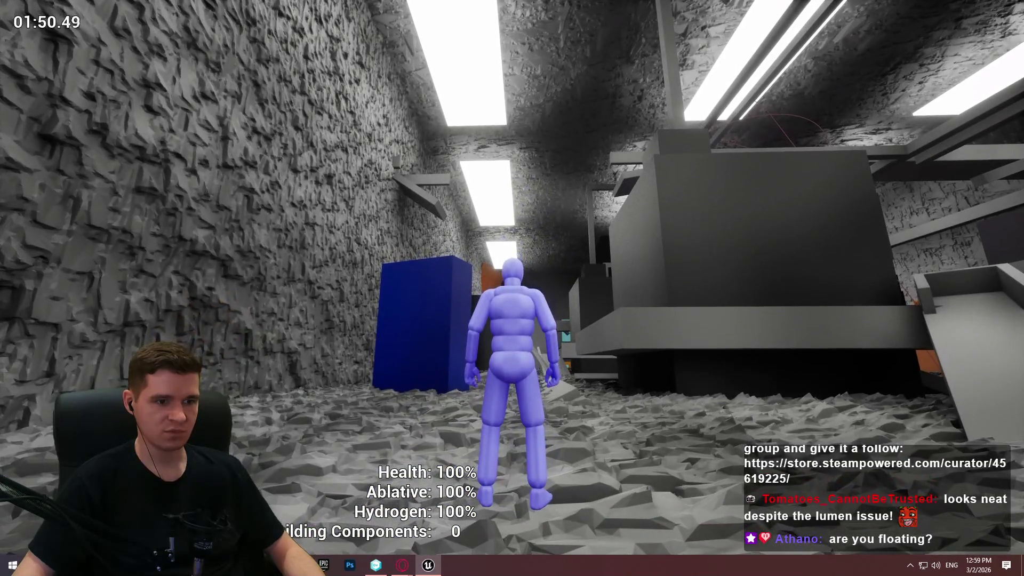
key("grave")
type("fardi")
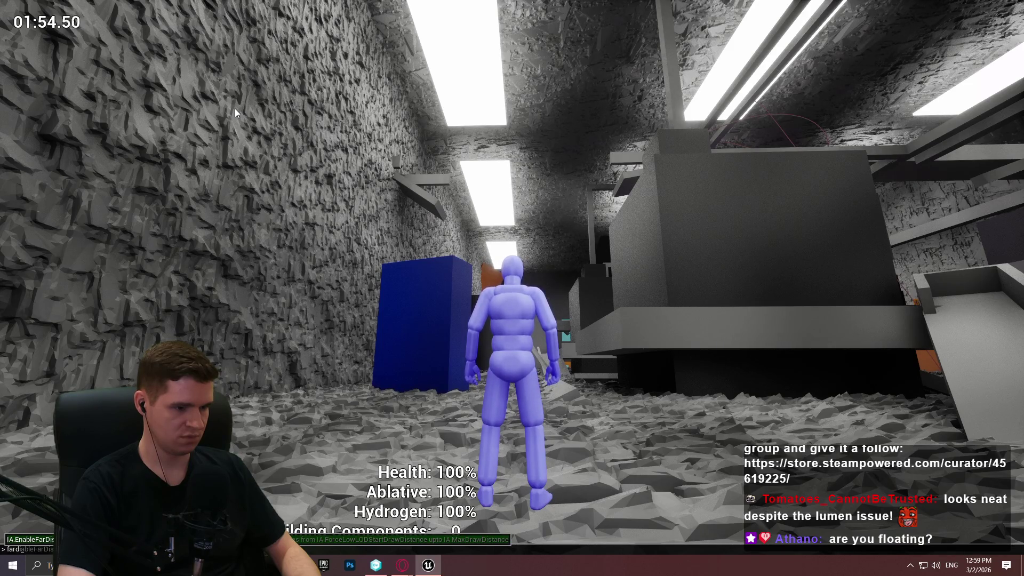
key("BackSpace")
key("BackSpace")
key("BackSpace")
type("lumenfa")
key("Tab")
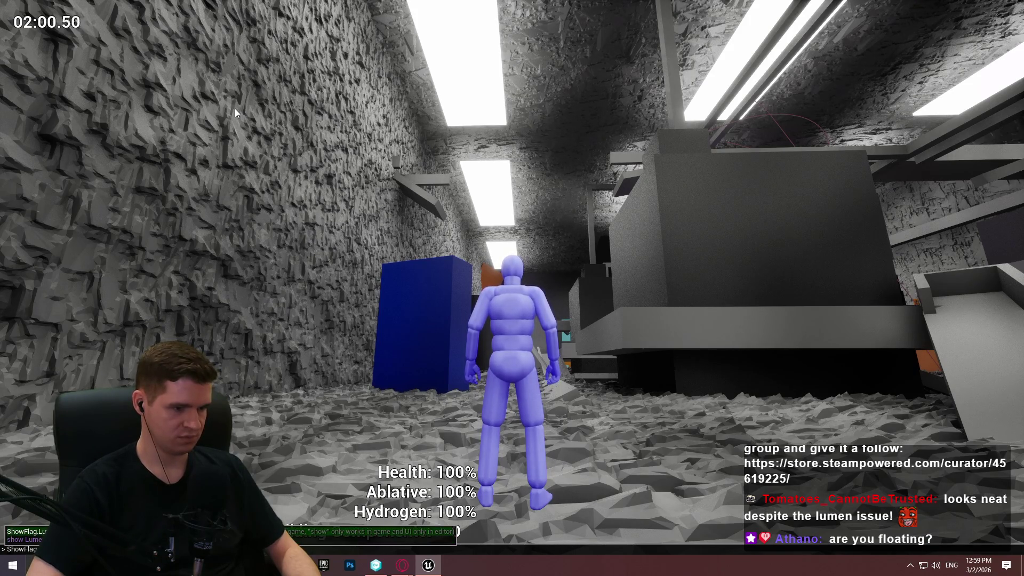
key("Return")
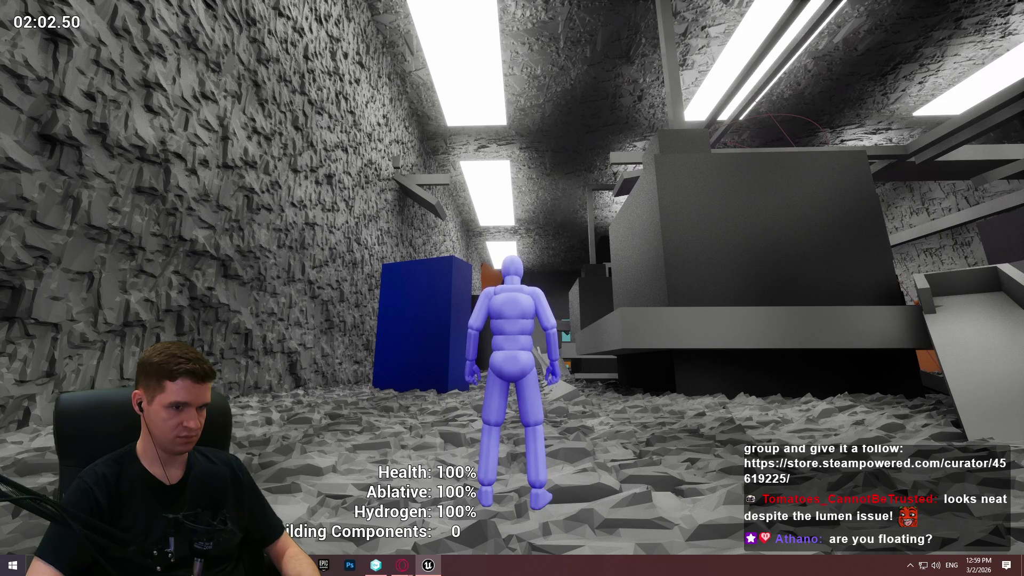
key("grave")
key("Up")
key("Escape")
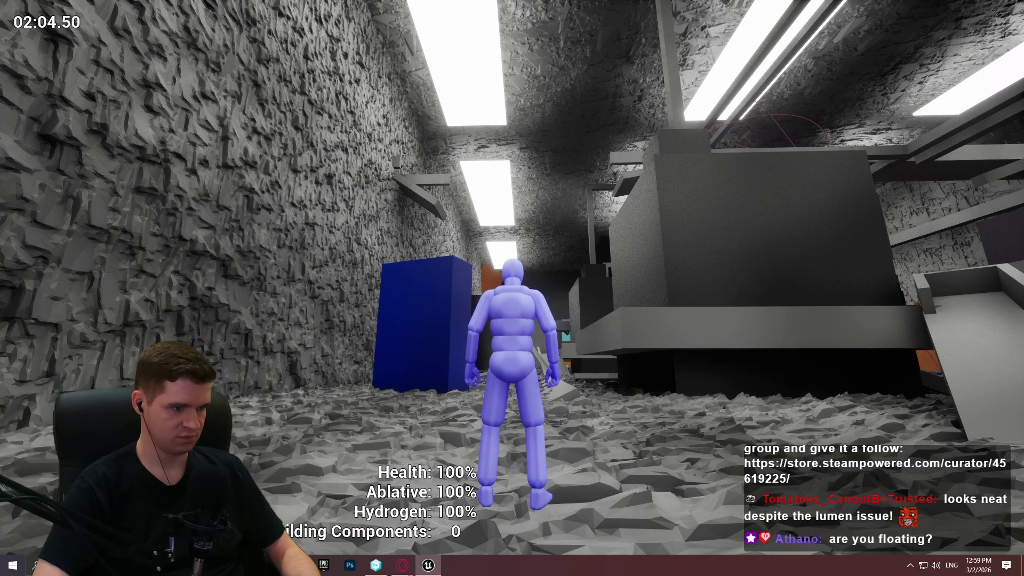
key("grave")
key("Up")
key("Escape")
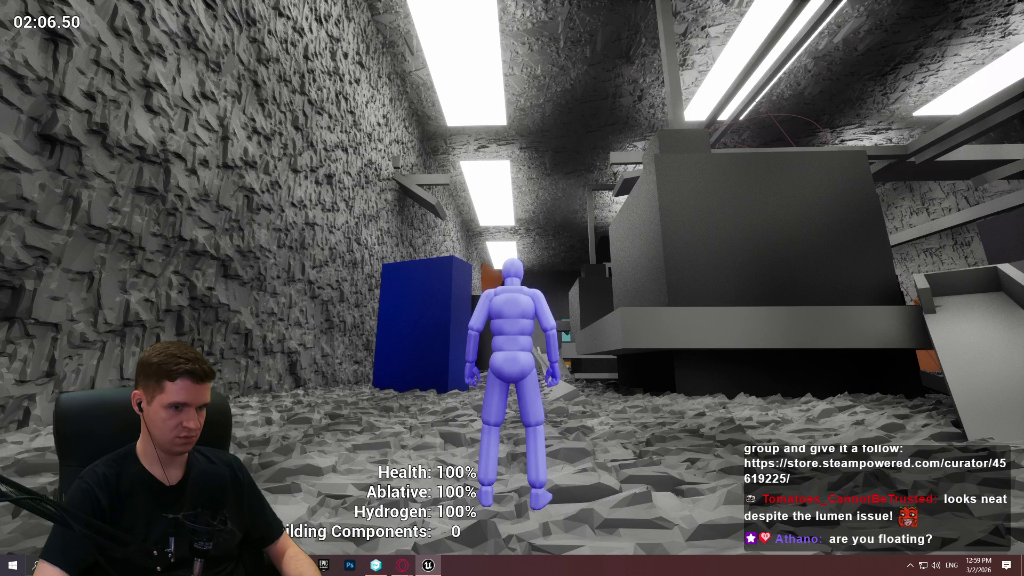
key("grave")
key("Up")
key("Escape")
key("grave")
key("Up")
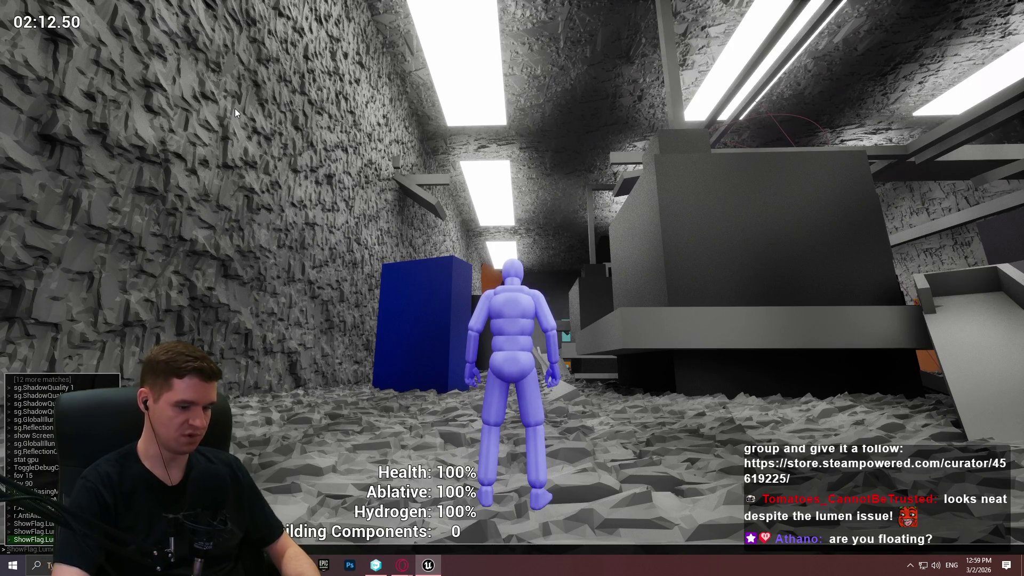
key("grave")
key("Return")
key("grave")
type("lumenfar")
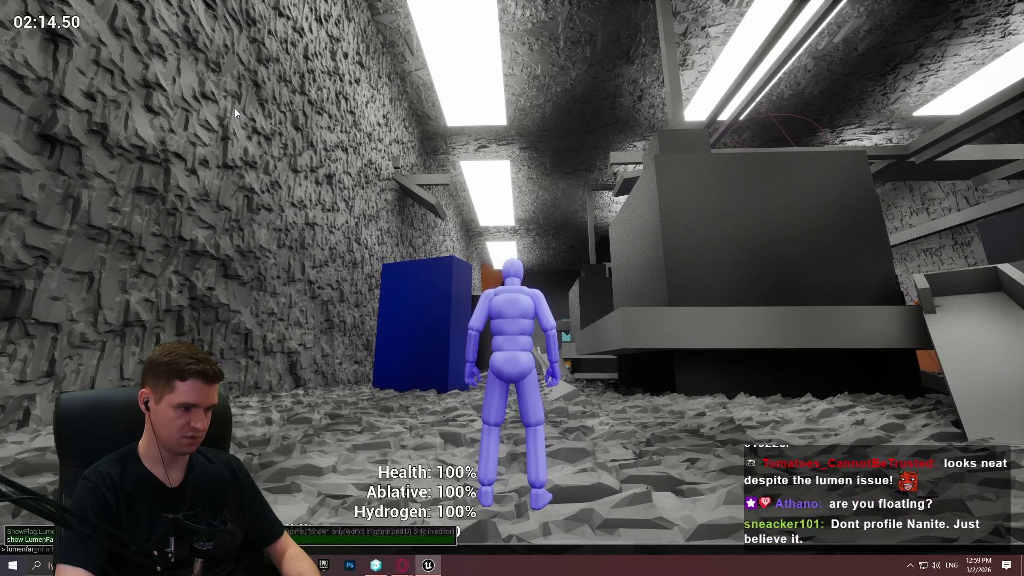
key("Return")
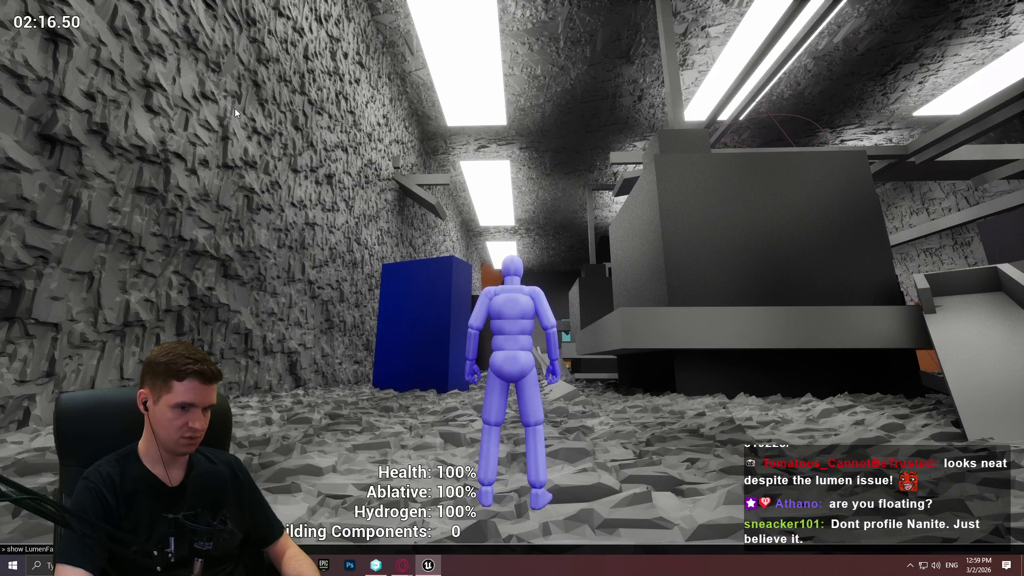
key("grave")
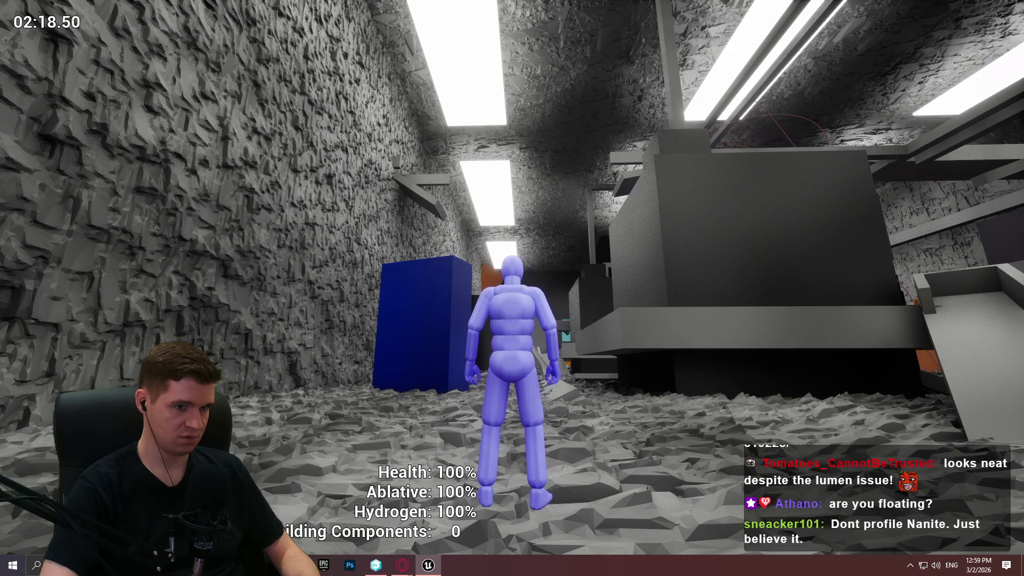
key("grave")
key("Escape")
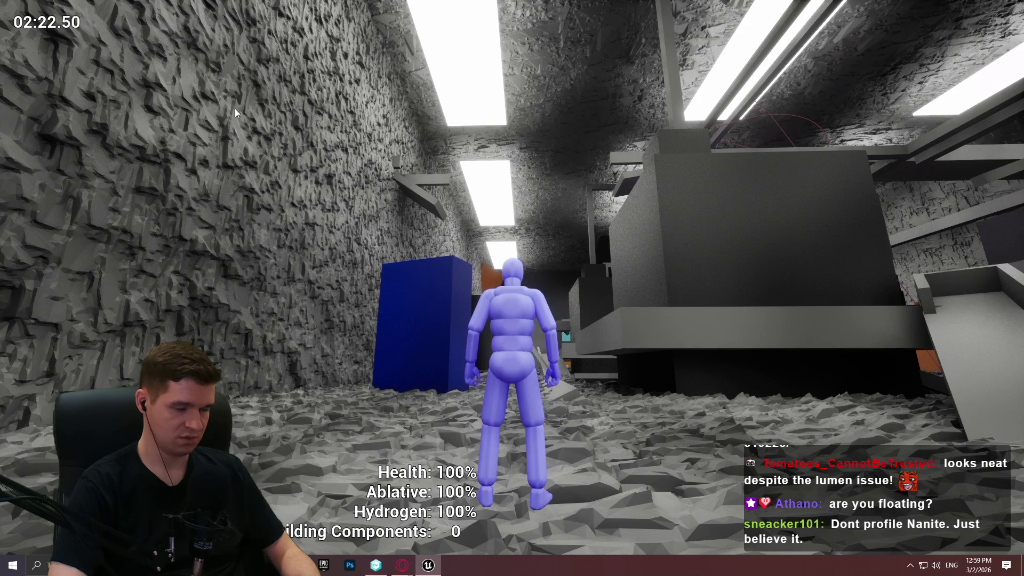
key("grave")
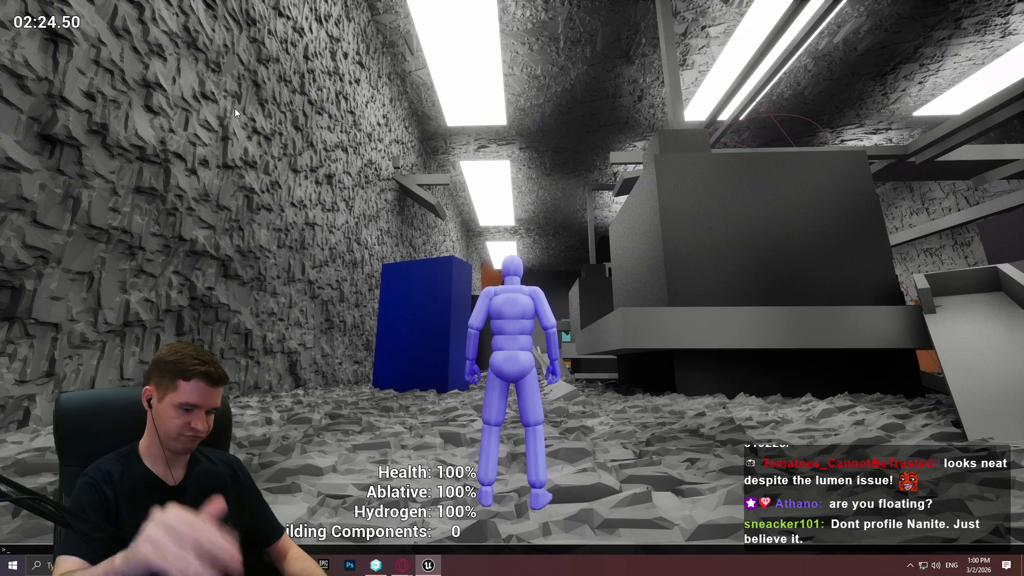
key("grave")
key("grave")
key("F11")
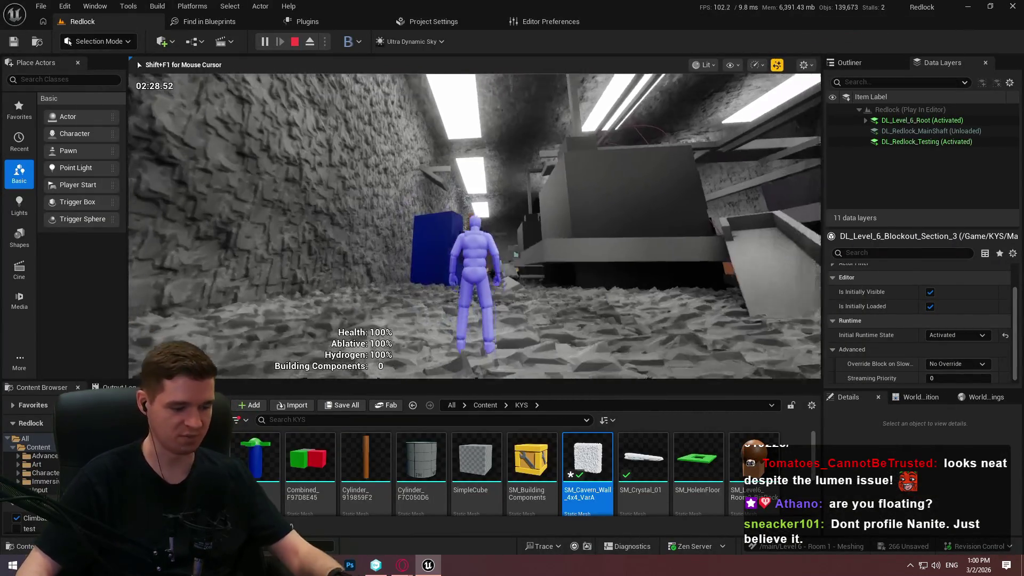
Step: Stop the play session and frame the corridor by the Scissor Lift block
key("Escape")
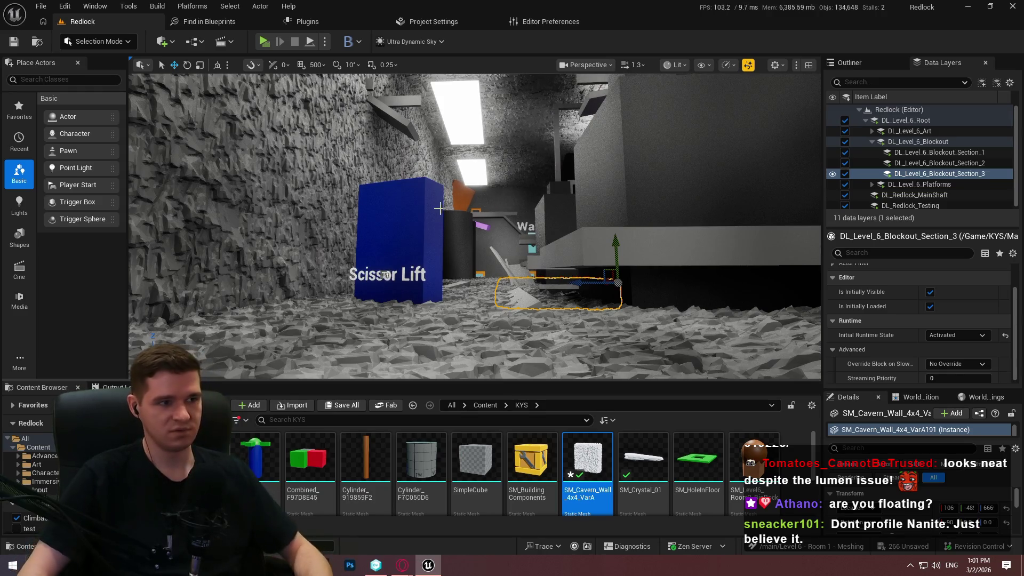
key("Right")
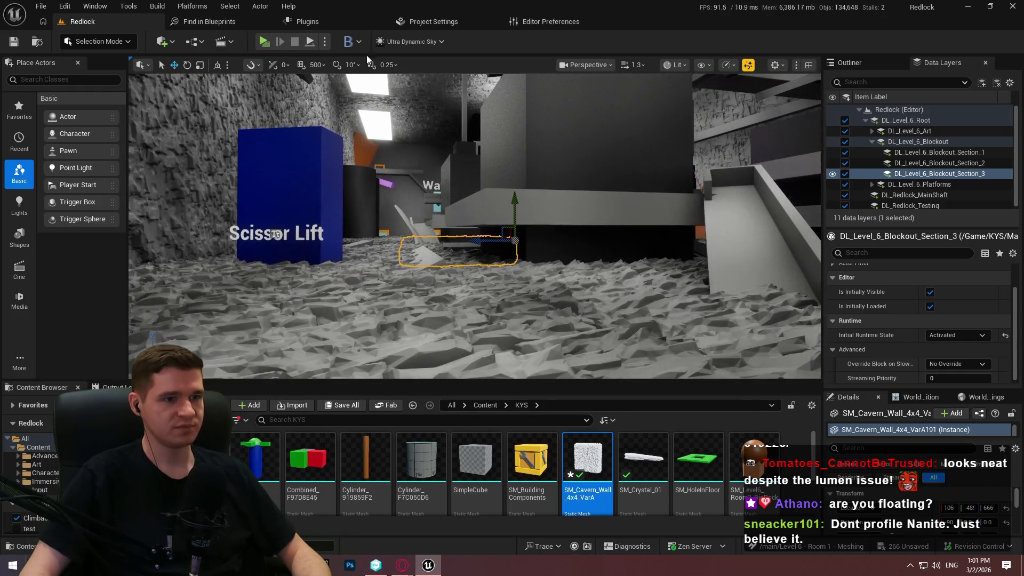
left_click(677, 65)
Step: Switch the viewport to the Quad Overdraw optimization view and make it fill the screen
mouse_move(735, 216)
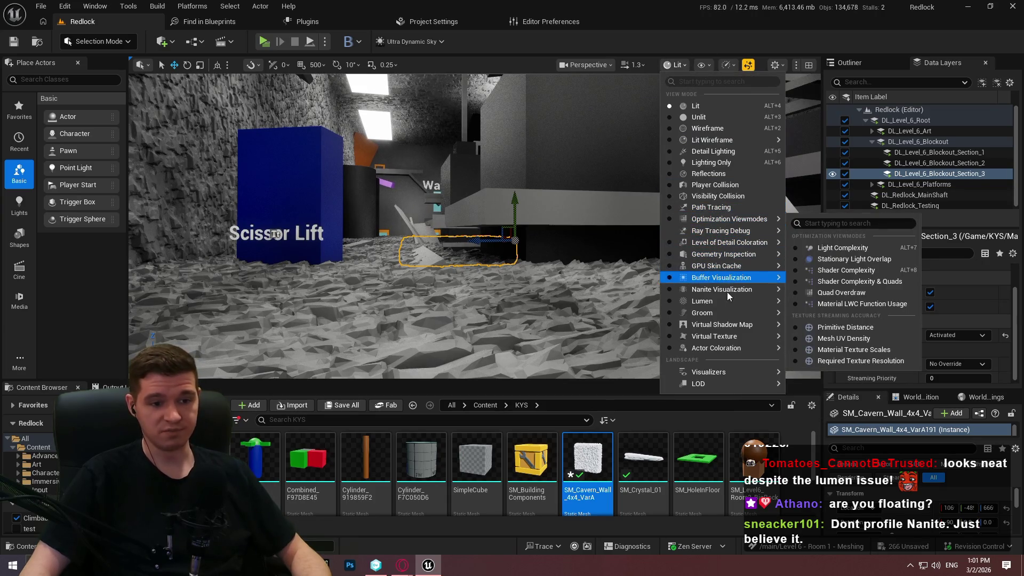
mouse_move(729, 289)
left_click(821, 401)
mouse_move(534, 240)
left_mouse_down()
mouse_move(512, 192)
mouse_move(528, 134)
mouse_move(517, 126)
mouse_move(750, 109)
left_mouse_up()
key("F11")
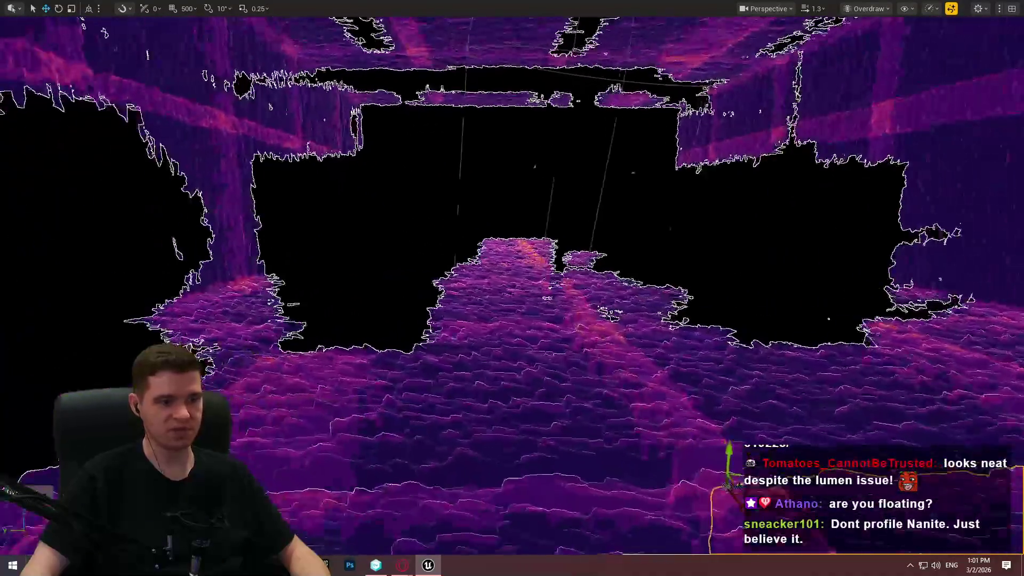
Step: Fly around the cavern toward the black block and striped wall, focusing on the floor mesh
left_click_drag(687, 113, 681, 108)
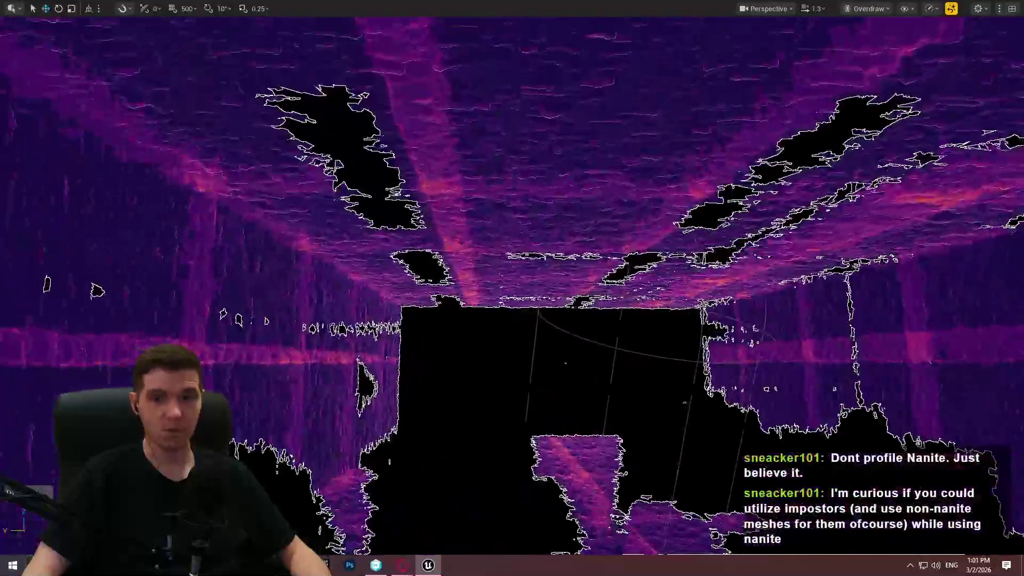
key("w")
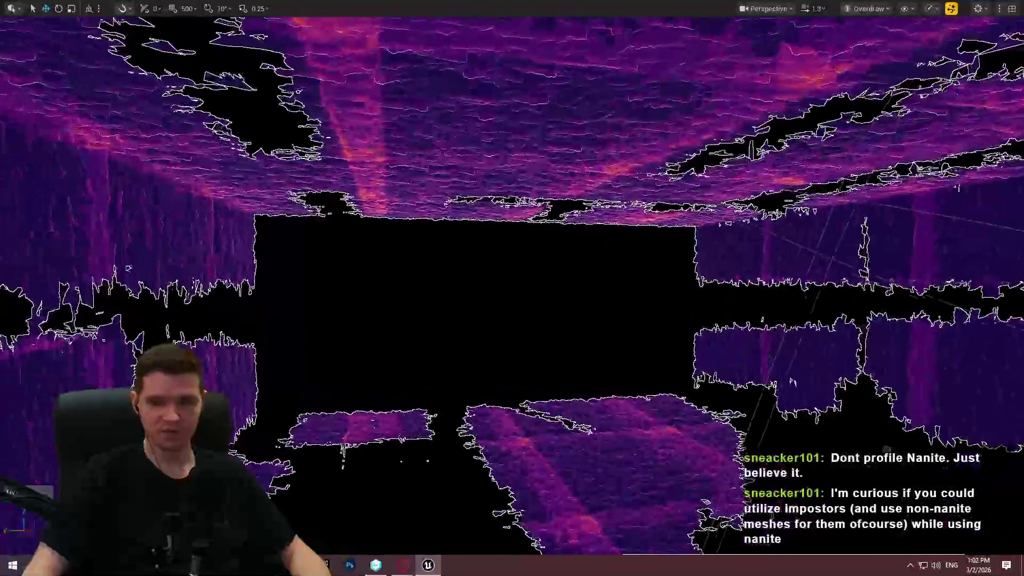
key("w")
key("s")
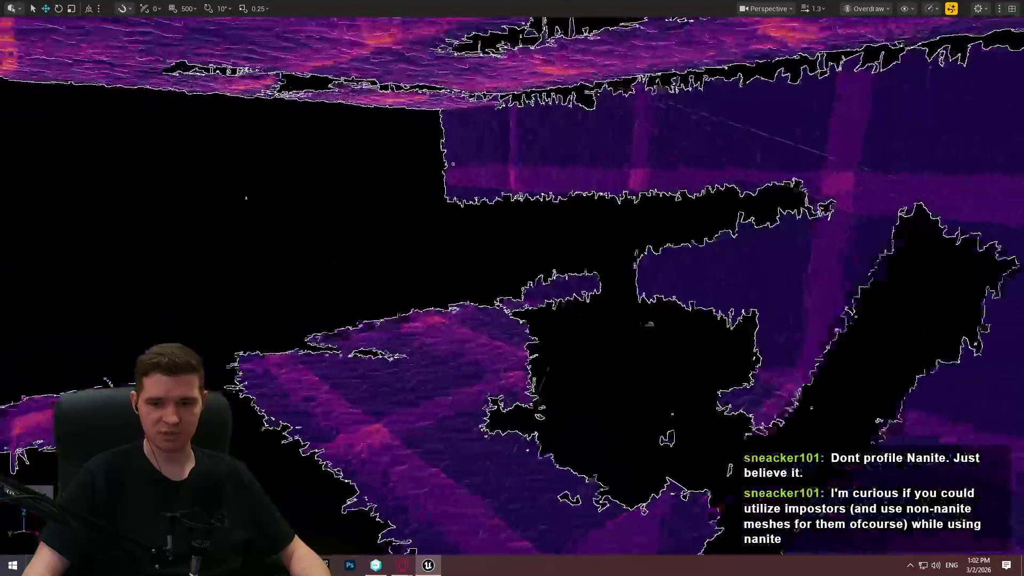
key("d")
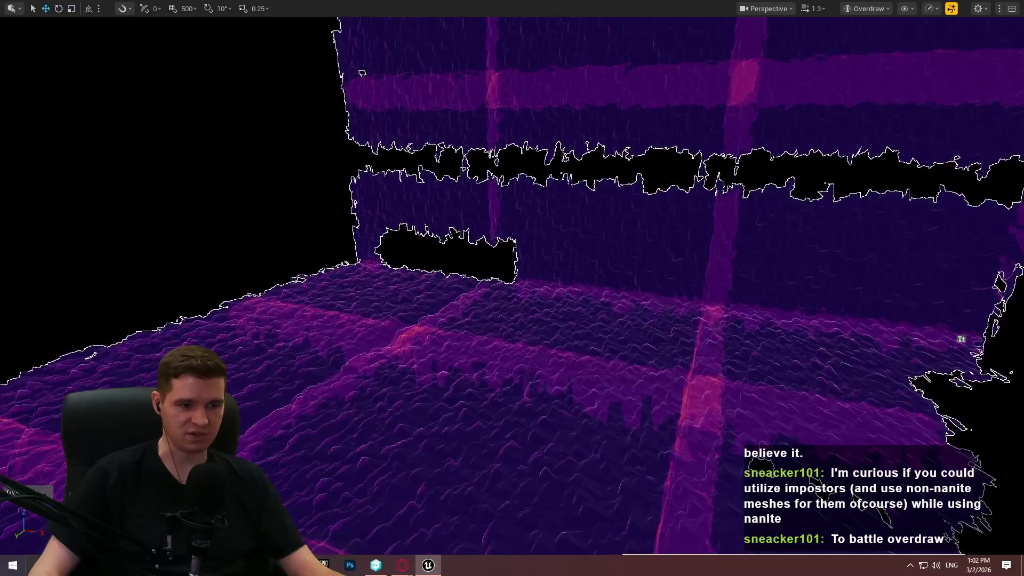
key("f")
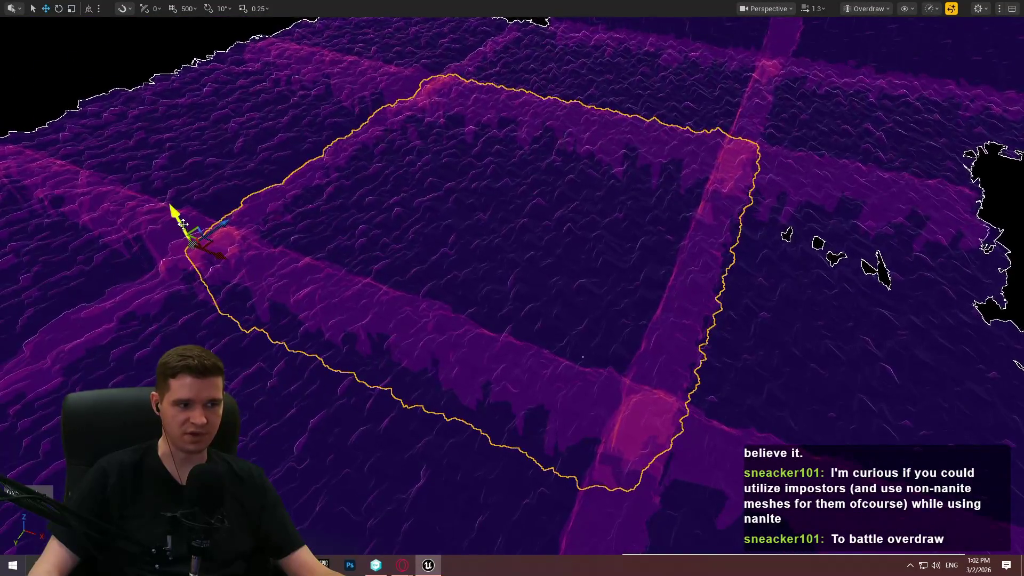